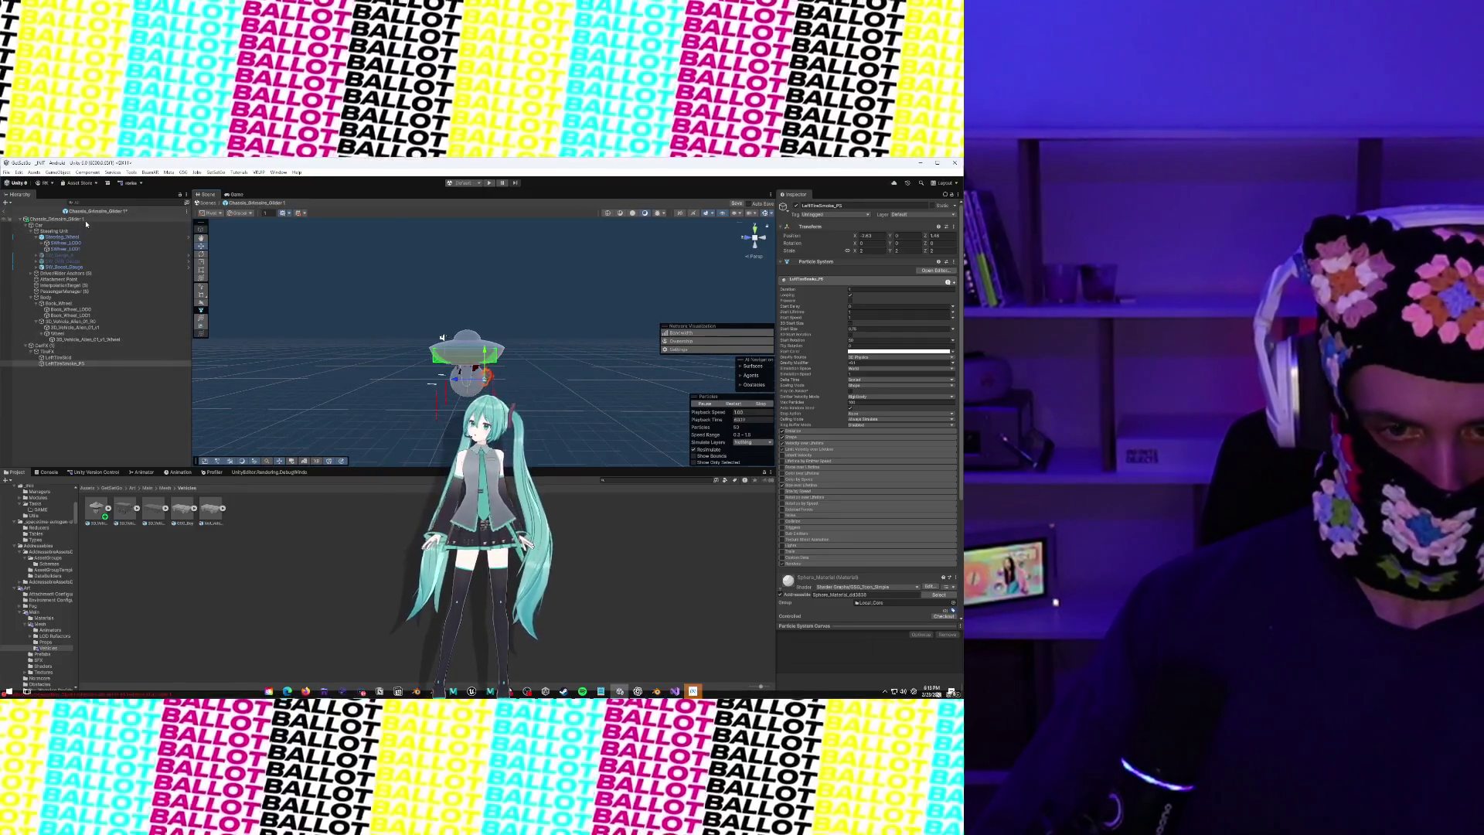
# Select the glider root, frame it in a side view, and raise the collider box's top
pyautogui.click(86, 221)
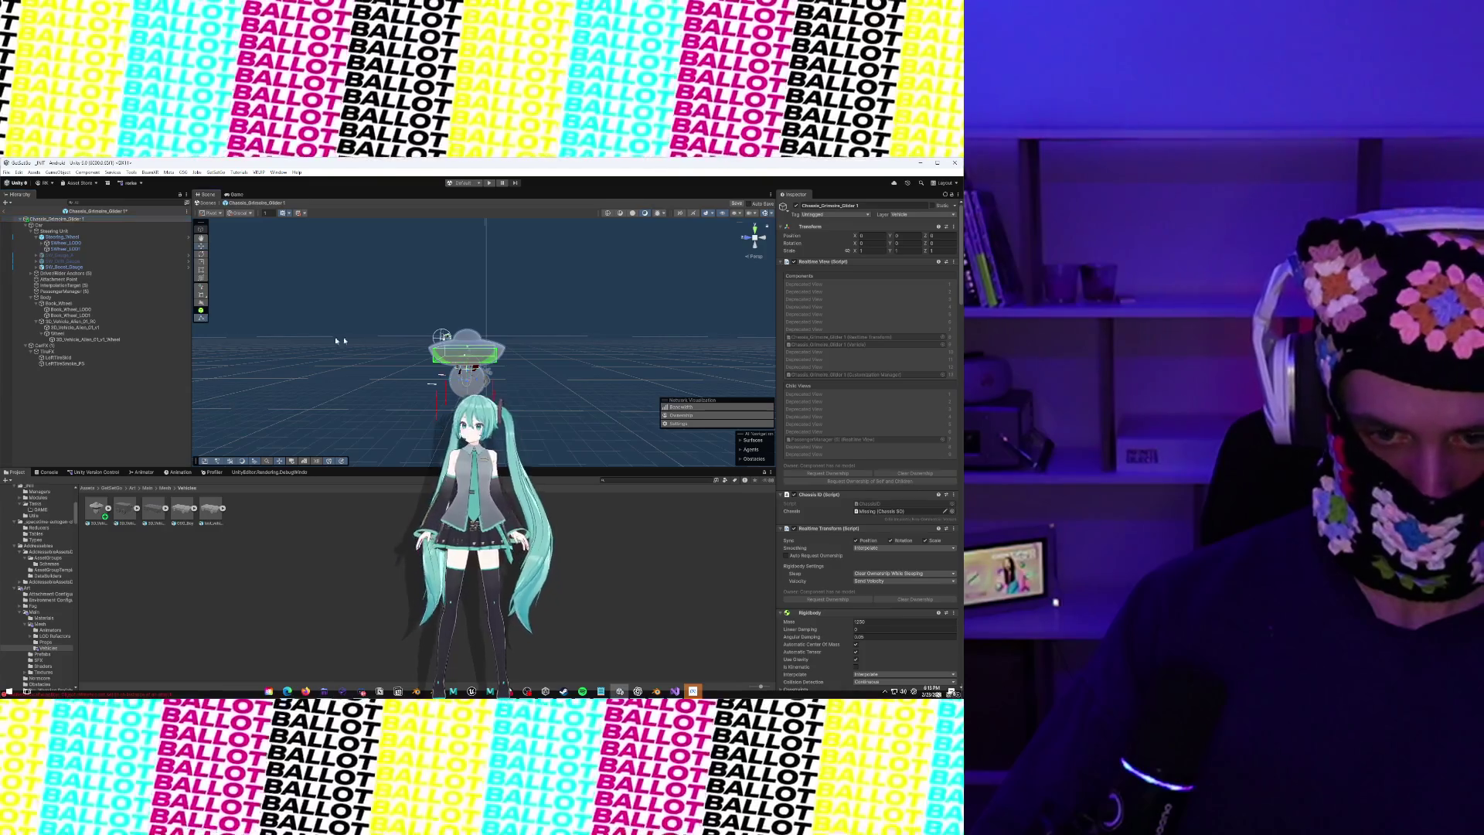
pyautogui.click(759, 239)
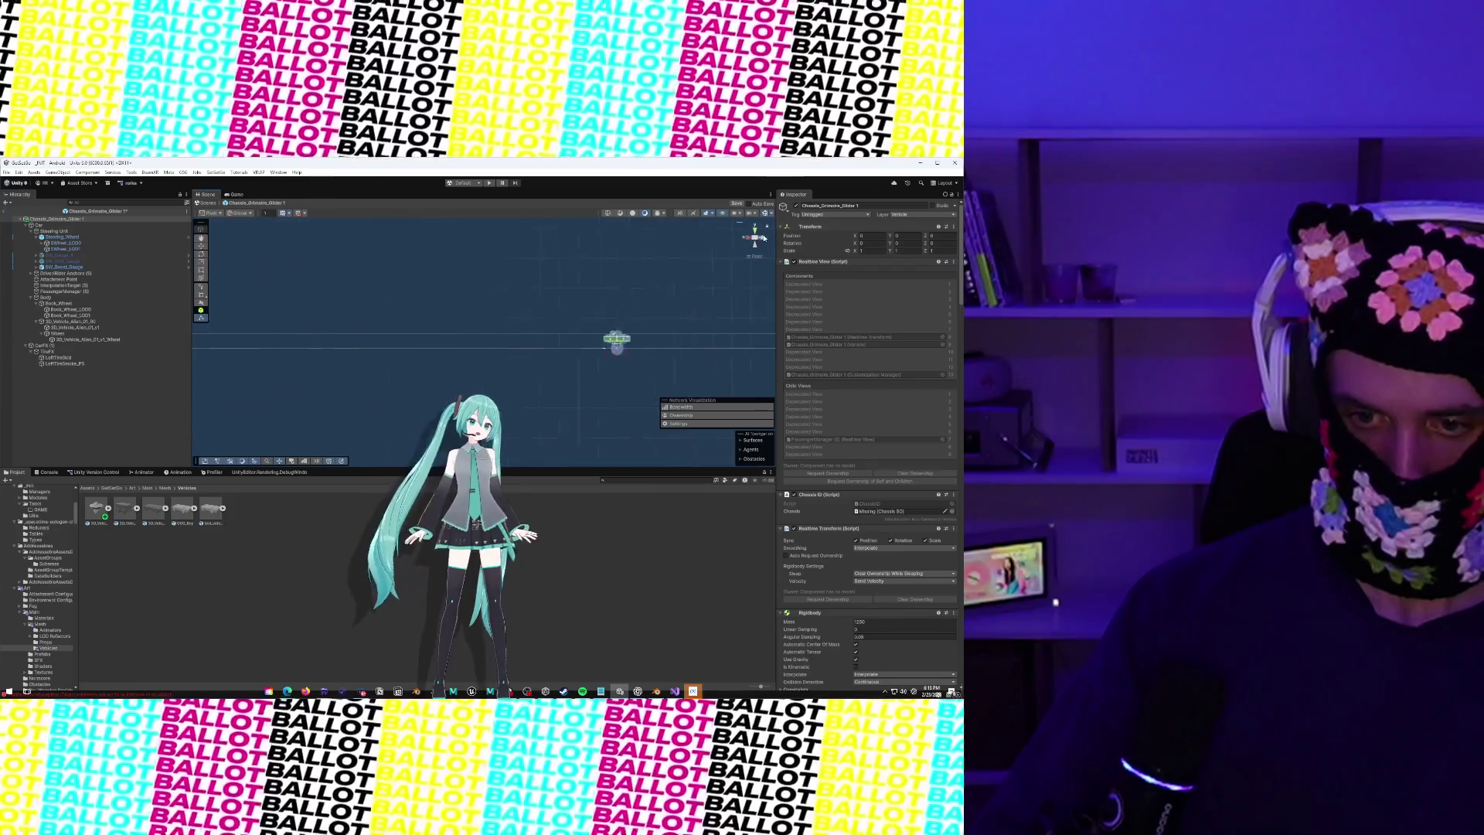
pyautogui.press('f')
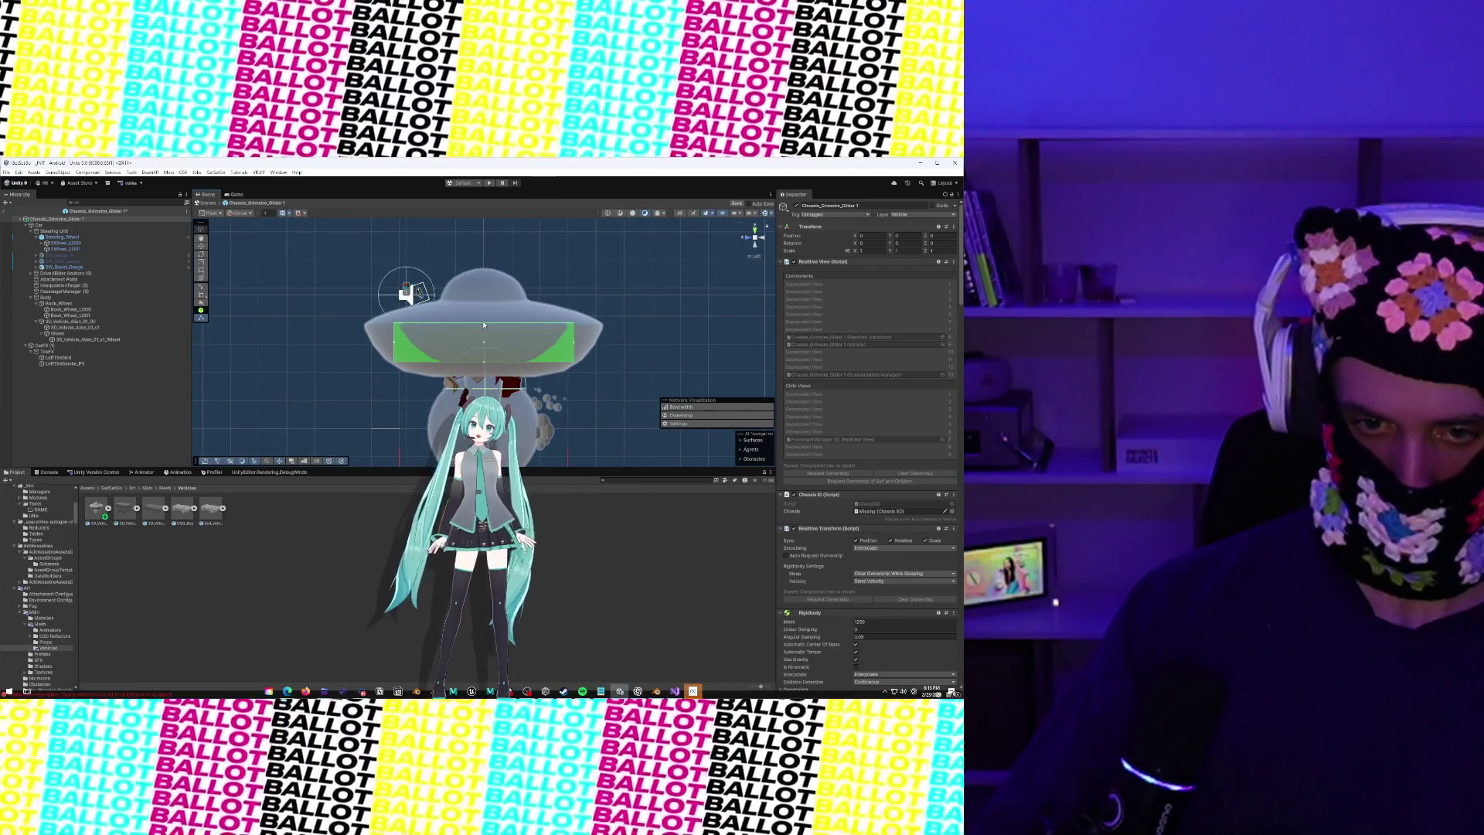
pyautogui.moveTo(483, 314); pyautogui.dragTo(483, 302)
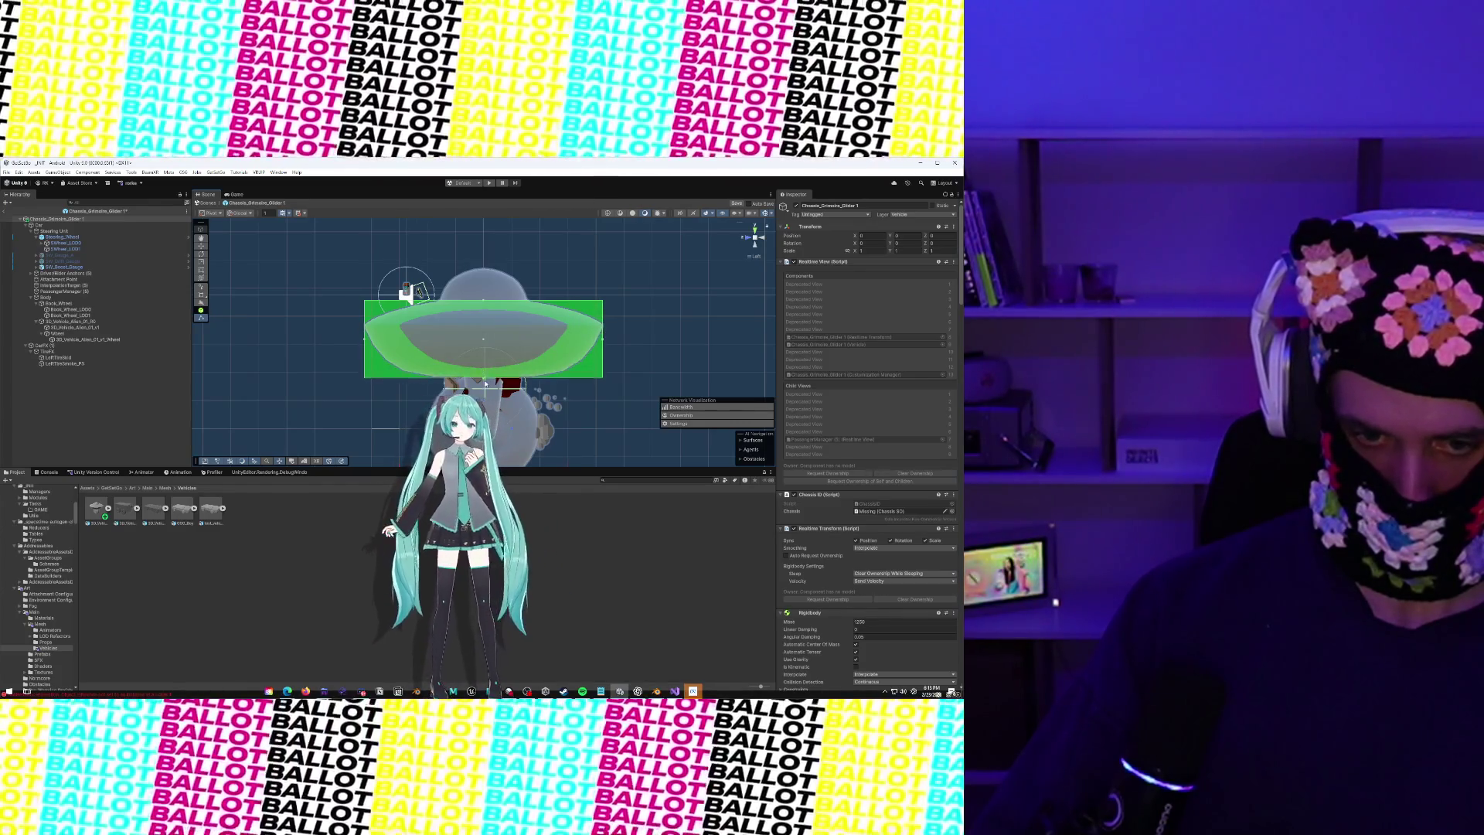
# Widen the collider box to the right from the front view, then check it from other views
pyautogui.click(747, 237)
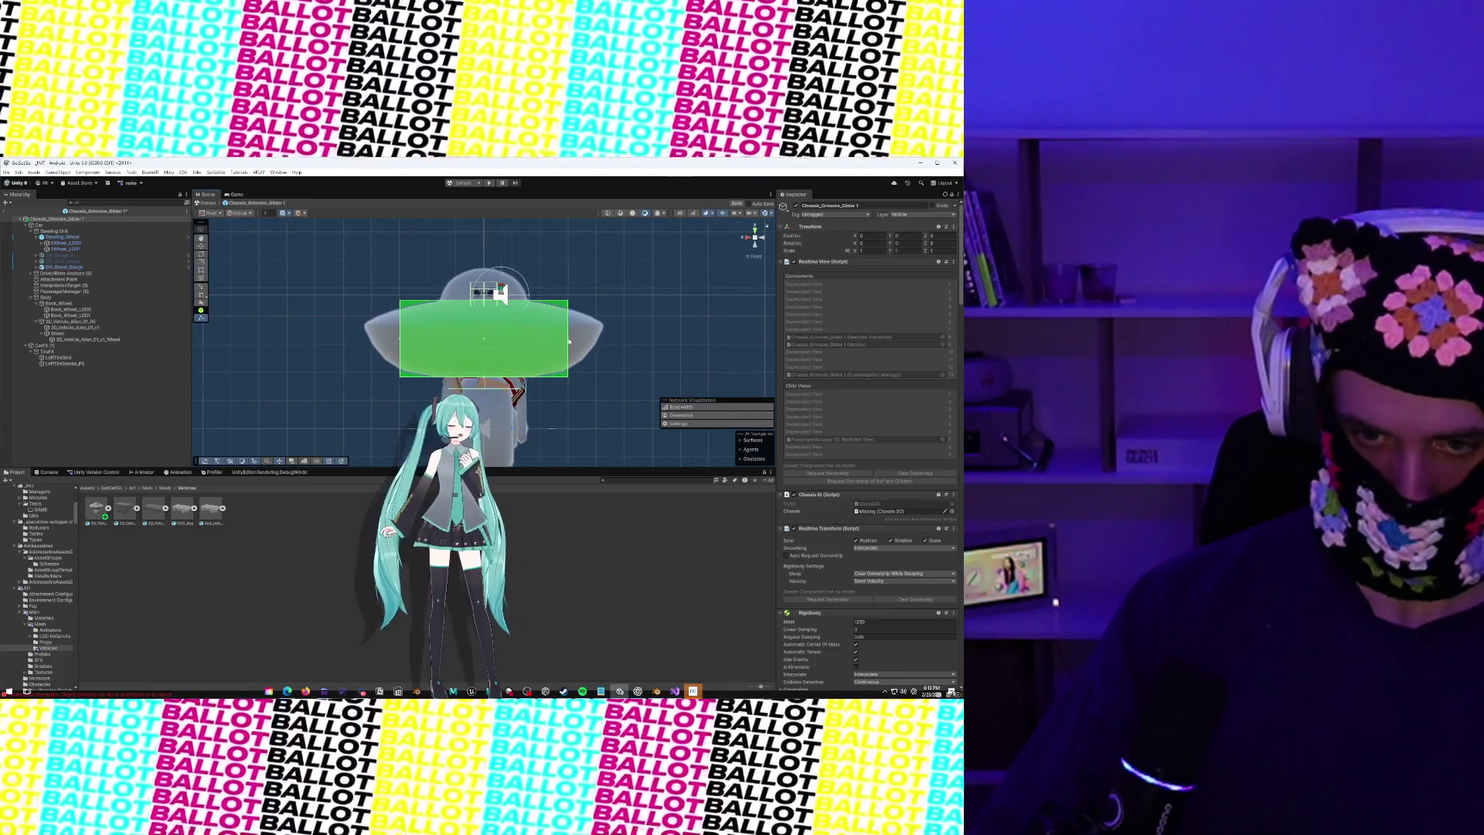
pyautogui.moveTo(569, 341); pyautogui.dragTo(606, 346)
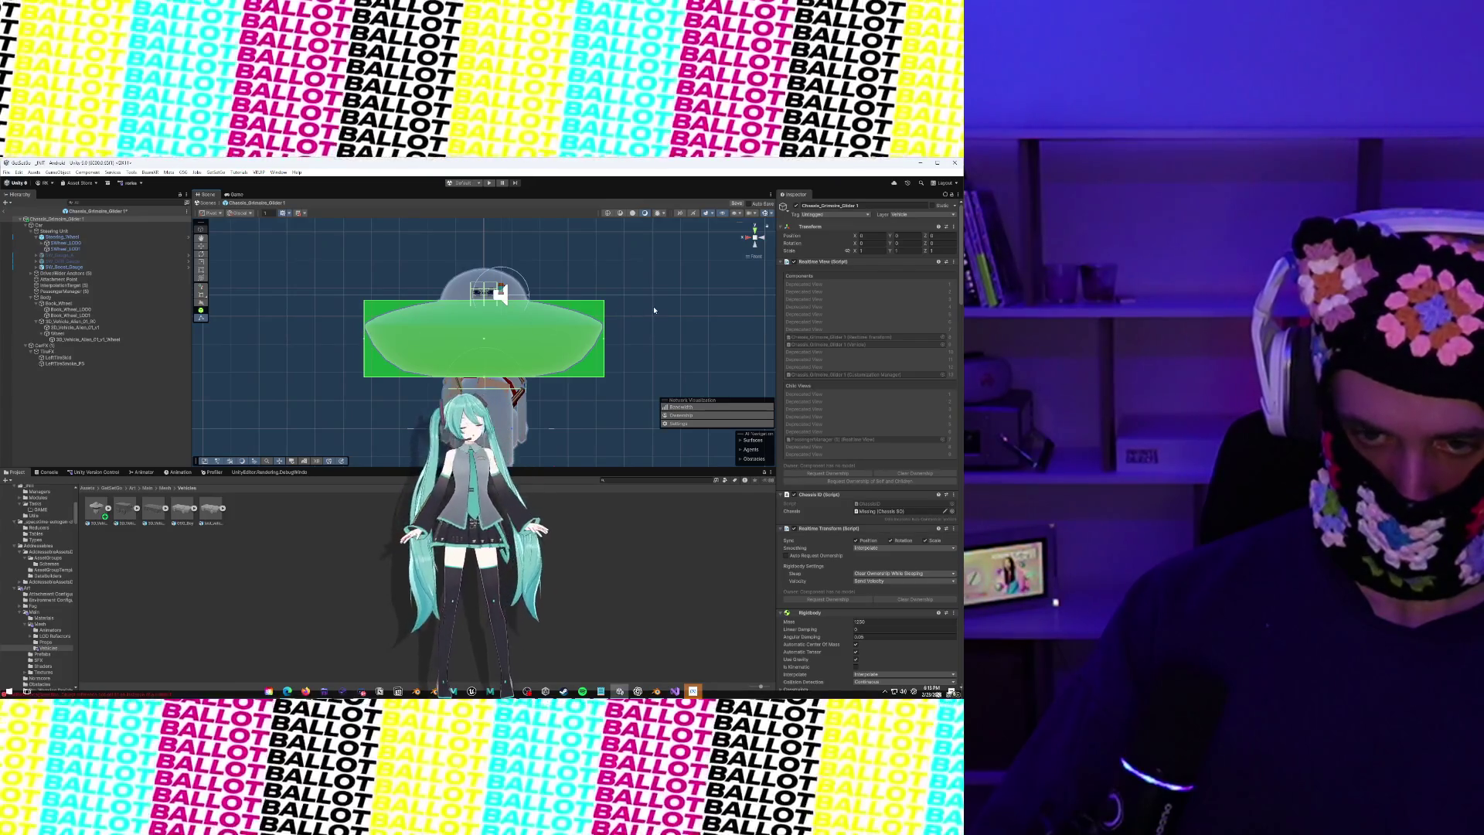
pyautogui.moveTo(654, 310)
pyautogui.mouseDown()
pyautogui.moveTo(260, 322)
pyautogui.moveTo(634, 246)
pyautogui.moveTo(476, 299)
pyautogui.moveTo(619, 288)
pyautogui.mouseUp()
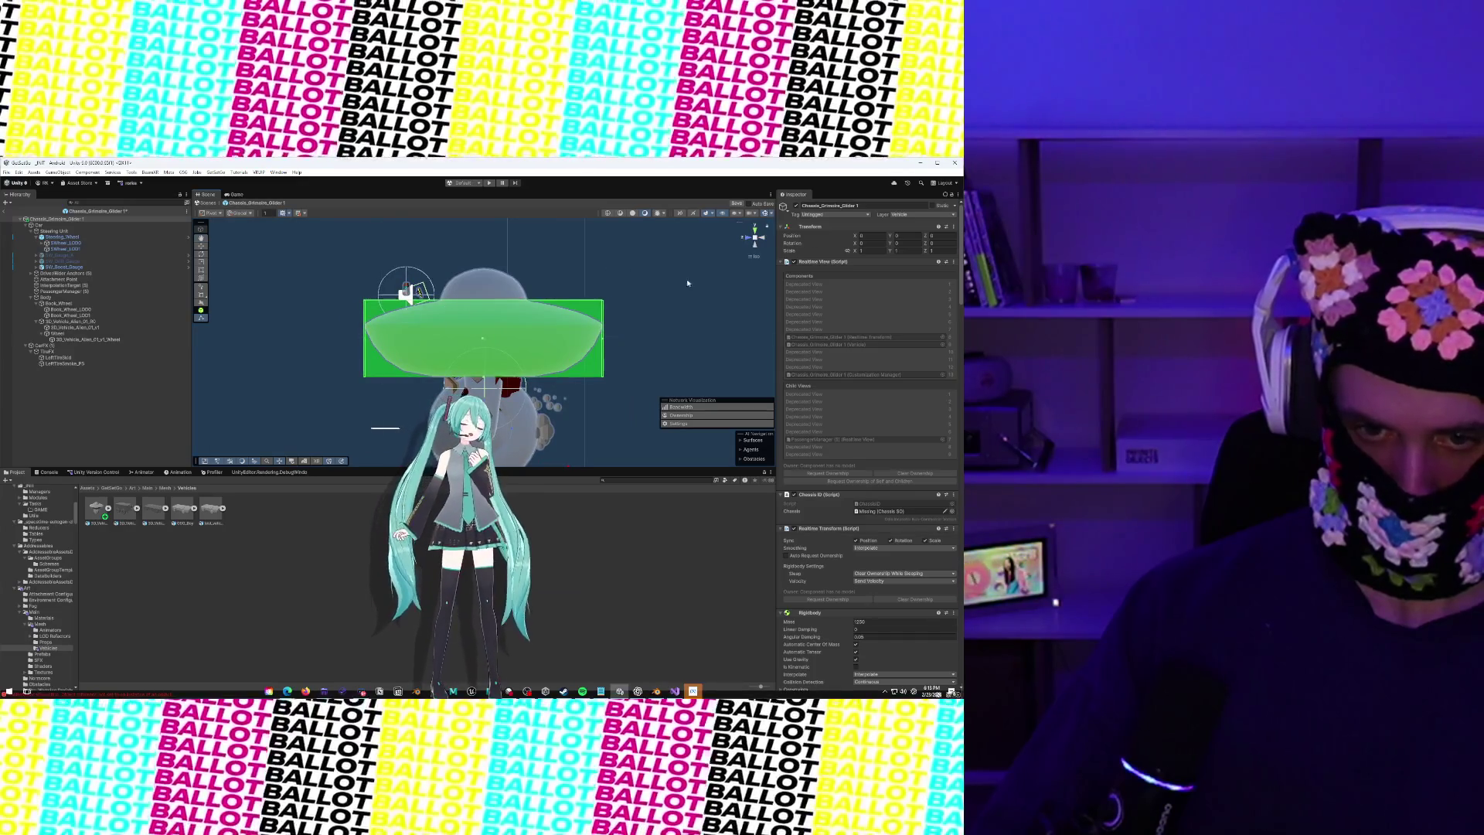
pyautogui.click(760, 238)
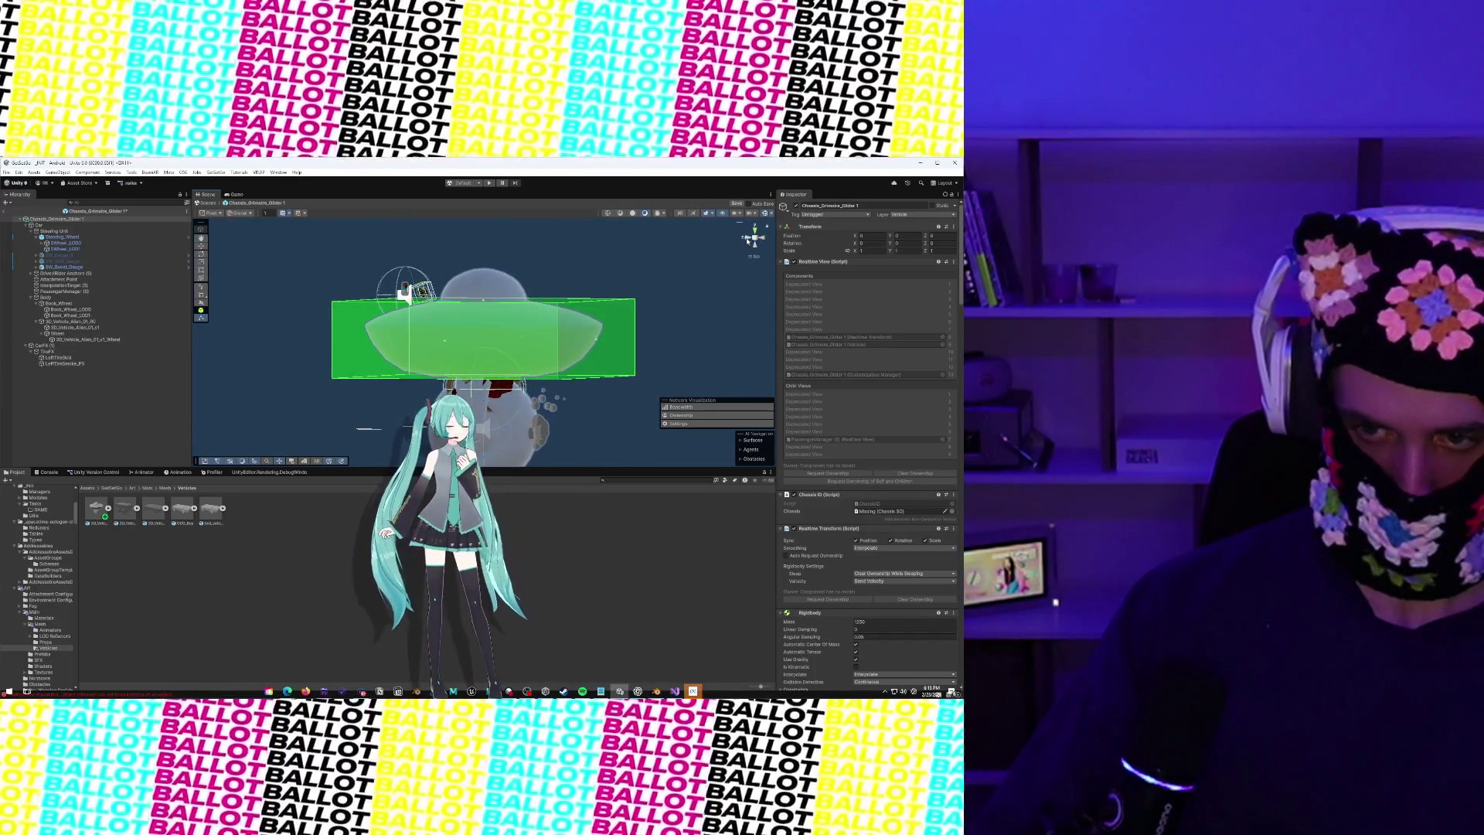
pyautogui.click(755, 240)
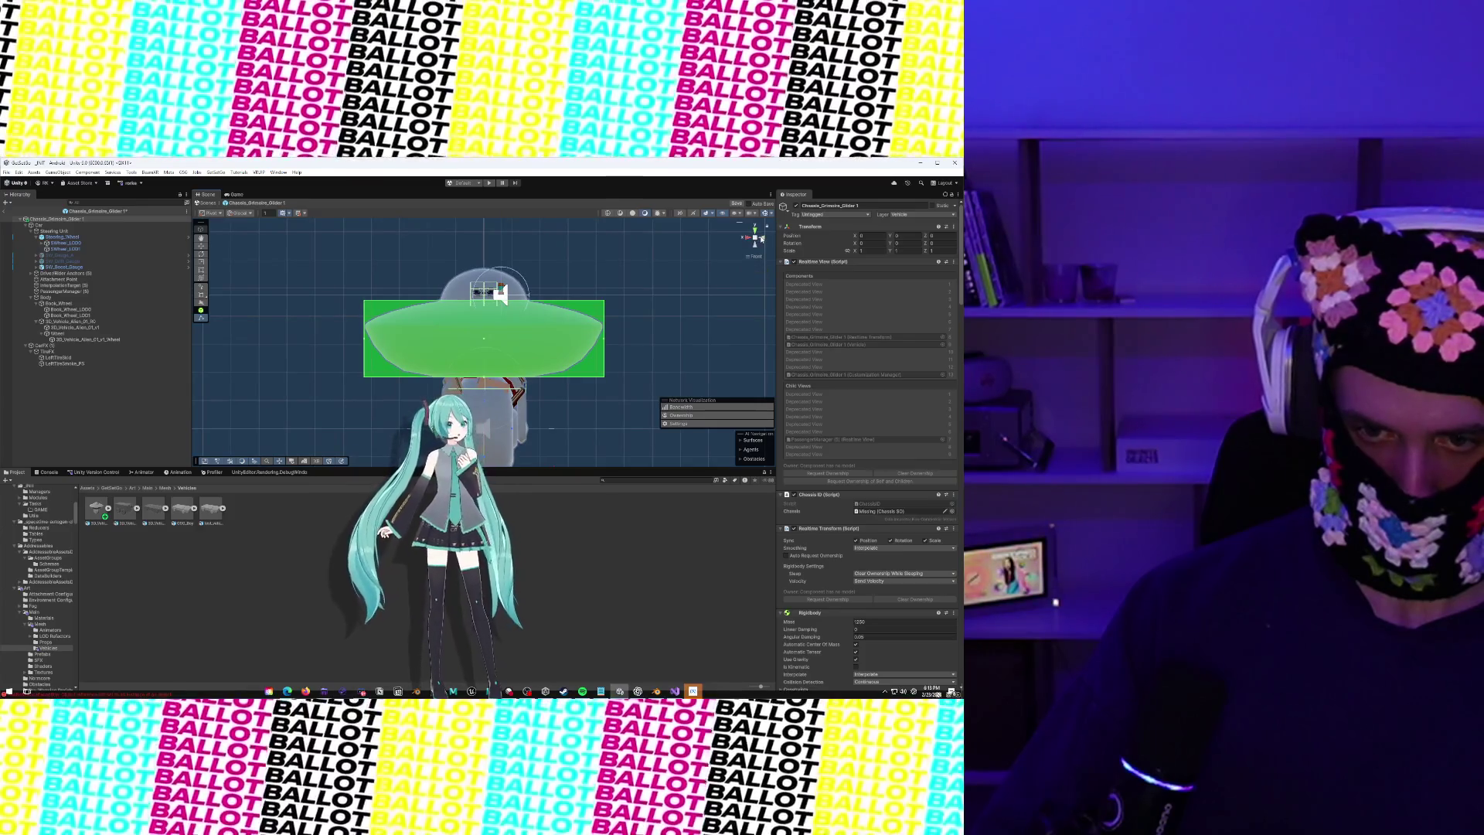
pyautogui.click(761, 238)
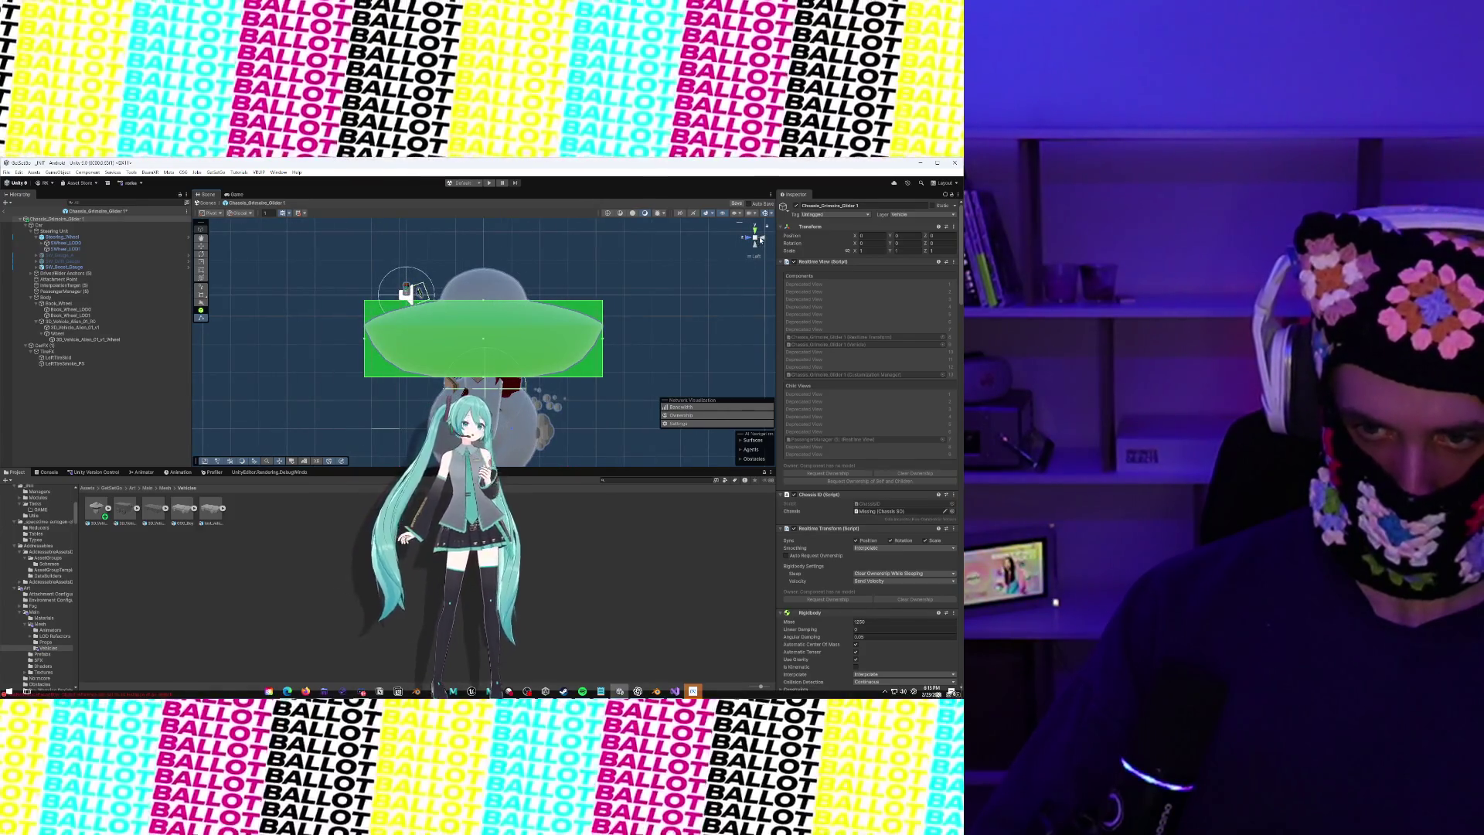
pyautogui.click(761, 238)
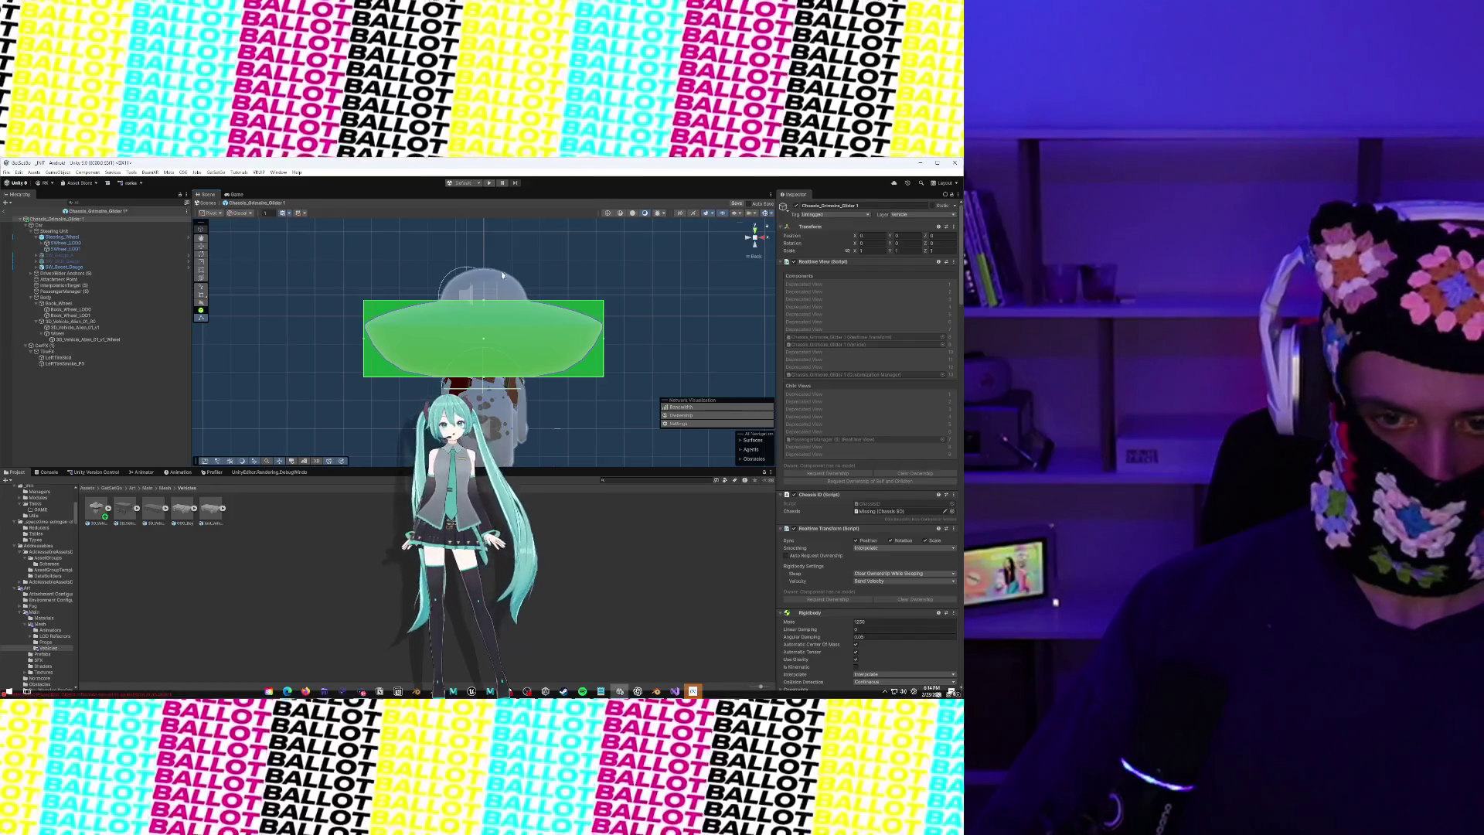
# Set the alien vehicle model's Material Creation Mode to None and apply the import settings
pyautogui.click(503, 274)
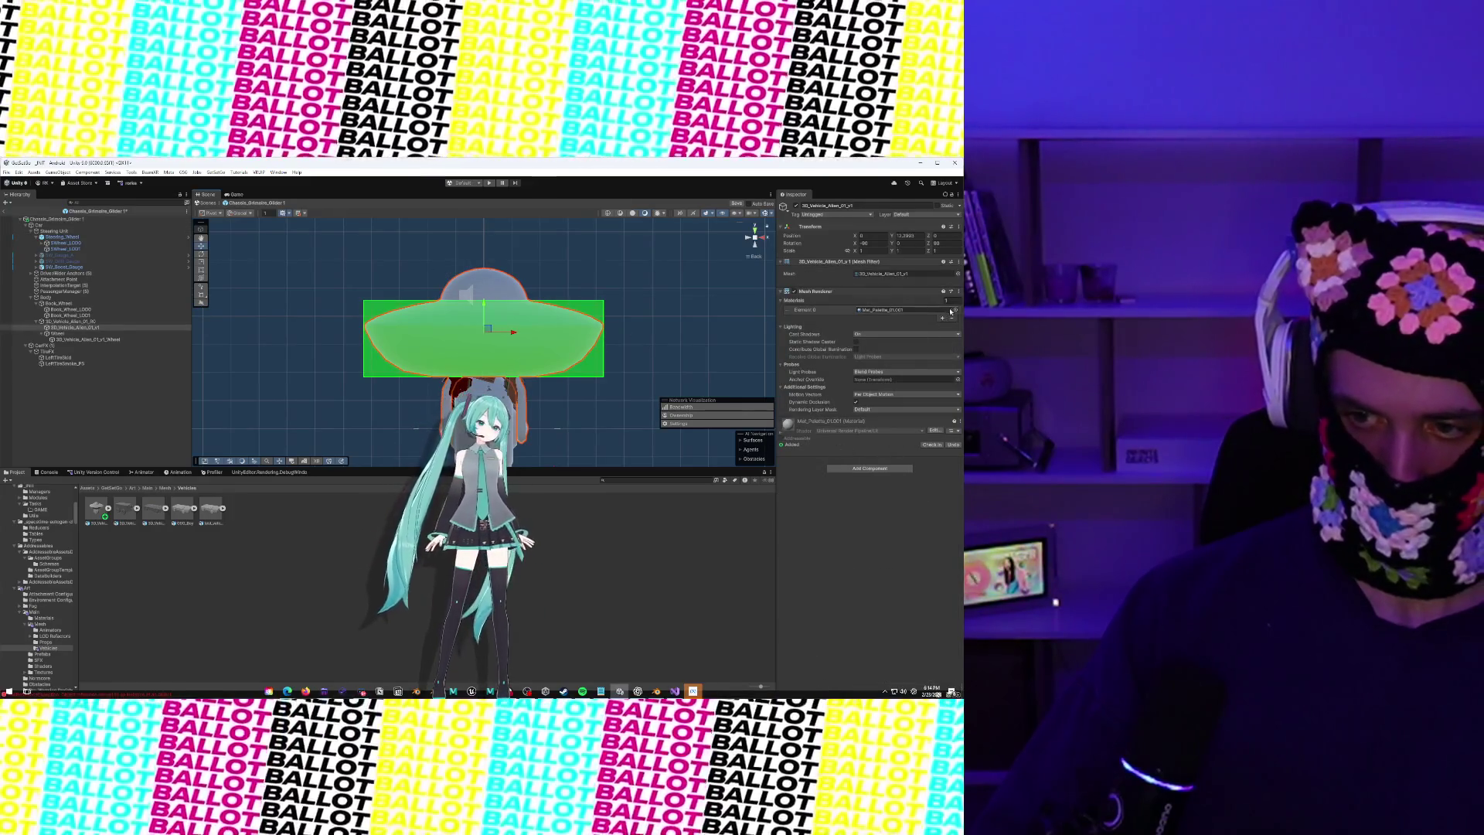
pyautogui.click(96, 510)
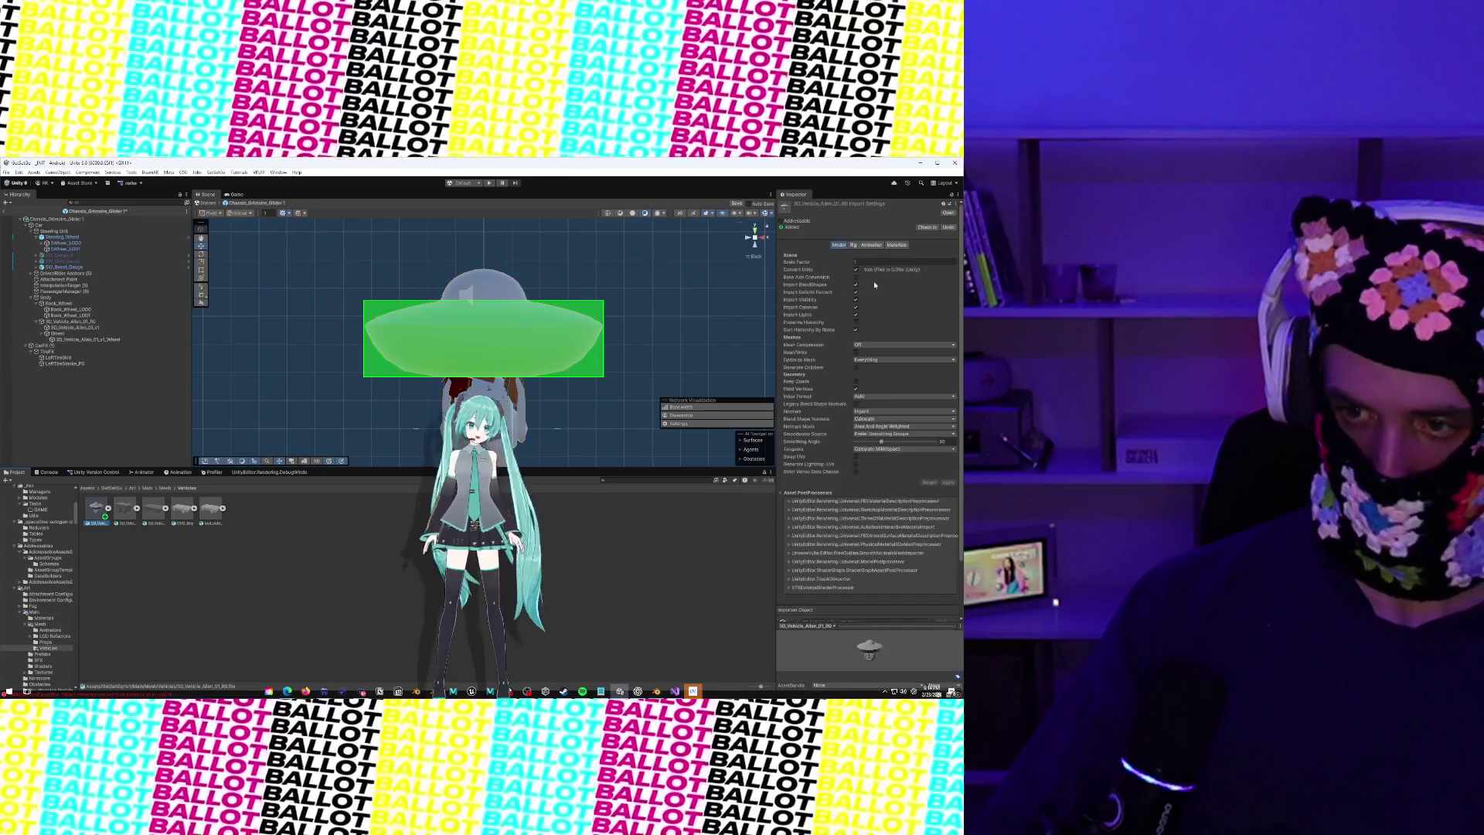
pyautogui.click(895, 245)
pyautogui.click(908, 258)
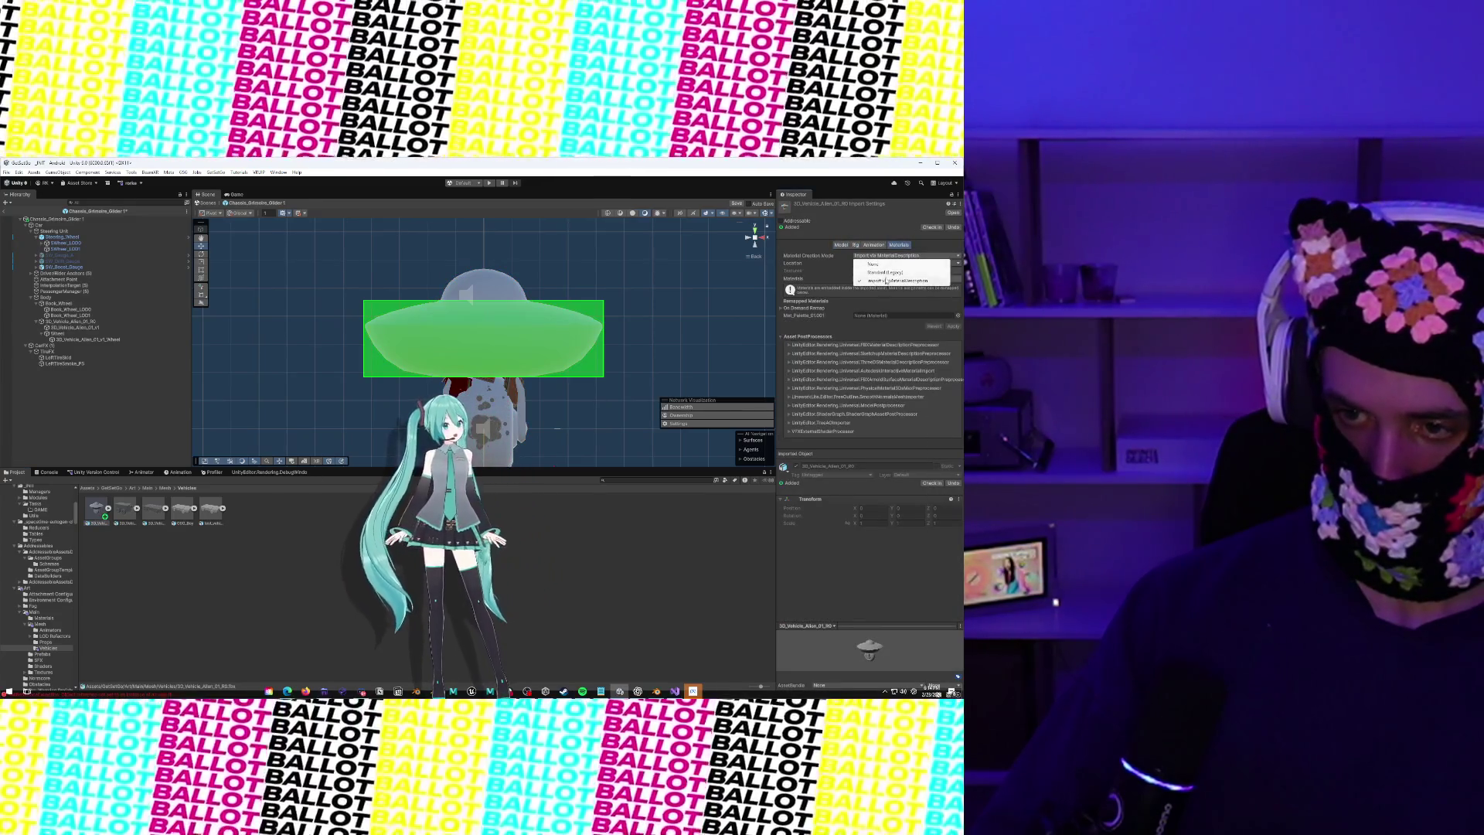
pyautogui.click(889, 260)
pyautogui.click(950, 283)
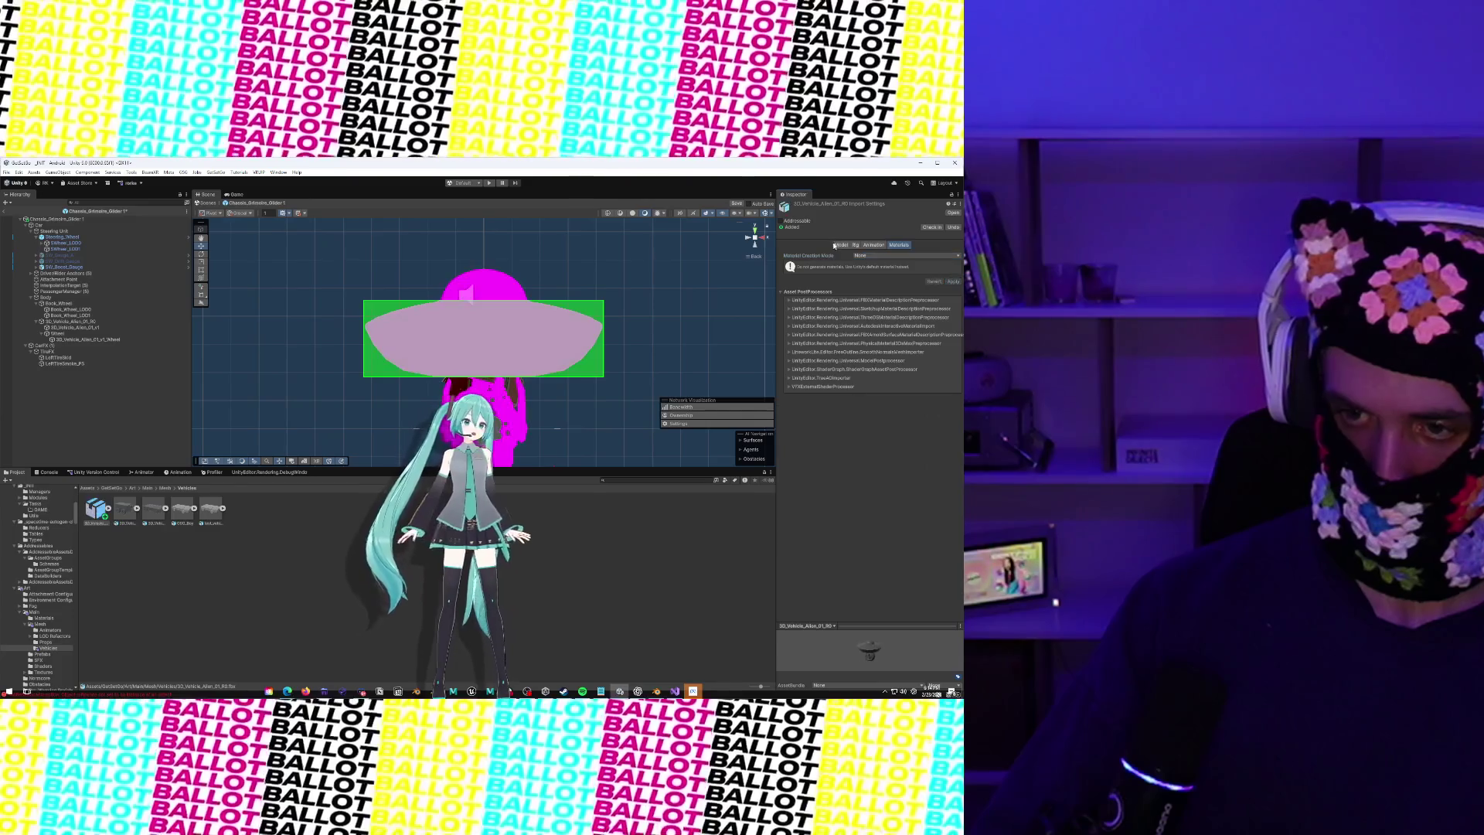
# Enable Read/Write on the model's mesh import settings and reselect the saucer mesh
pyautogui.click(841, 245)
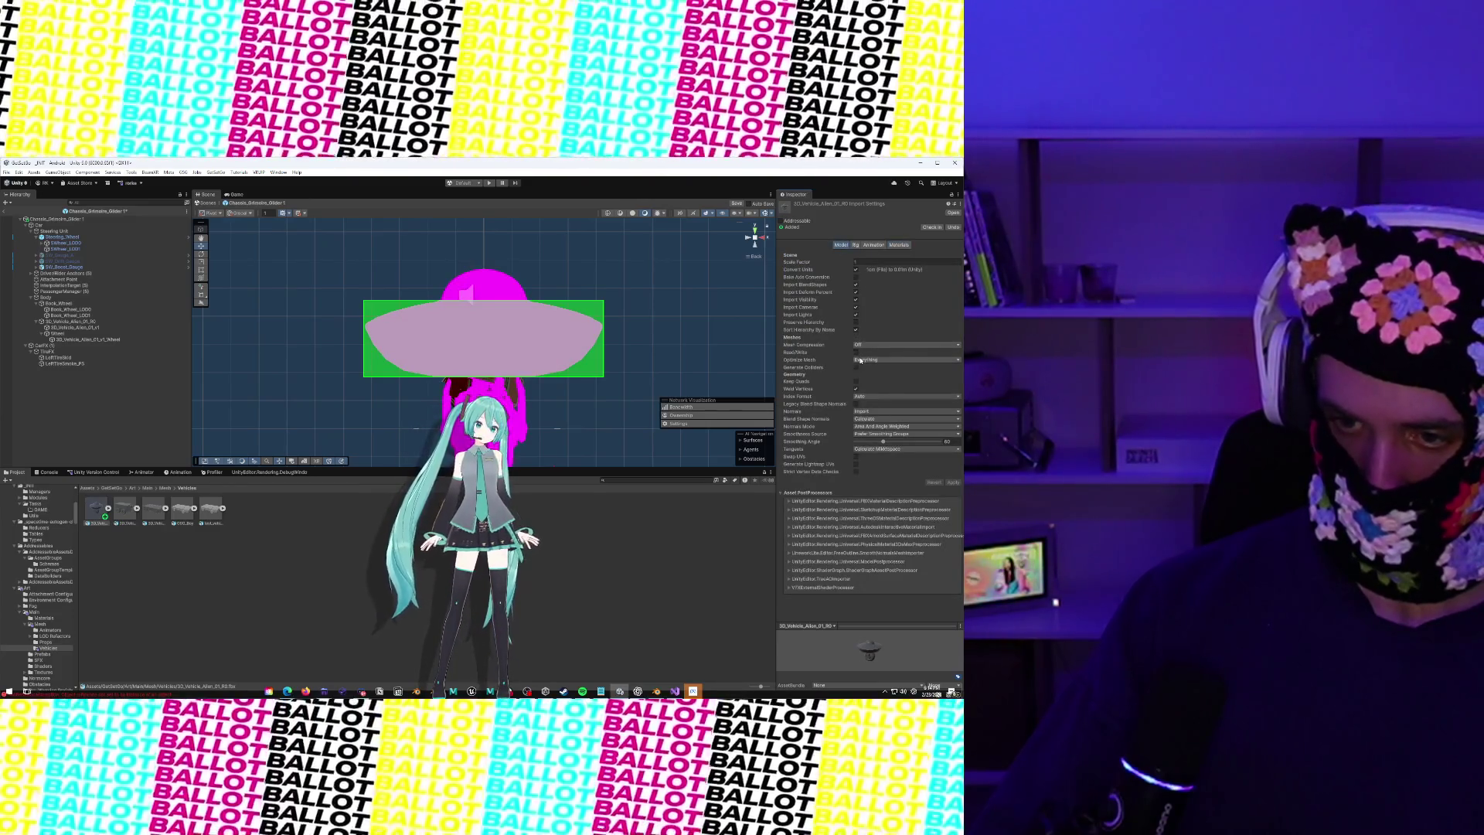
pyautogui.click(856, 352)
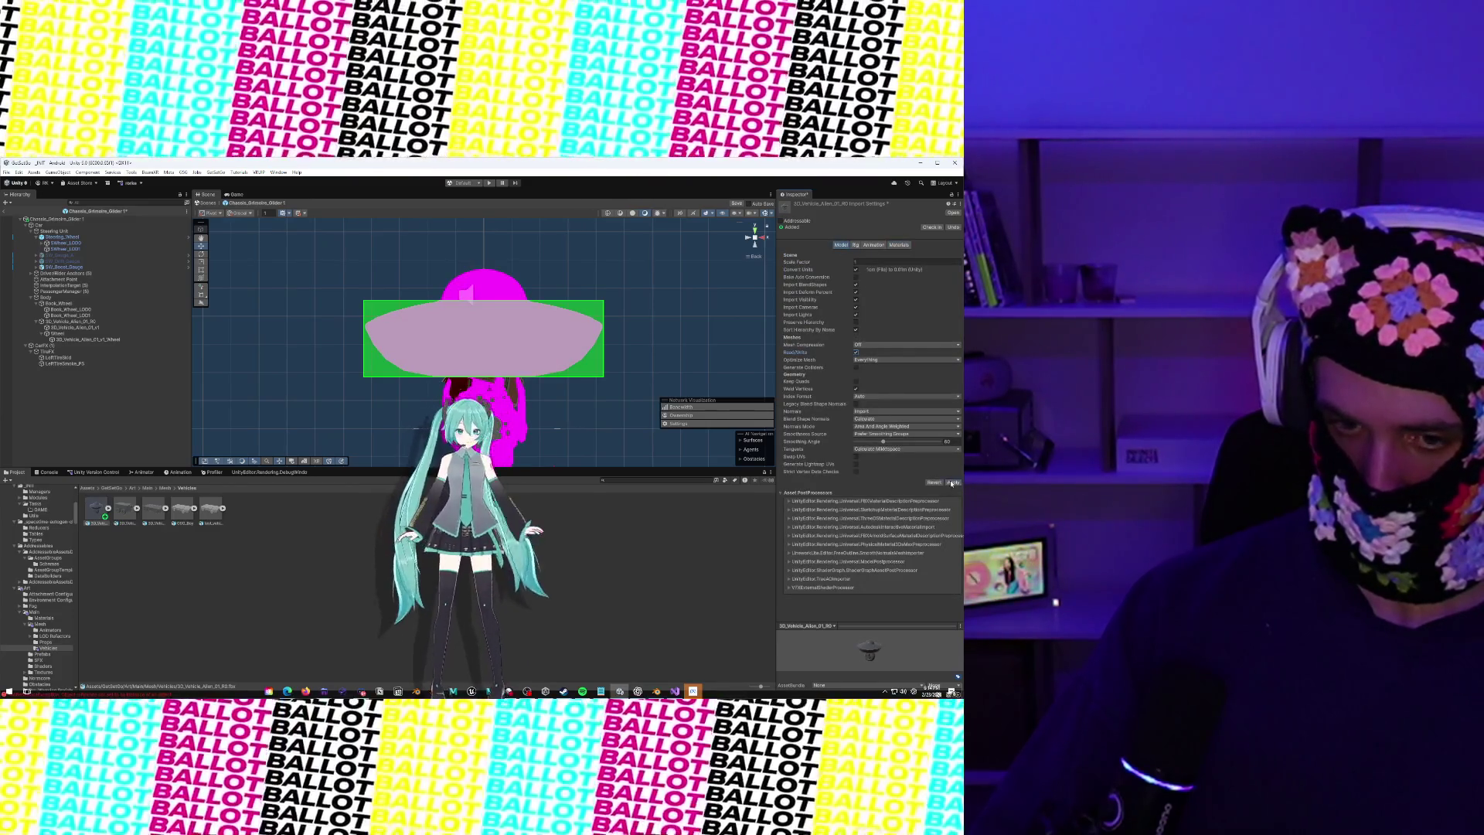
pyautogui.click(508, 296)
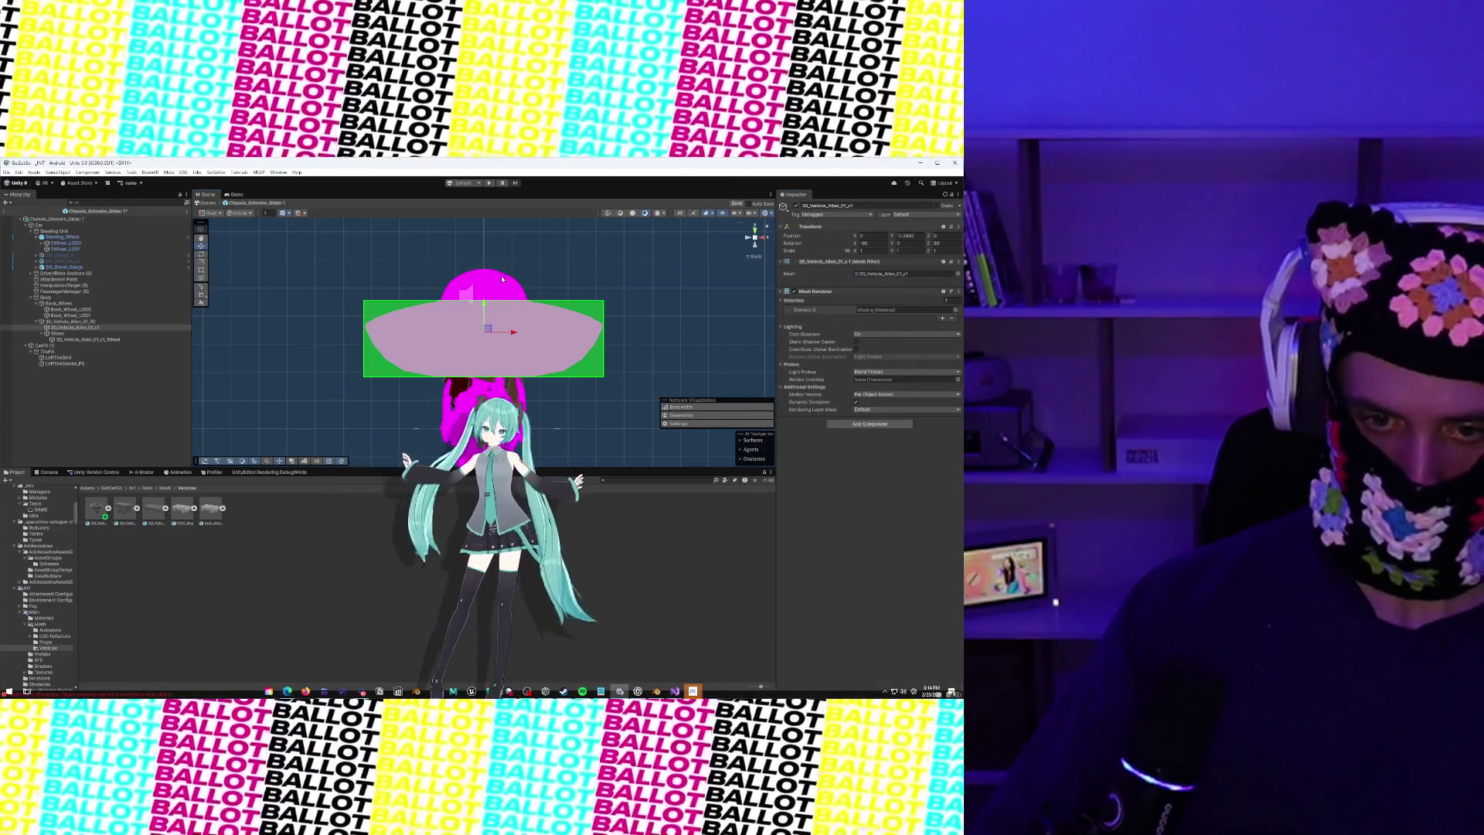
# Assign a Palette material to the saucer body from the material chooser
pyautogui.click(956, 309)
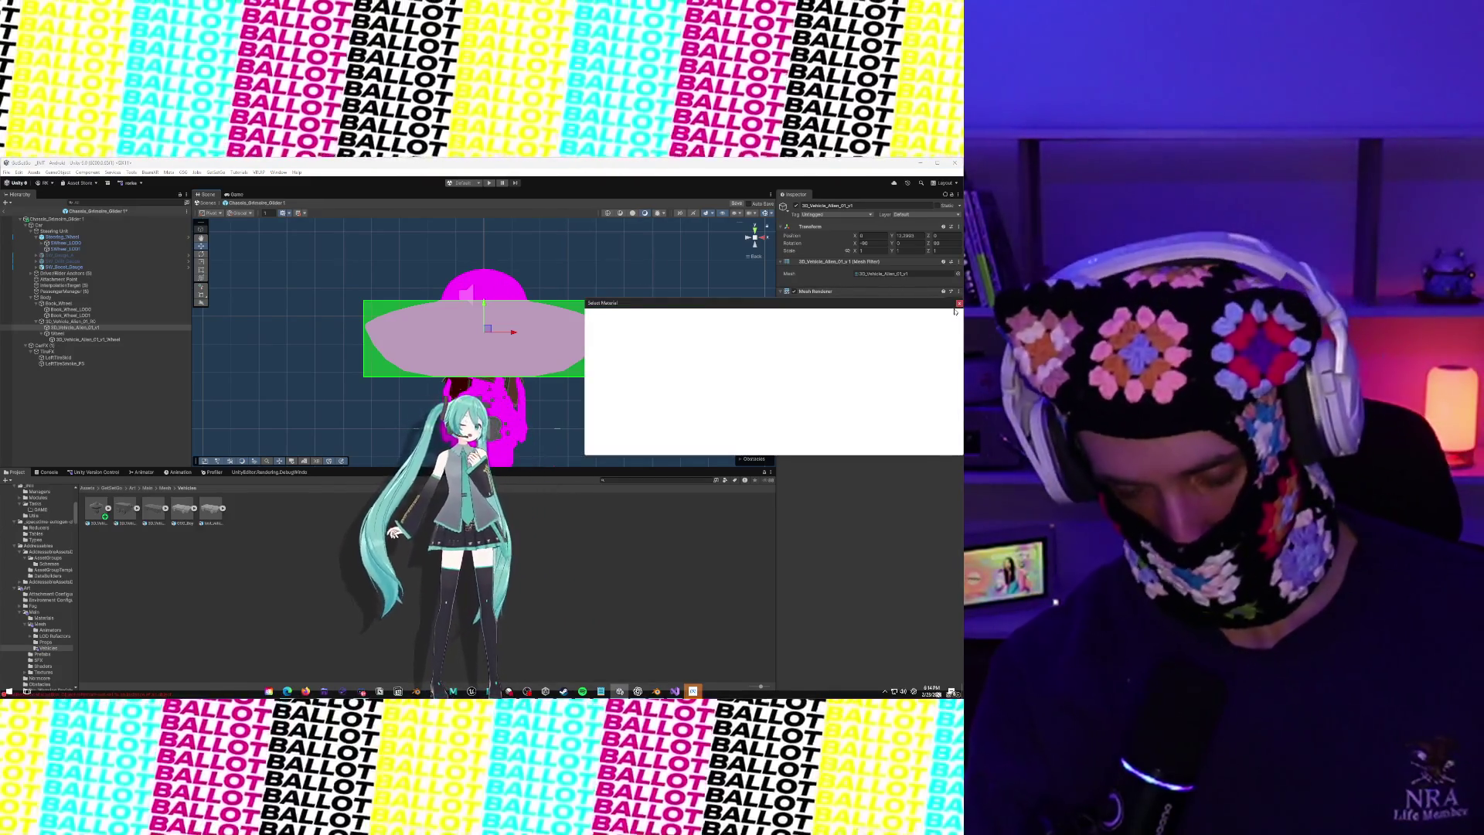
pyautogui.write('l')
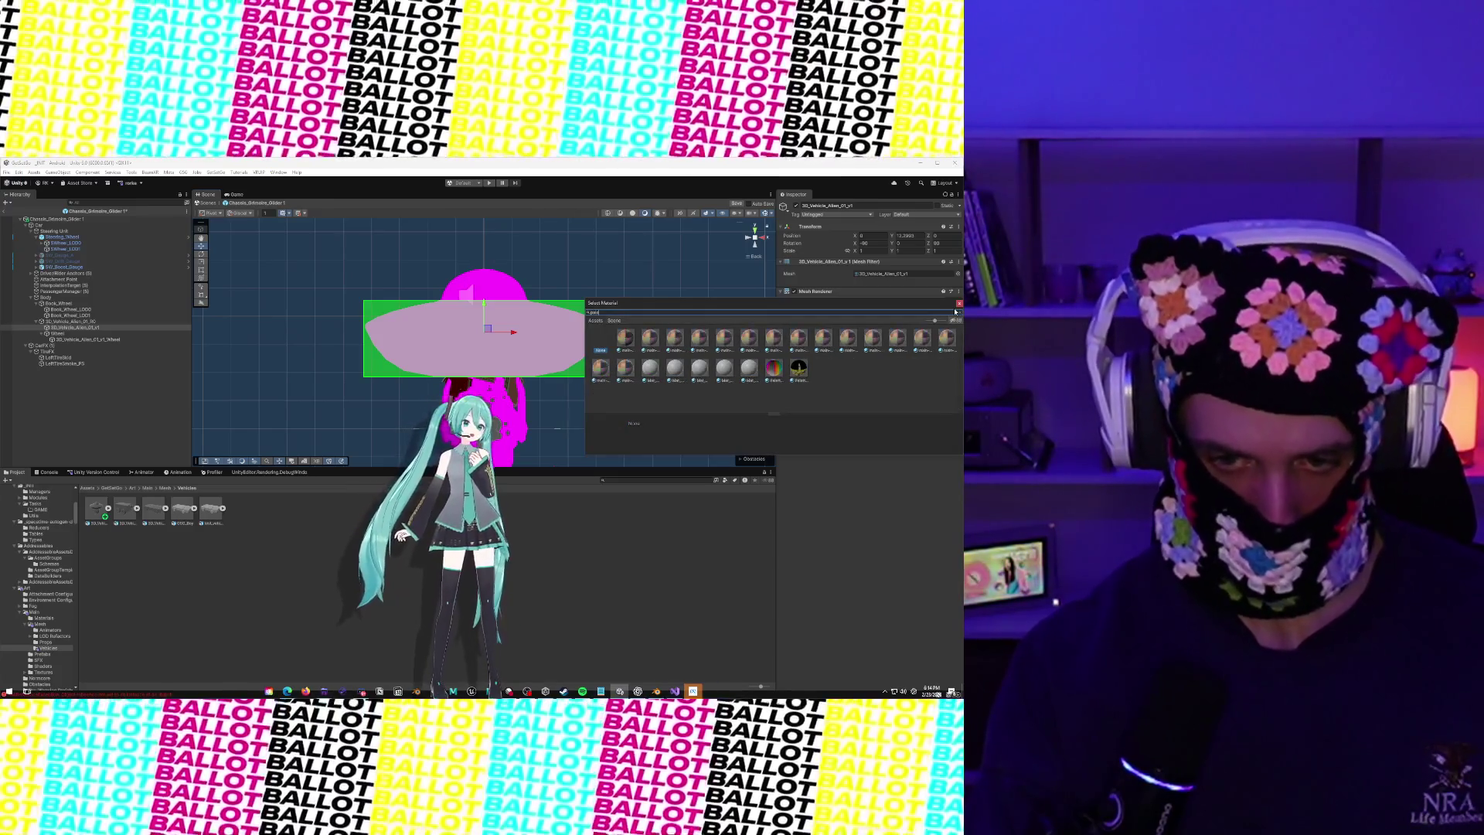
pyautogui.click(775, 370)
pyautogui.press('Escape')
pyautogui.moveTo(689, 337)
pyautogui.mouseDown()
pyautogui.moveTo(610, 348)
pyautogui.moveTo(594, 321)
pyautogui.moveTo(575, 340)
pyautogui.mouseUp()
pyautogui.click(541, 340)
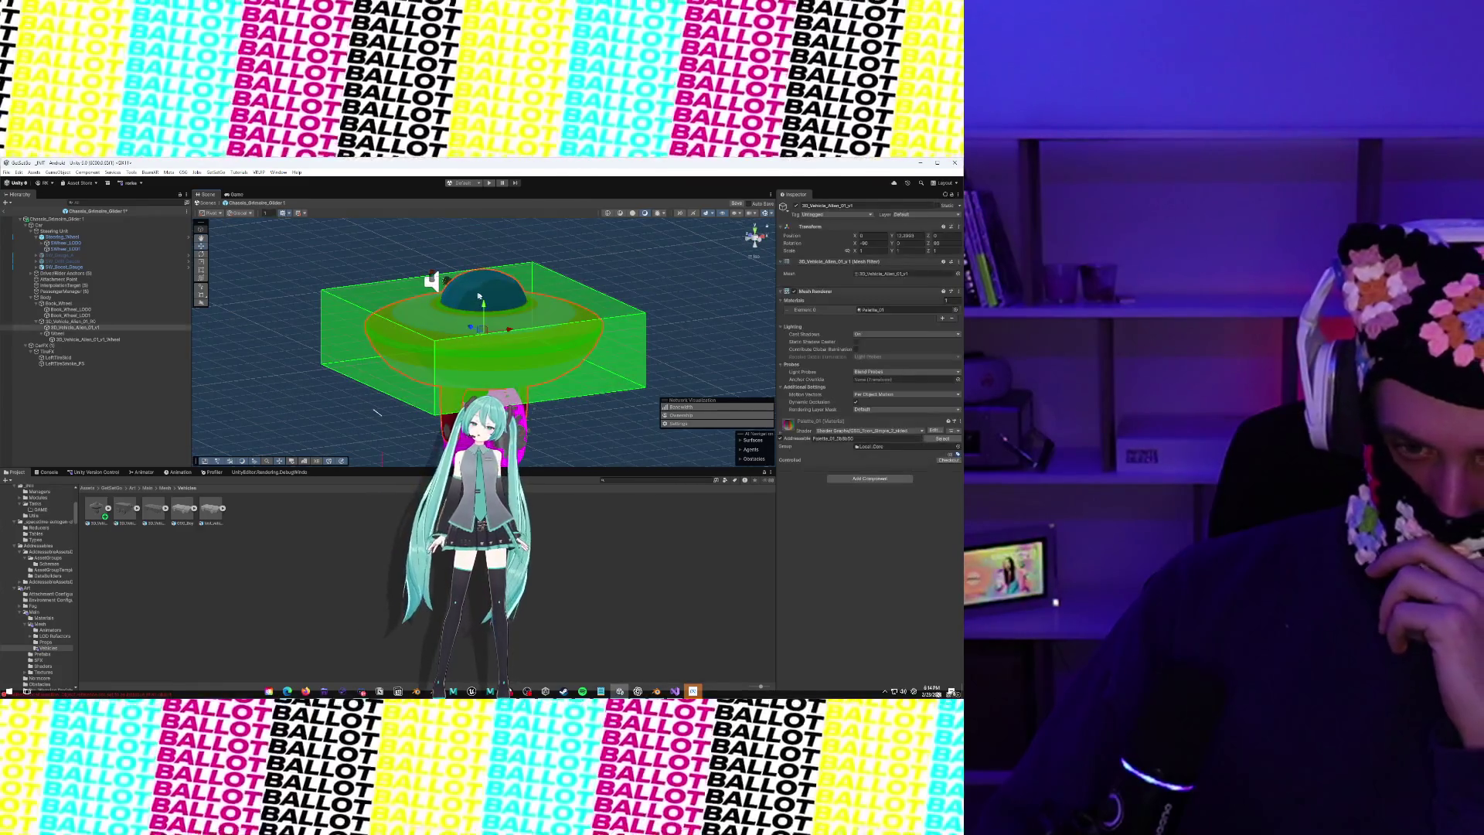
# Try other palettes, assign Palette_01 to the saucer, expand its settings, then select the wheel
pyautogui.click(955, 310)
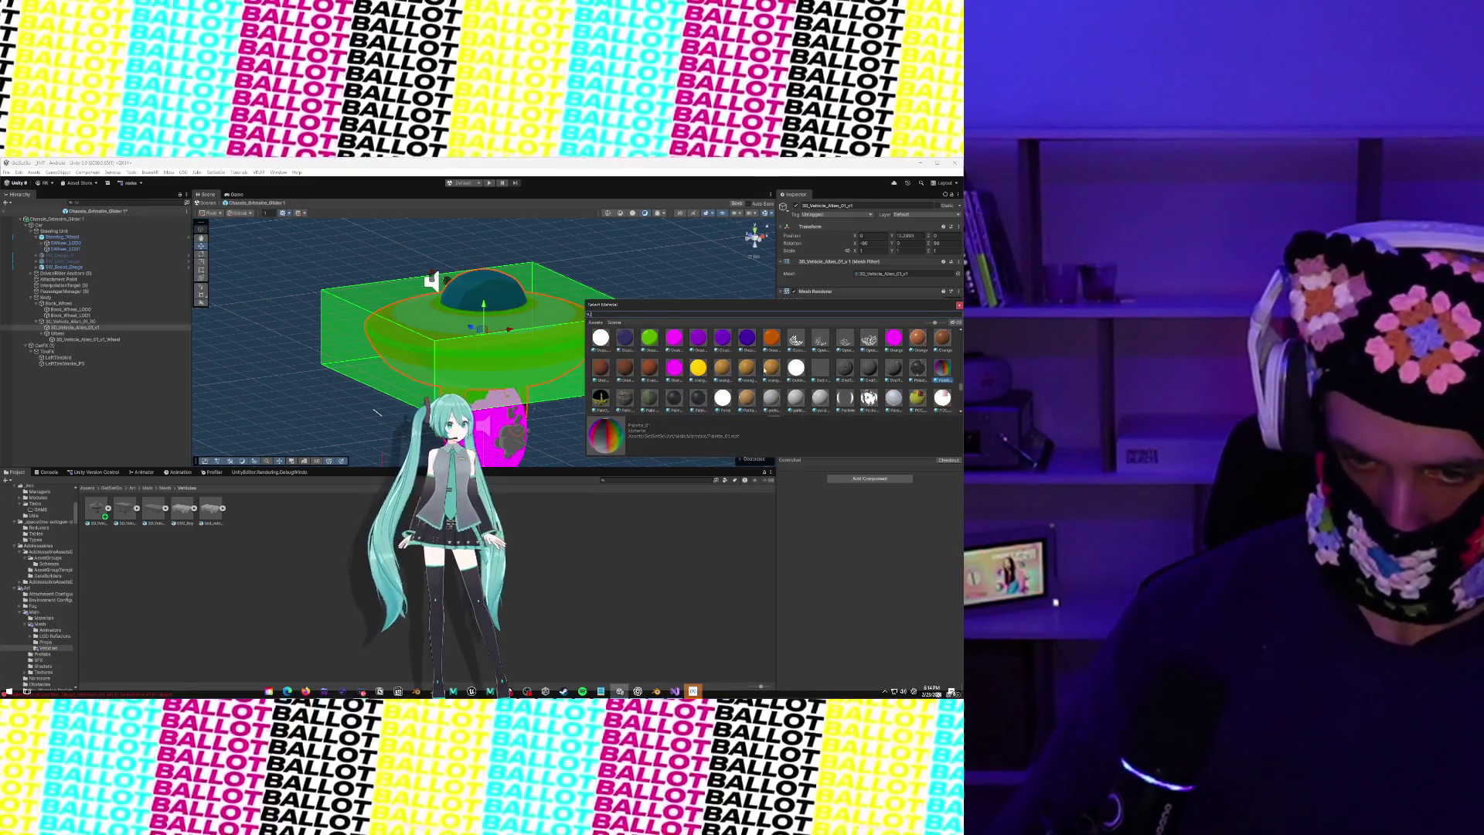
pyautogui.click(601, 398)
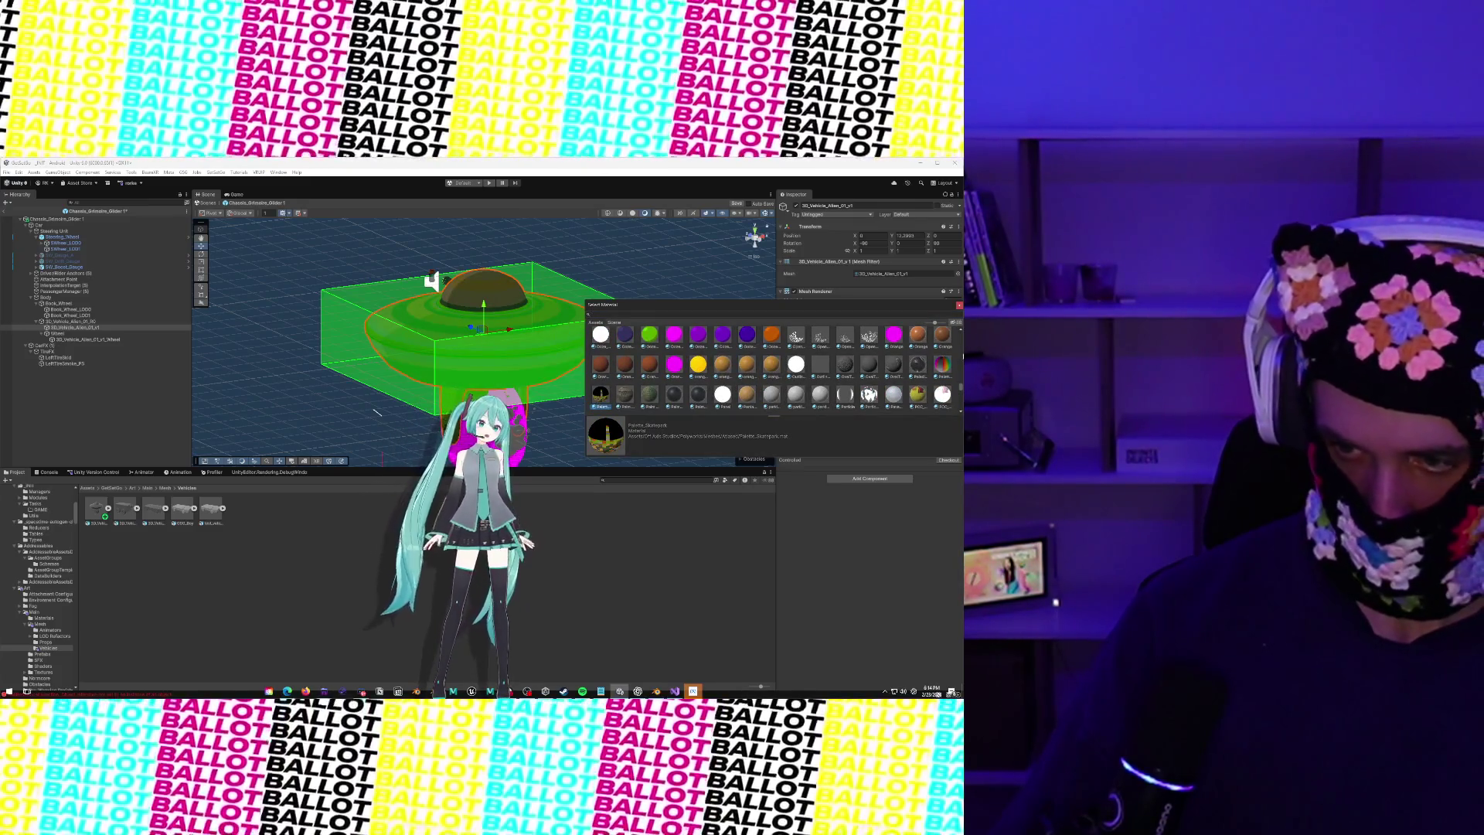
pyautogui.click(943, 370)
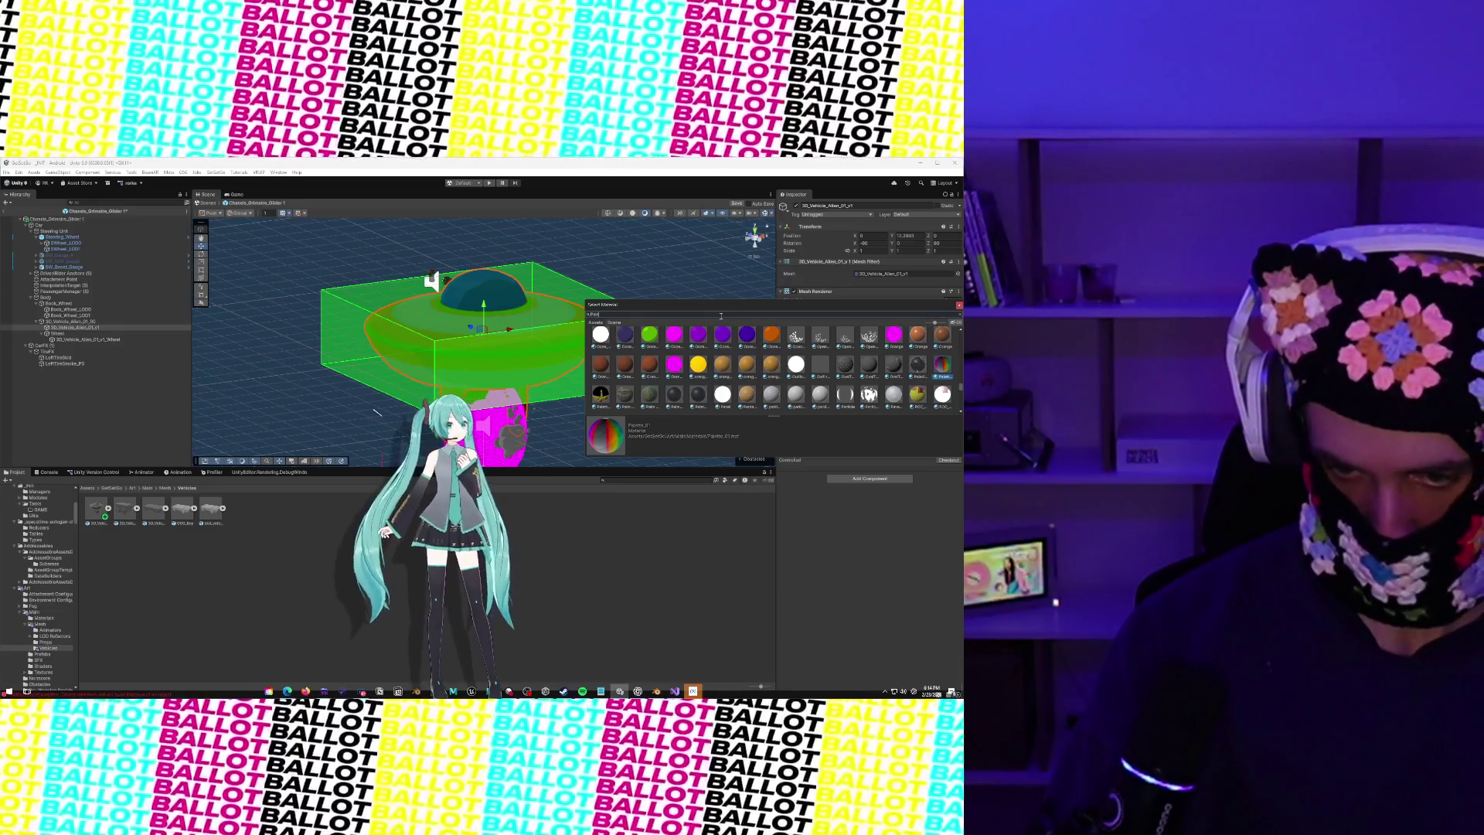
pyautogui.write('ette')
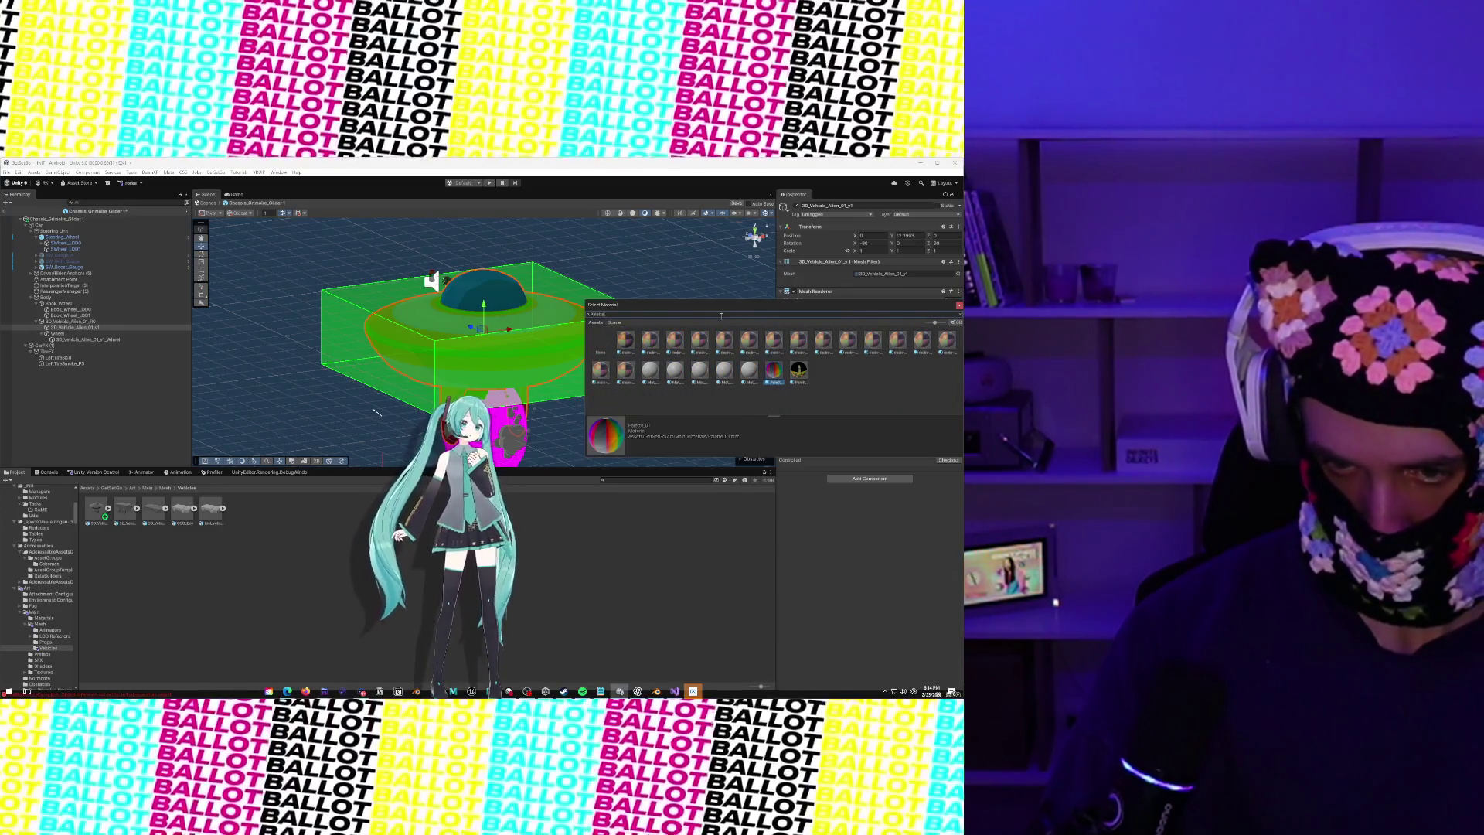
pyautogui.write('emissive')
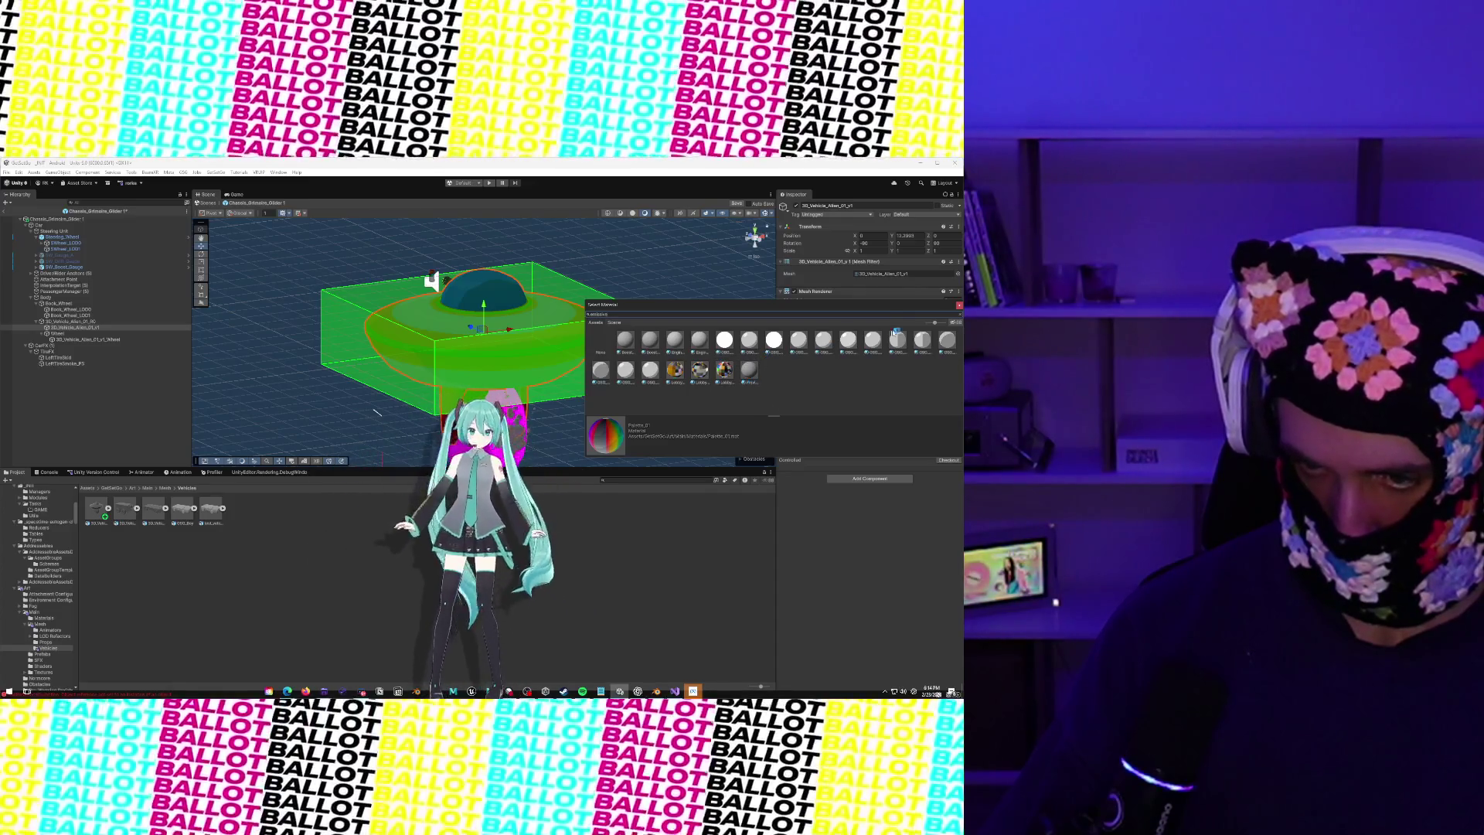
pyautogui.click(960, 314)
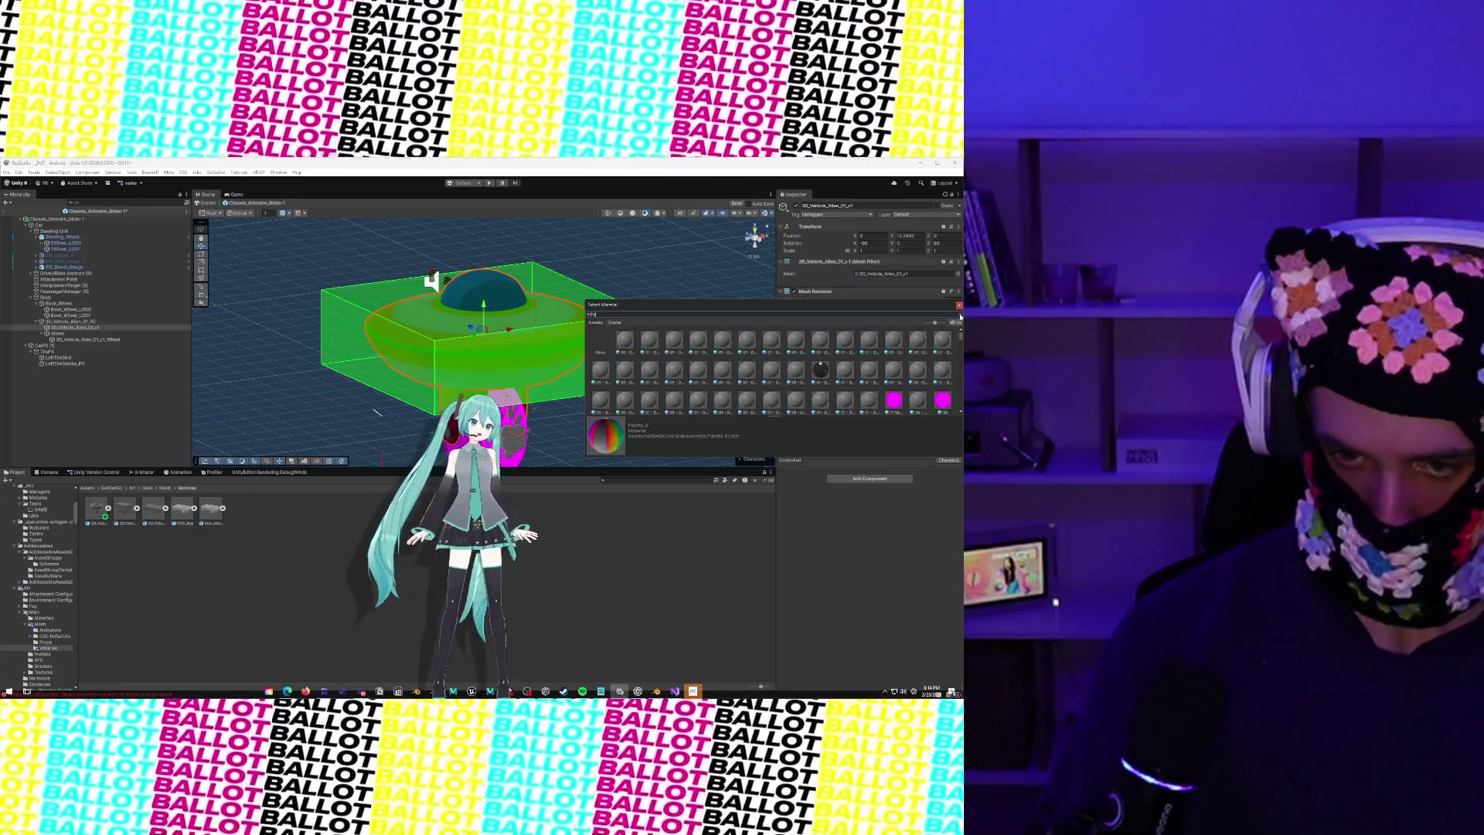
pyautogui.write('ette')
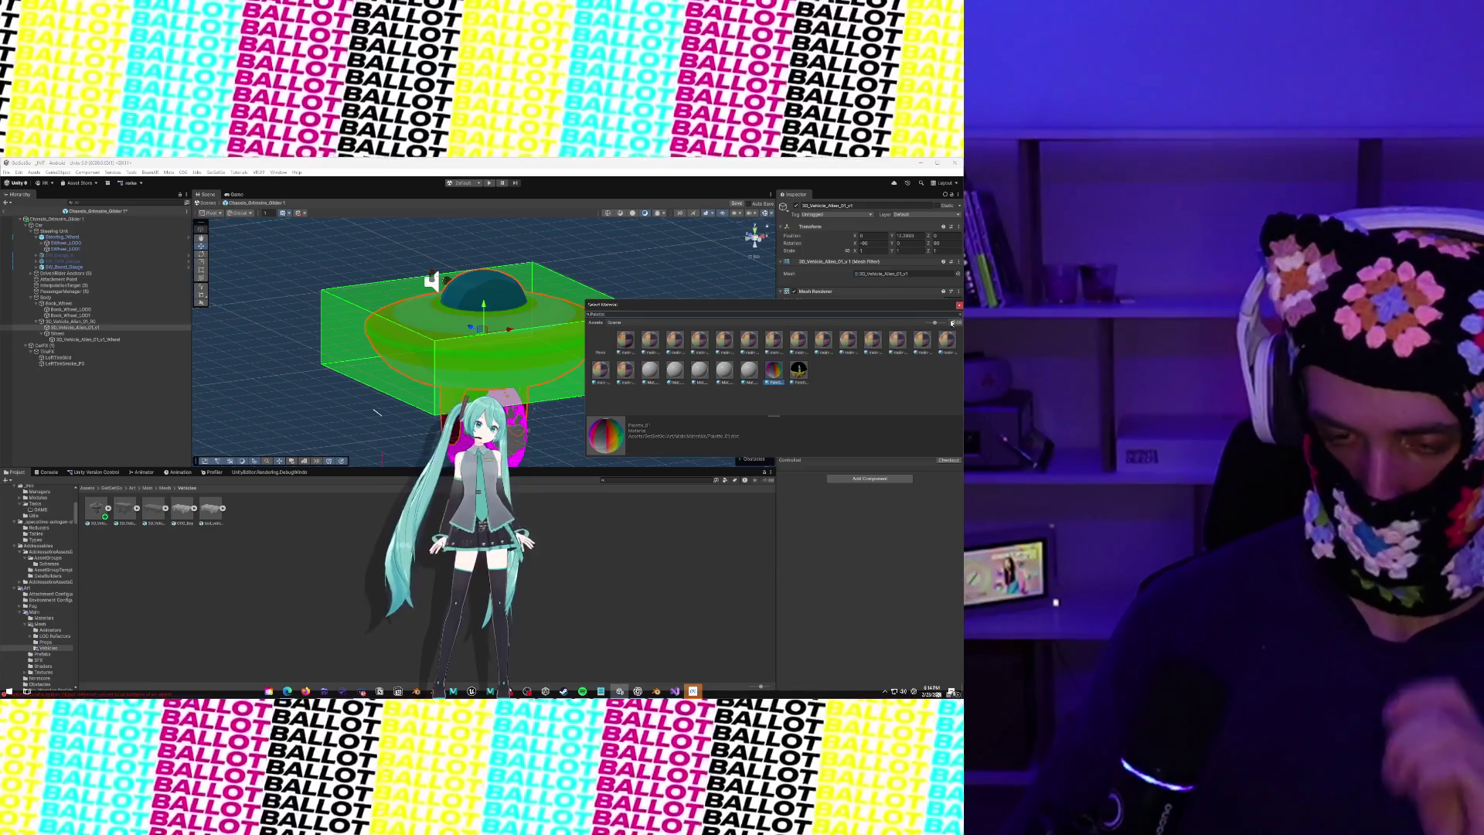
pyautogui.doubleClick(774, 371)
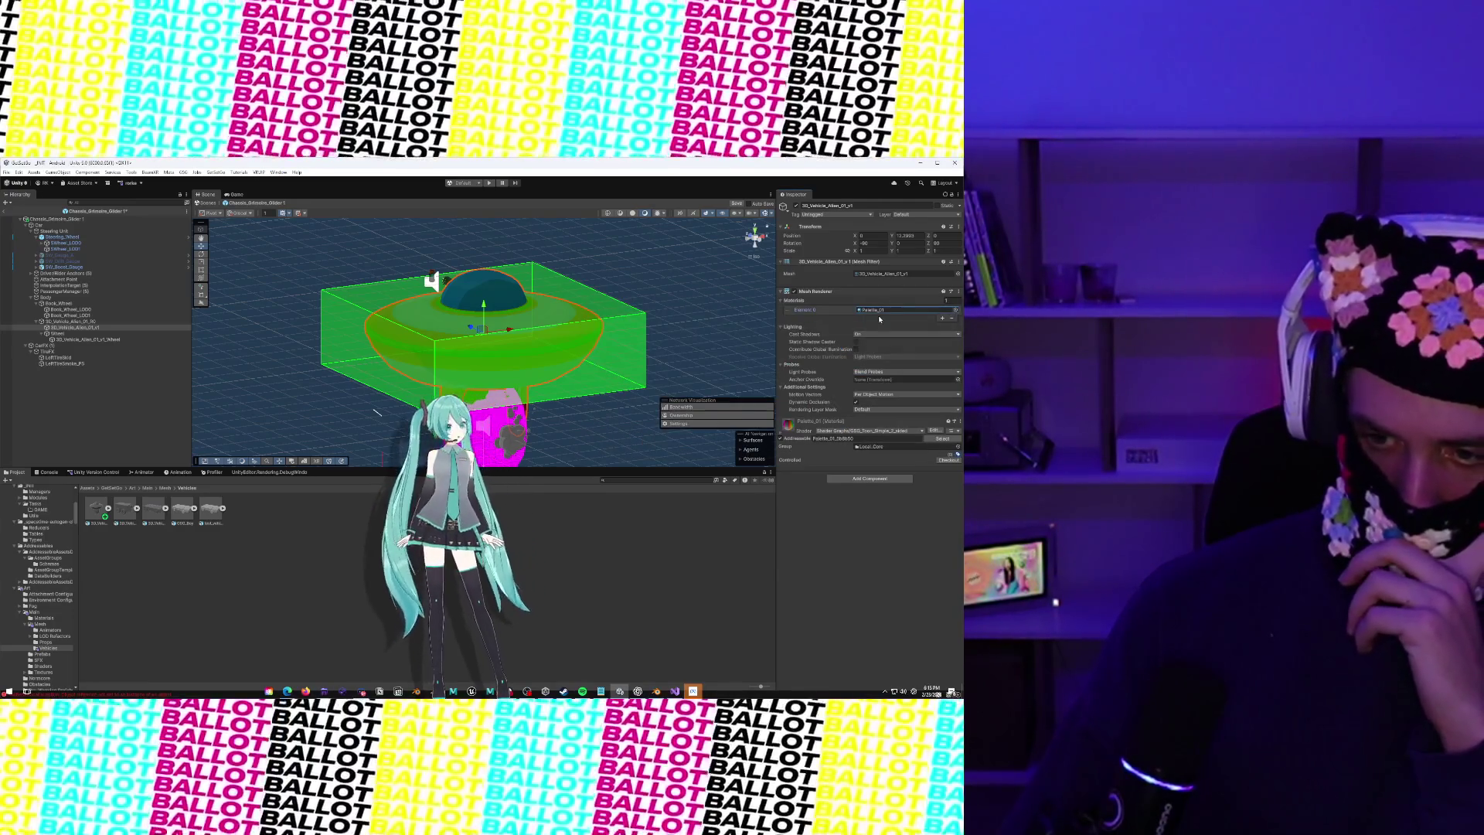
pyautogui.click(782, 437)
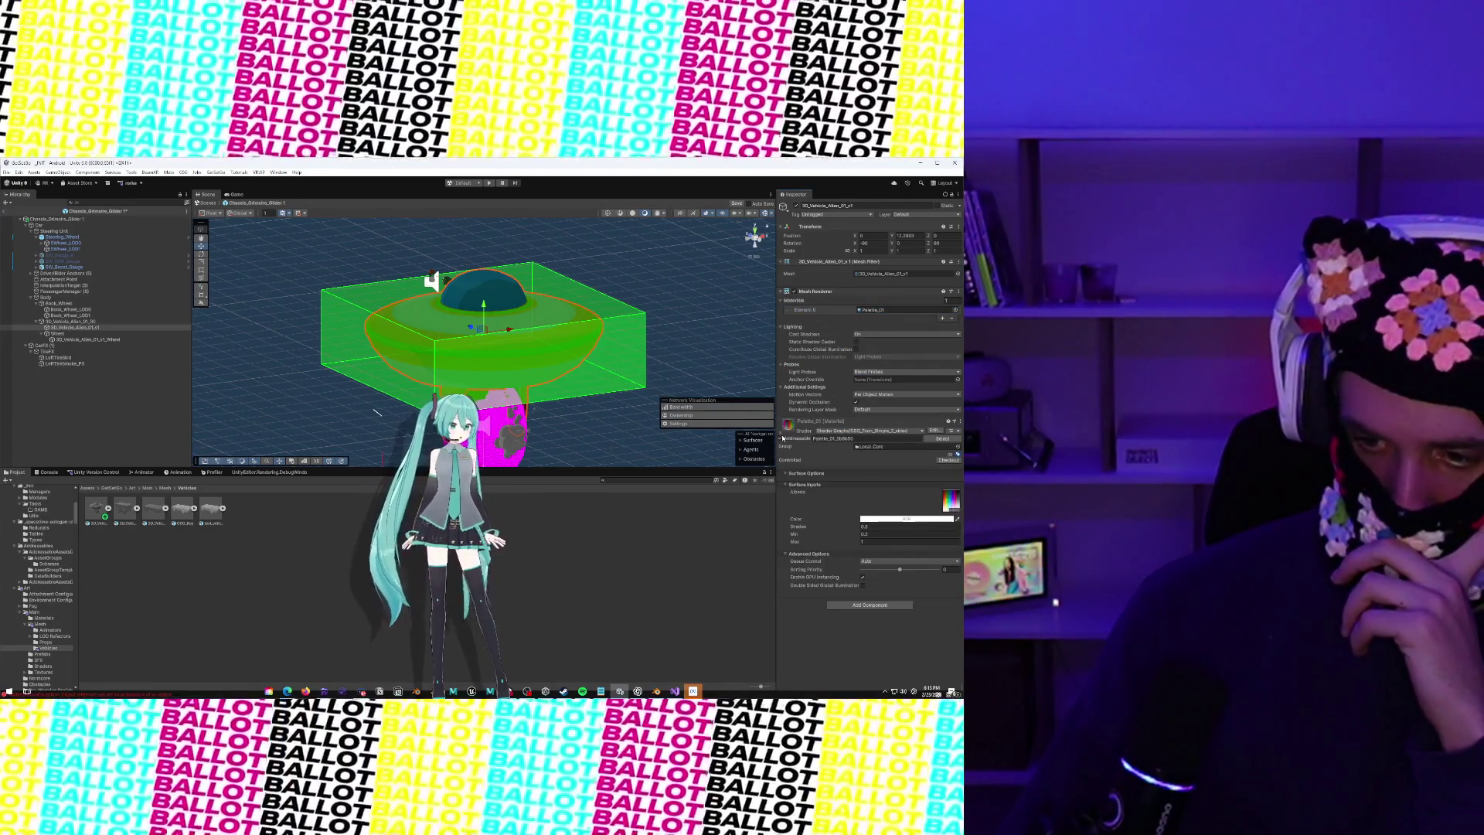
pyautogui.moveTo(588, 348)
pyautogui.mouseDown()
pyautogui.moveTo(447, 270)
pyautogui.moveTo(525, 340)
pyautogui.moveTo(540, 308)
pyautogui.moveTo(417, 317)
pyautogui.moveTo(523, 289)
pyautogui.mouseUp()
pyautogui.click(466, 301)
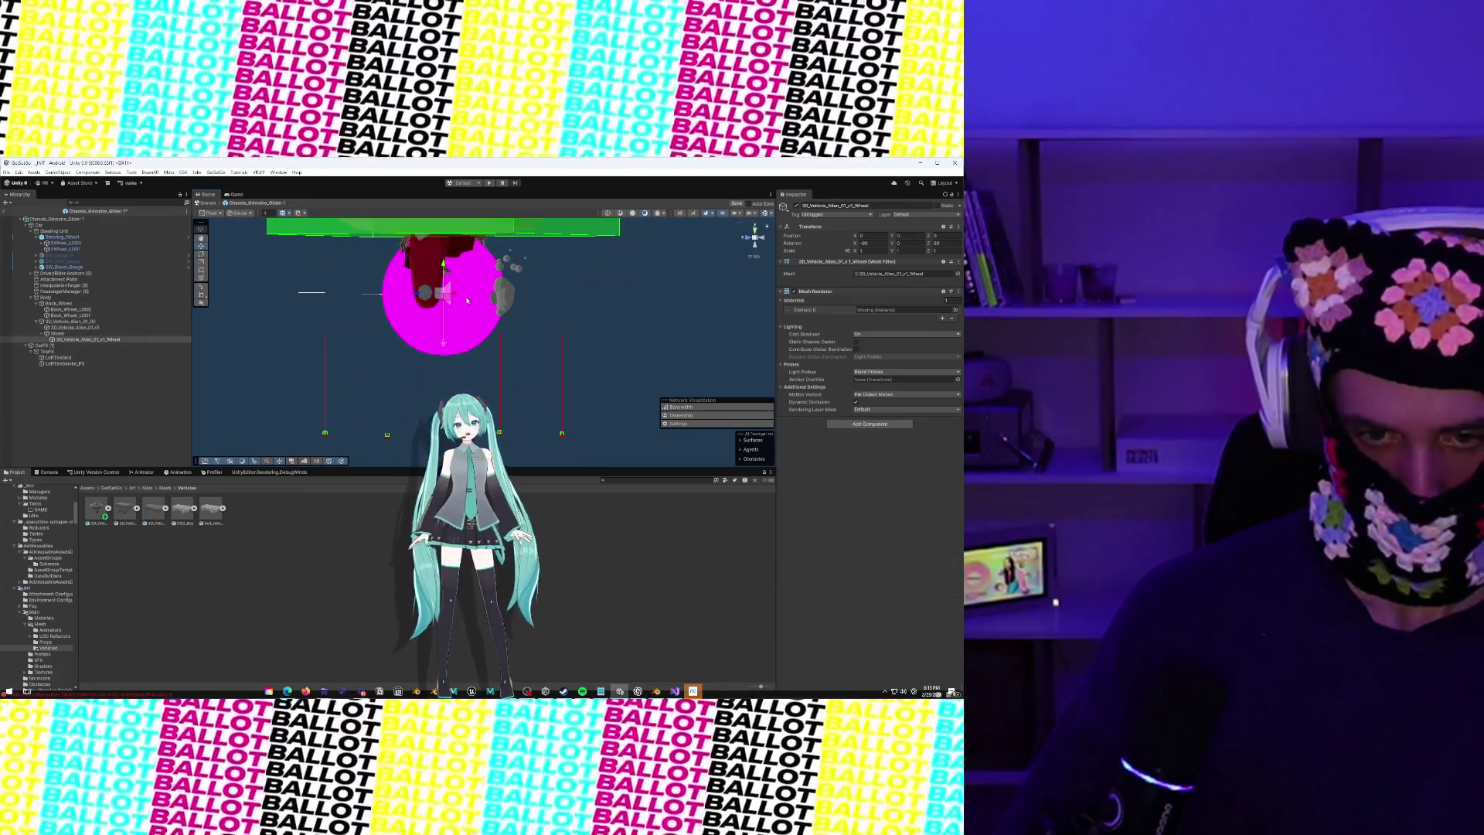
# Assign Palette_01 to the wheel's Element 0 material, then frame the whole vehicle
pyautogui.click(956, 310)
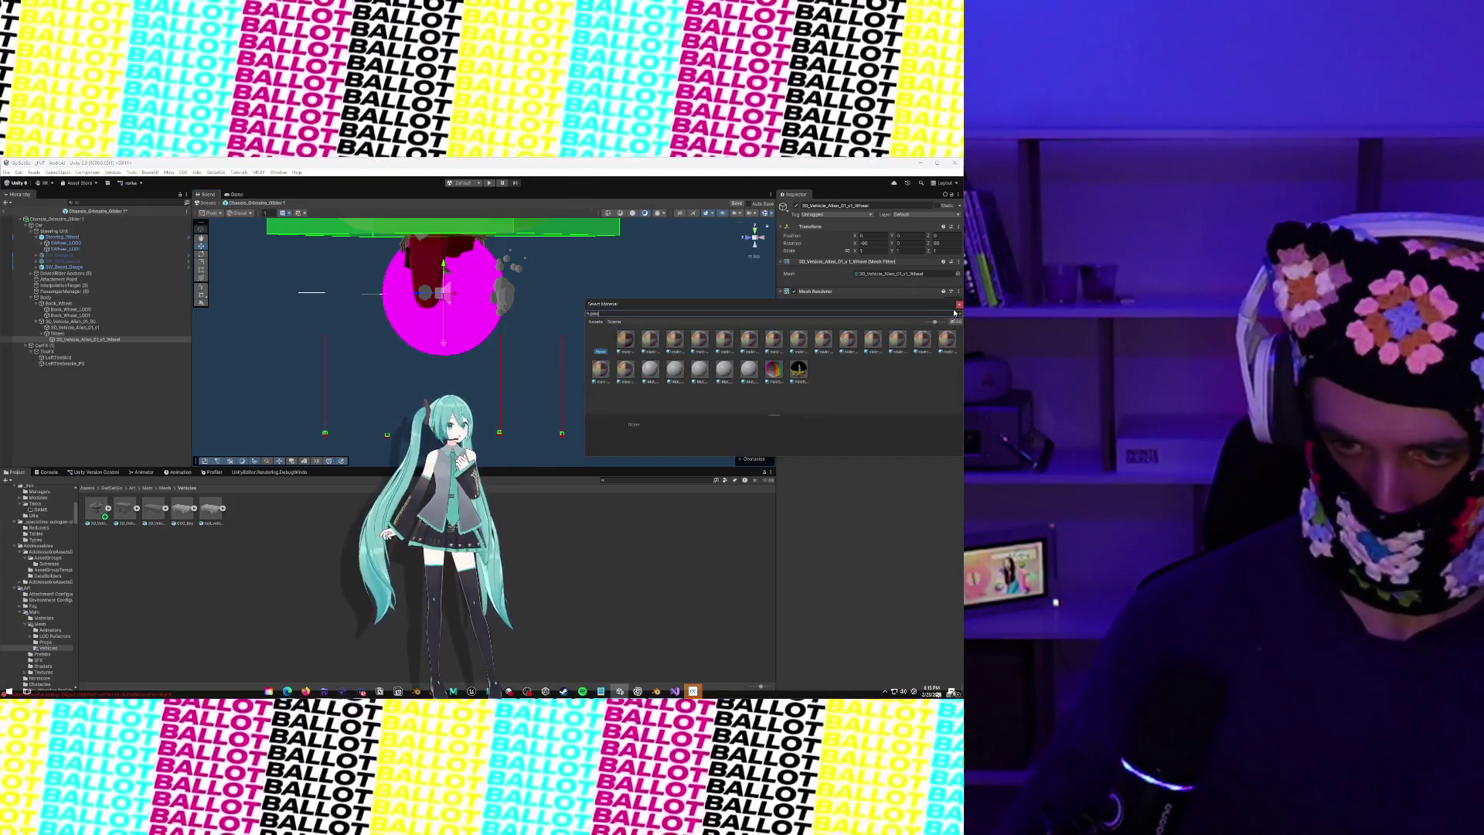
pyautogui.click(774, 369)
pyautogui.moveTo(547, 260)
pyautogui.mouseDown()
pyautogui.moveTo(589, 276)
pyautogui.moveTo(555, 296)
pyautogui.moveTo(353, 268)
pyautogui.moveTo(382, 290)
pyautogui.moveTo(350, 287)
pyautogui.moveTo(431, 256)
pyautogui.moveTo(585, 323)
pyautogui.moveTo(461, 329)
pyautogui.moveTo(423, 254)
pyautogui.mouseUp()
pyautogui.click(424, 254)
pyautogui.press('f')
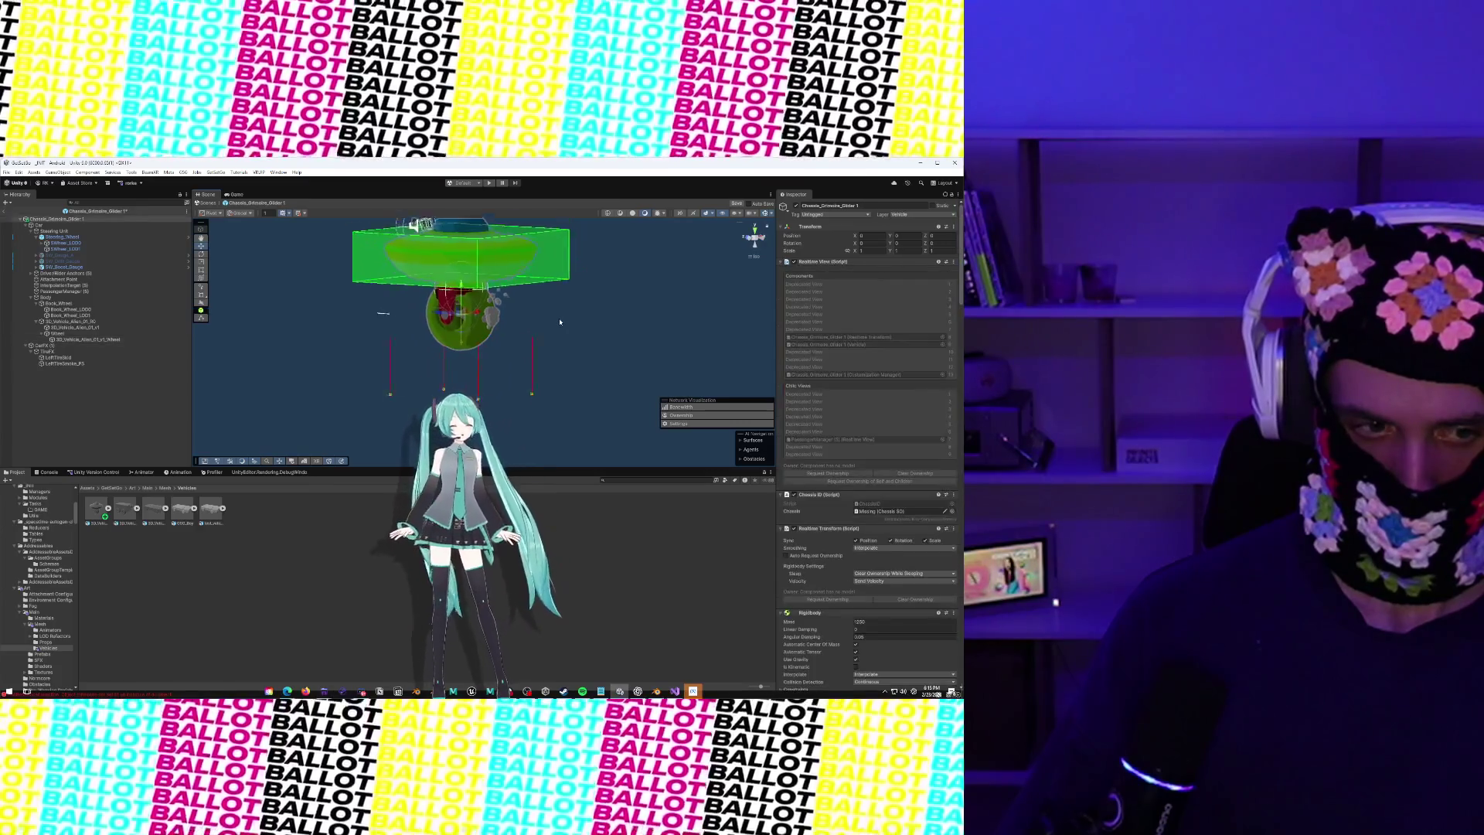
# Rename the root object Chassis_Grimoire_Glider 1 to Chassis_Saucer_Glider
pyautogui.rightClick(46, 219)
pyautogui.click(85, 256)
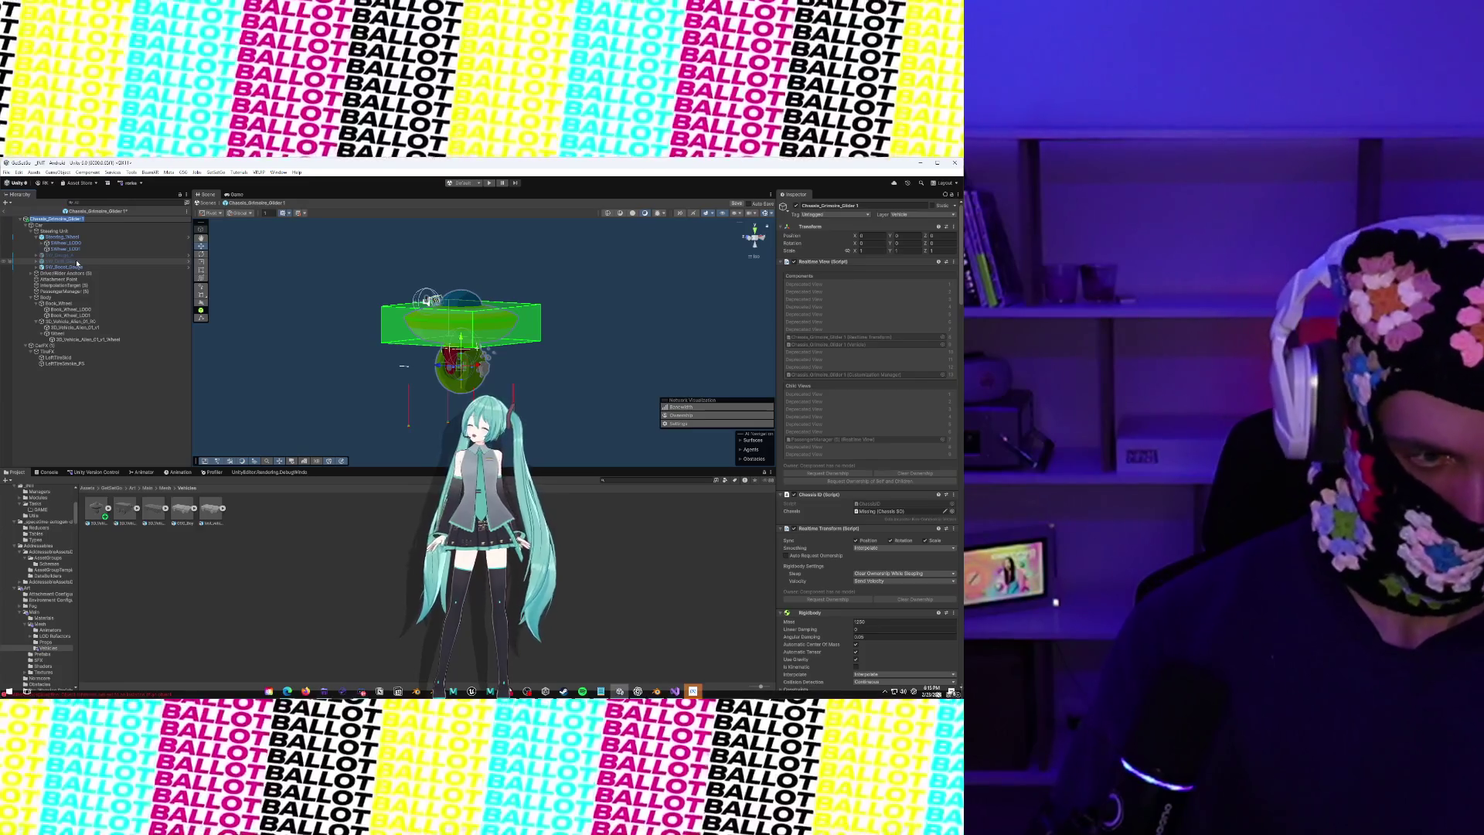
pyautogui.write('sis_A')
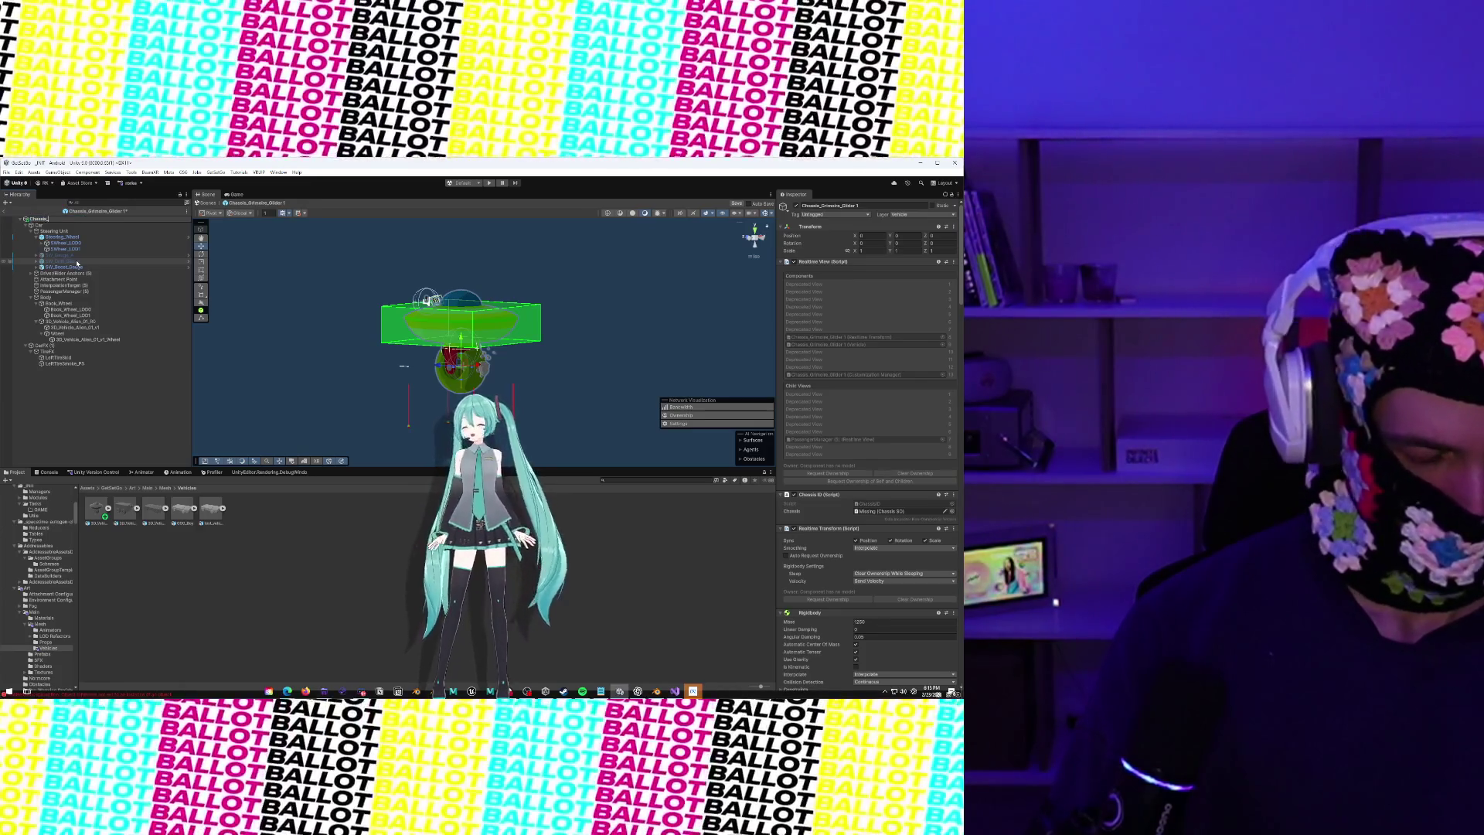
pyautogui.write('lien_')
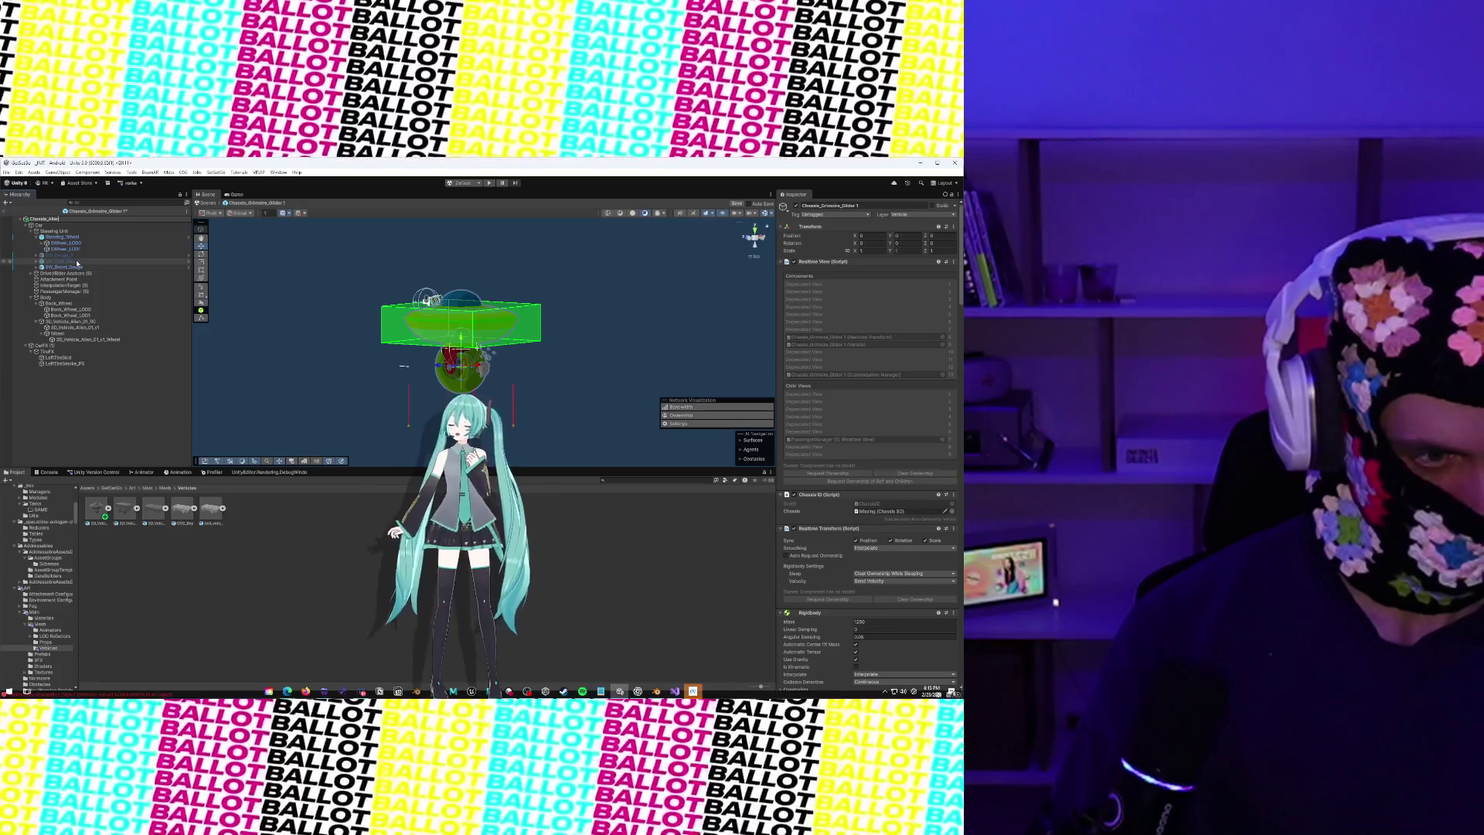
pyautogui.press('BackSpace')
pyautogui.press('BackSpace')
pyautogui.press('BackSpace')
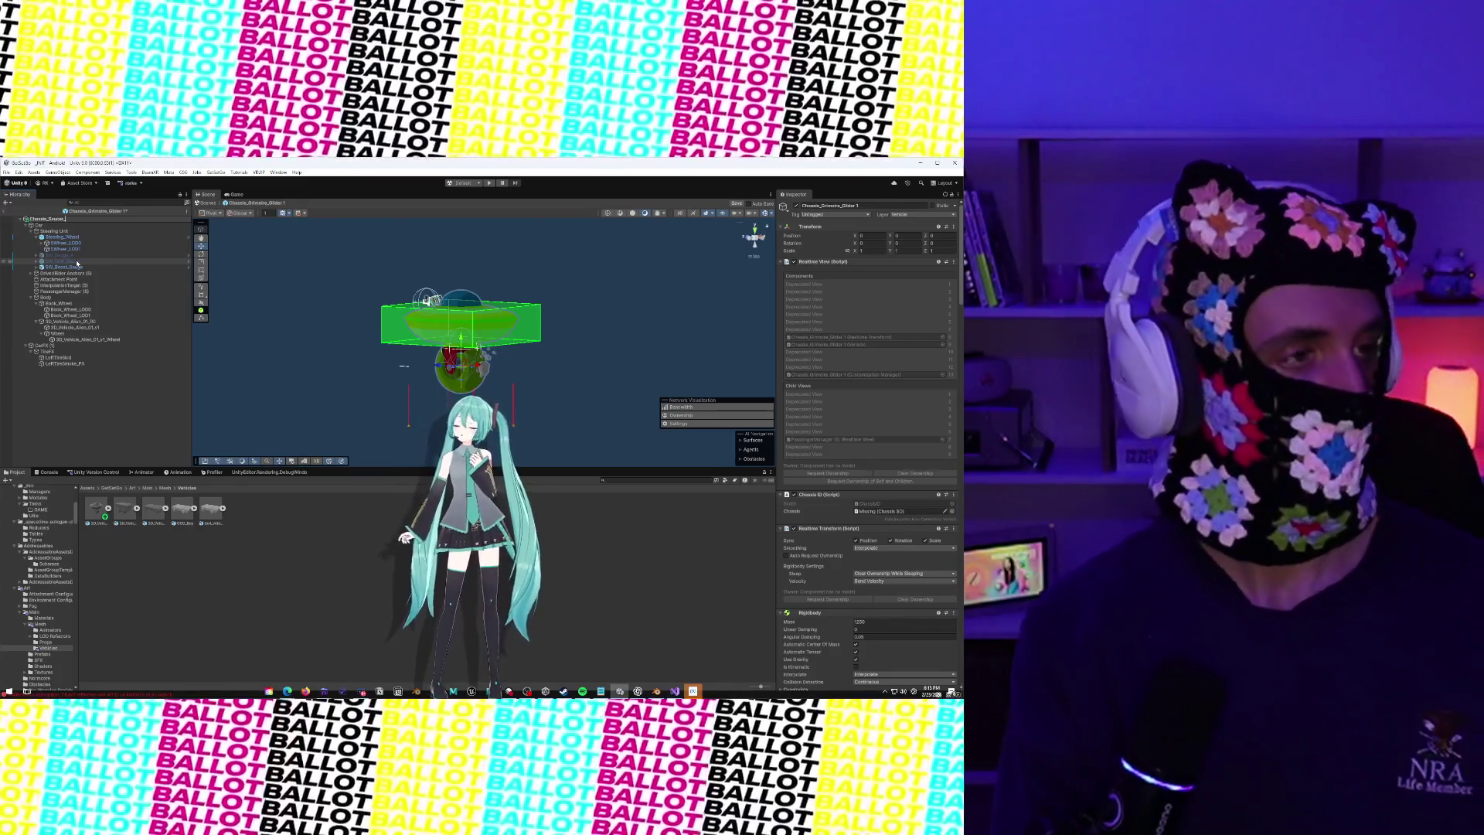
pyautogui.write('Glider')
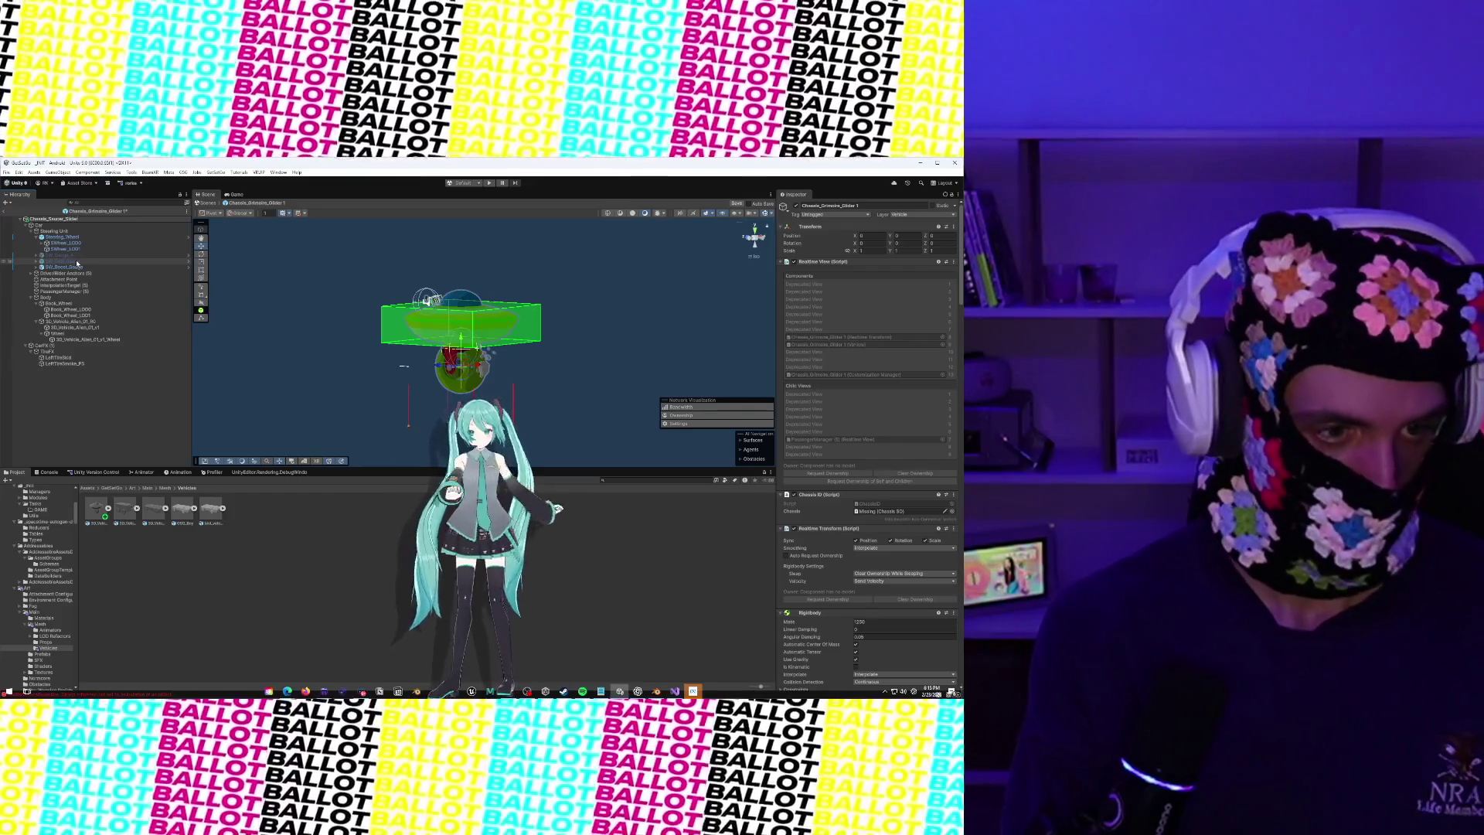
pyautogui.press('Return')
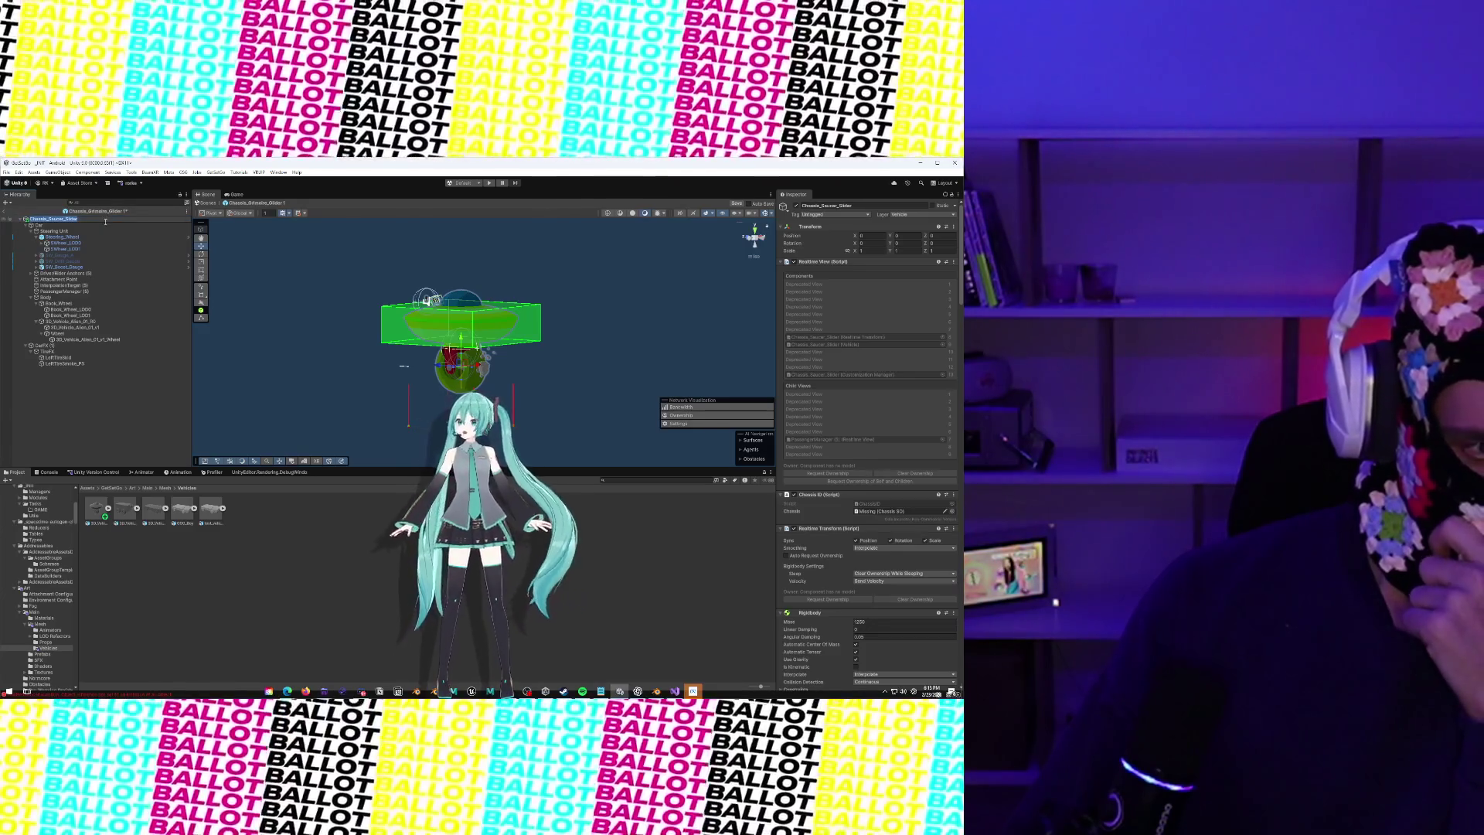
# Delete the SW_Boost_Gauge and SW_Drift_Gauge objects under Steering_Wheel
pyautogui.click(103, 225)
pyautogui.click(99, 231)
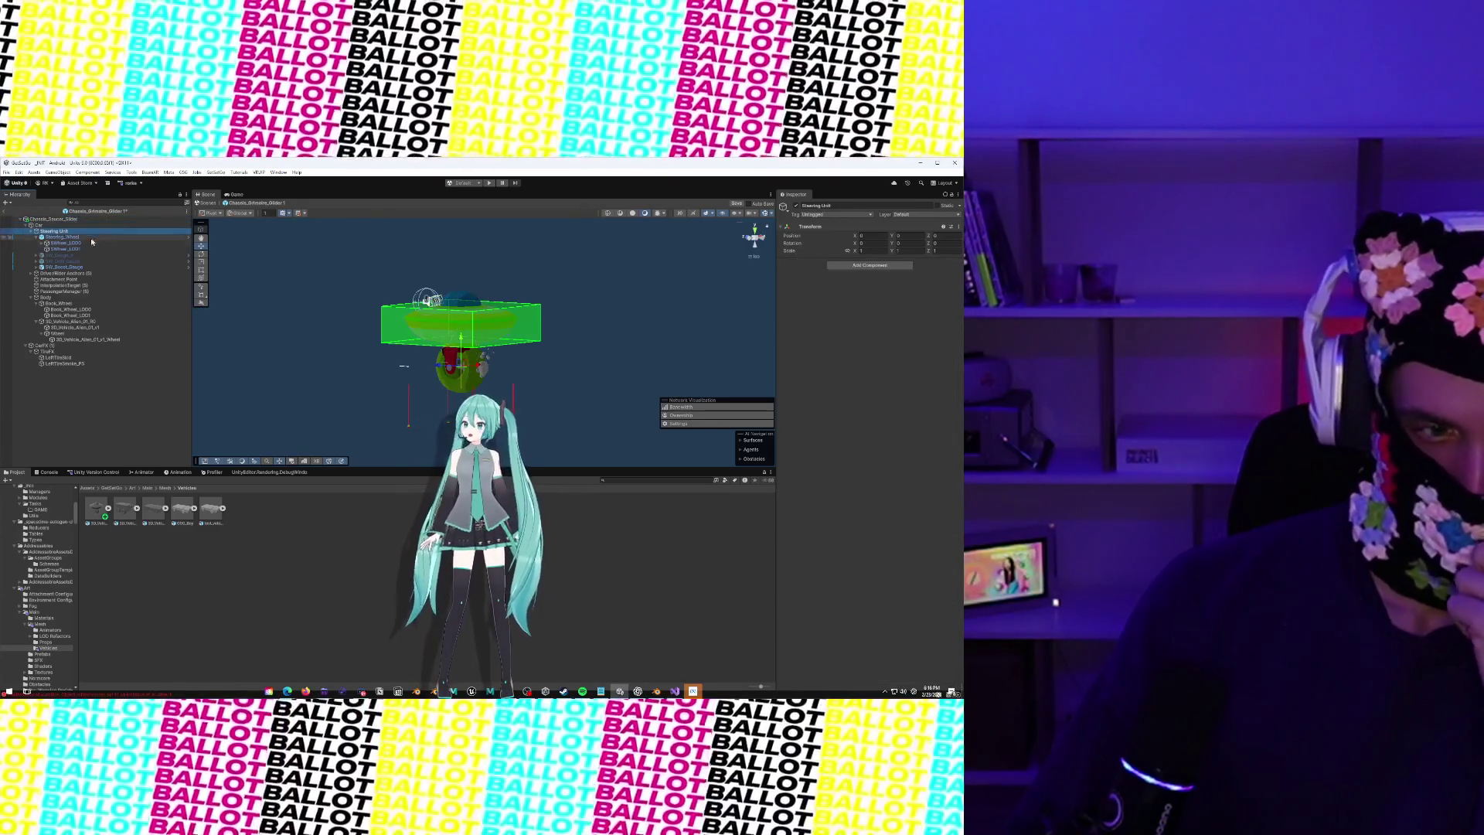
pyautogui.click(51, 237)
pyautogui.click(36, 237)
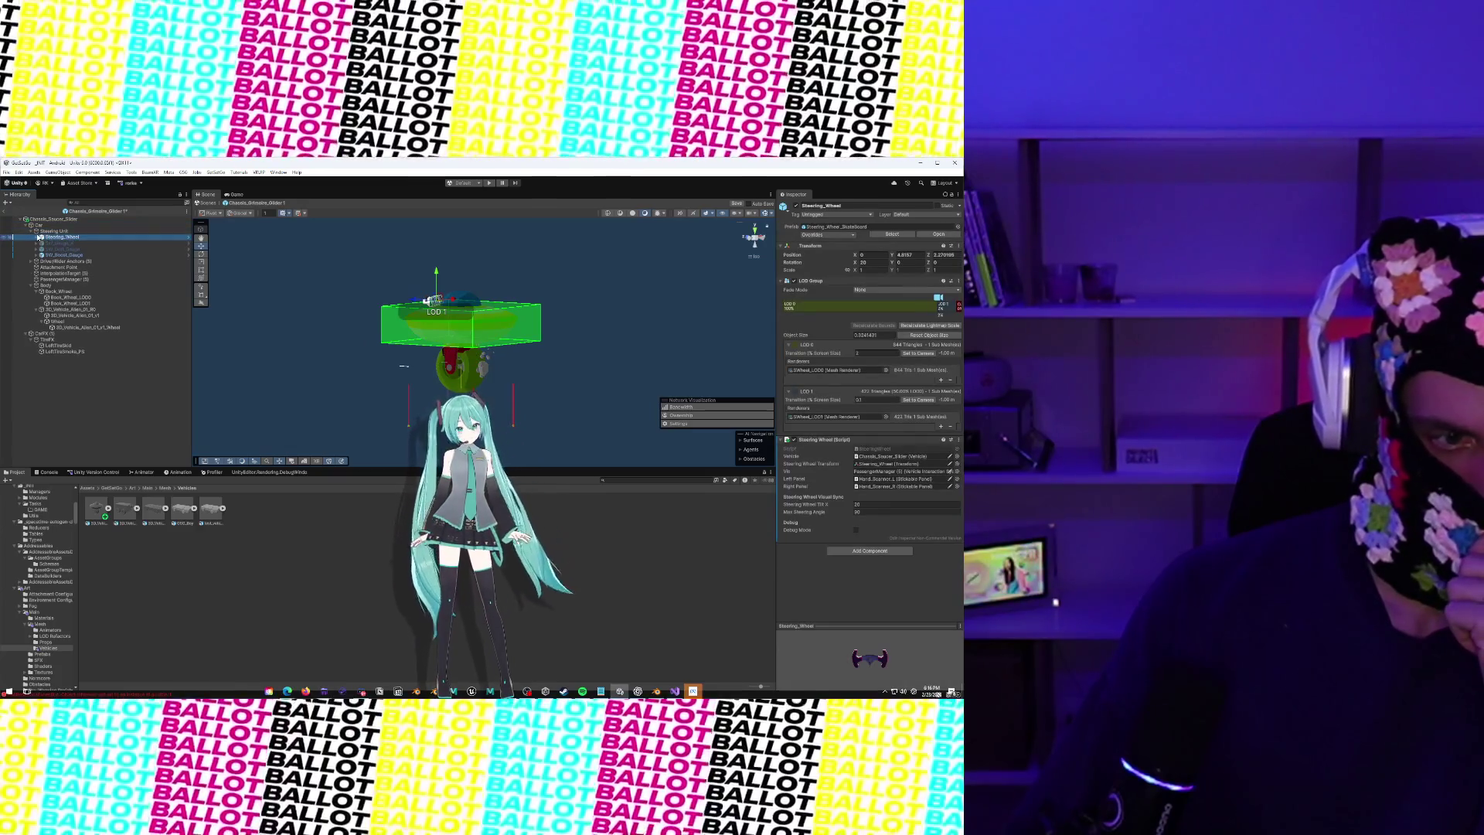
pyautogui.click(59, 243)
pyautogui.click(60, 254)
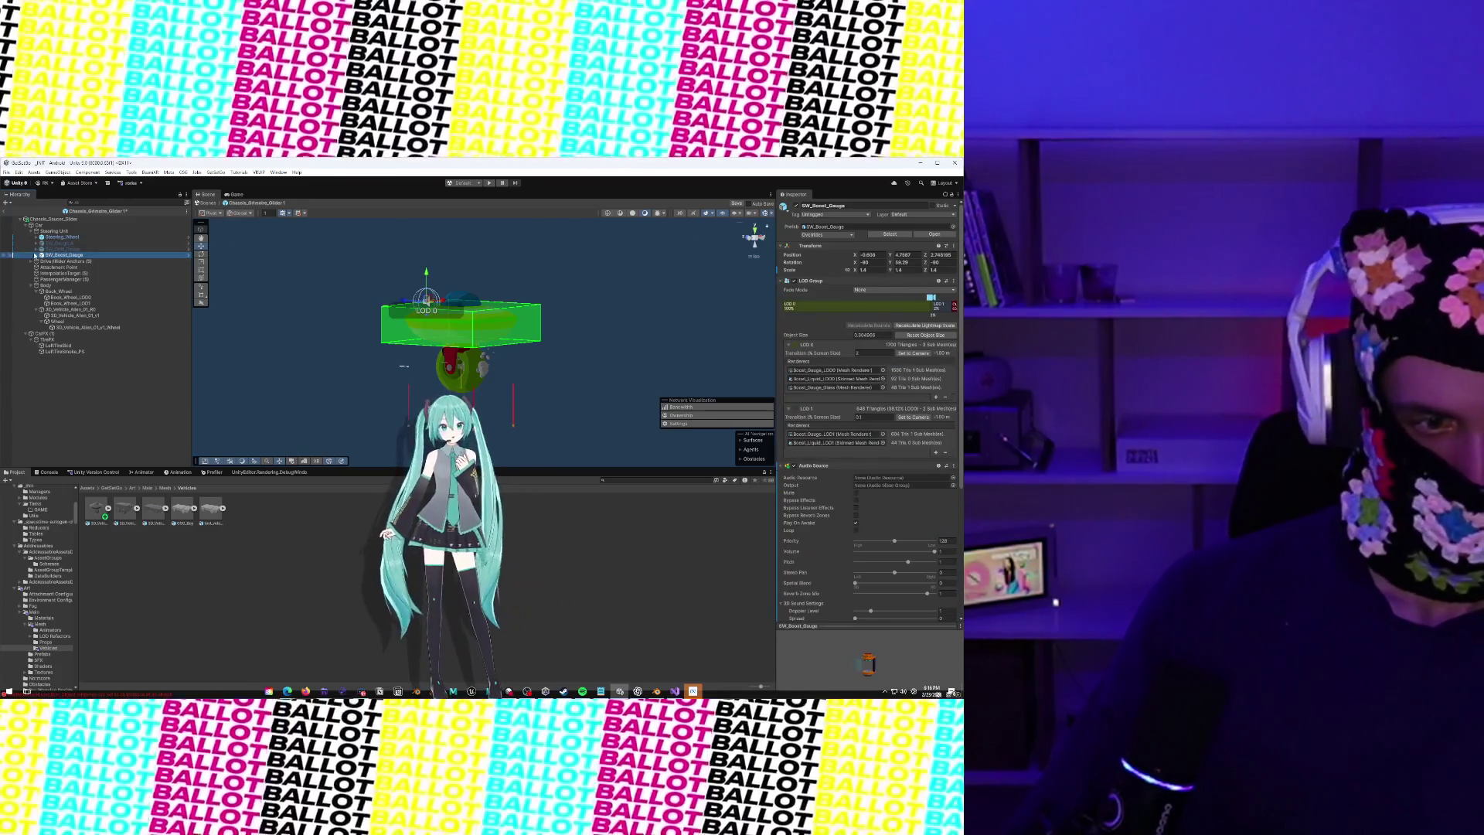
pyautogui.rightClick(51, 255)
pyautogui.click(75, 312)
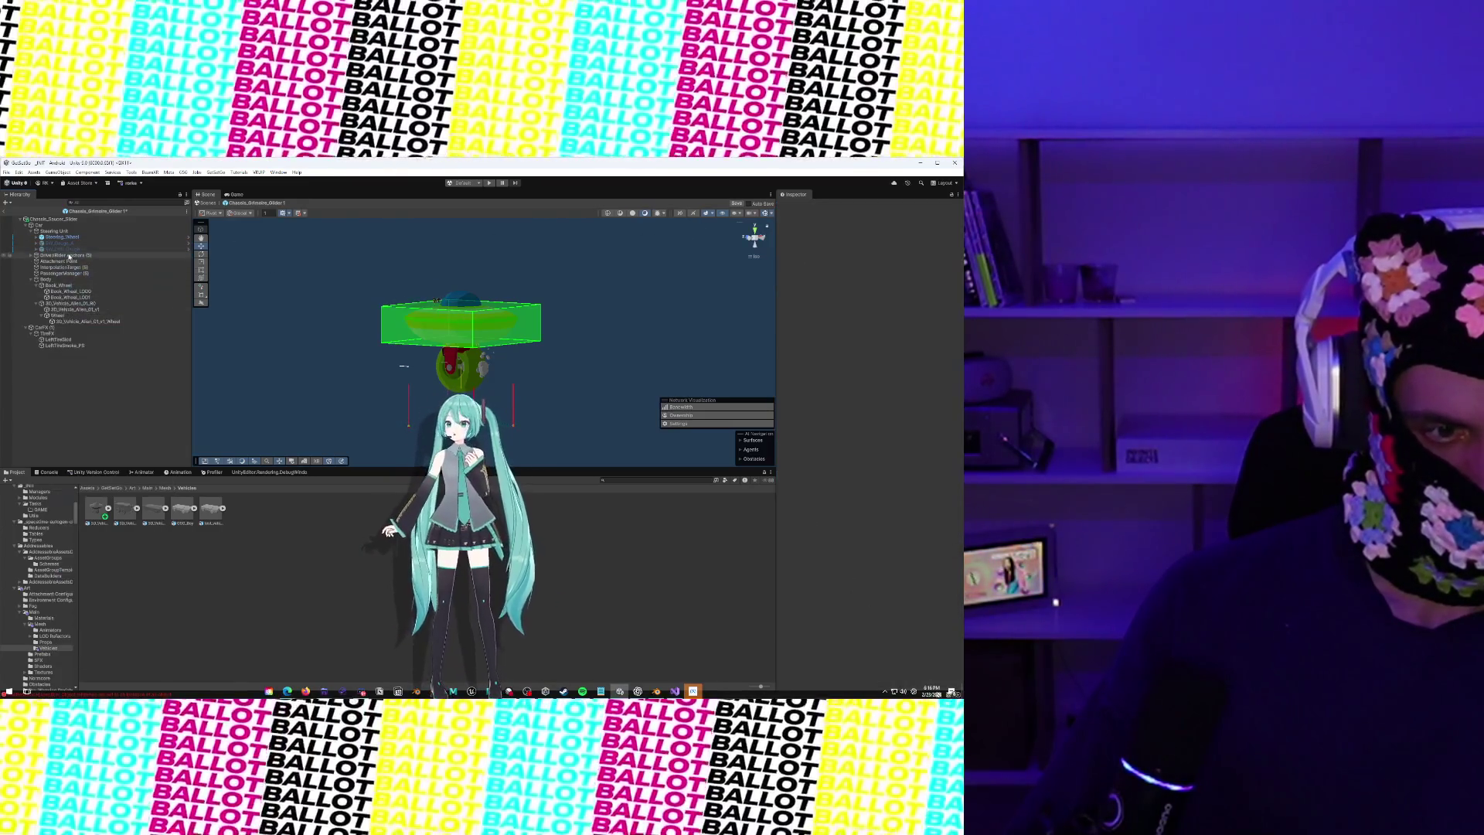
pyautogui.scroll(4, 473, 333)
pyautogui.press('f')
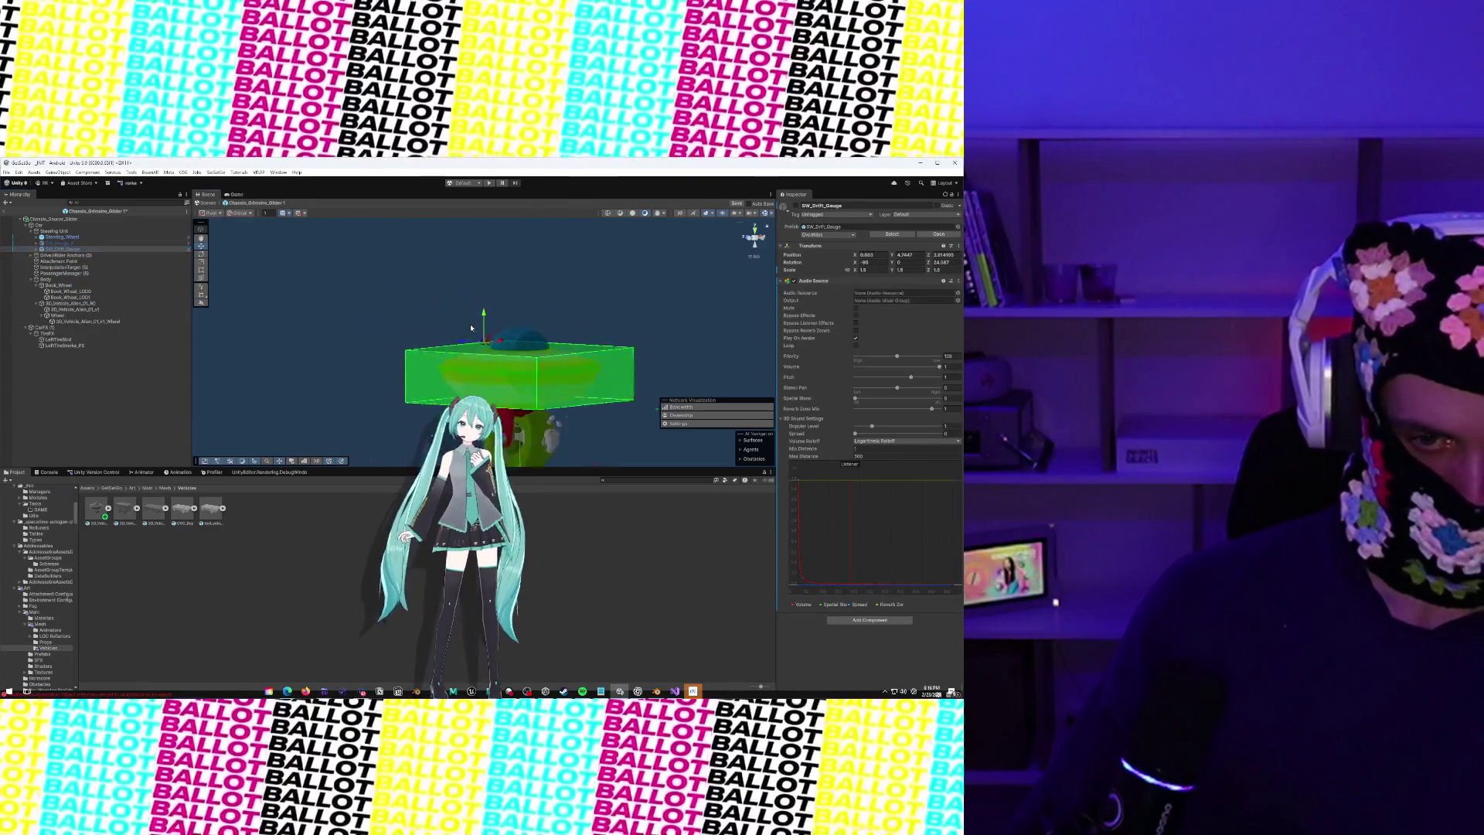
pyautogui.rightClick(66, 251)
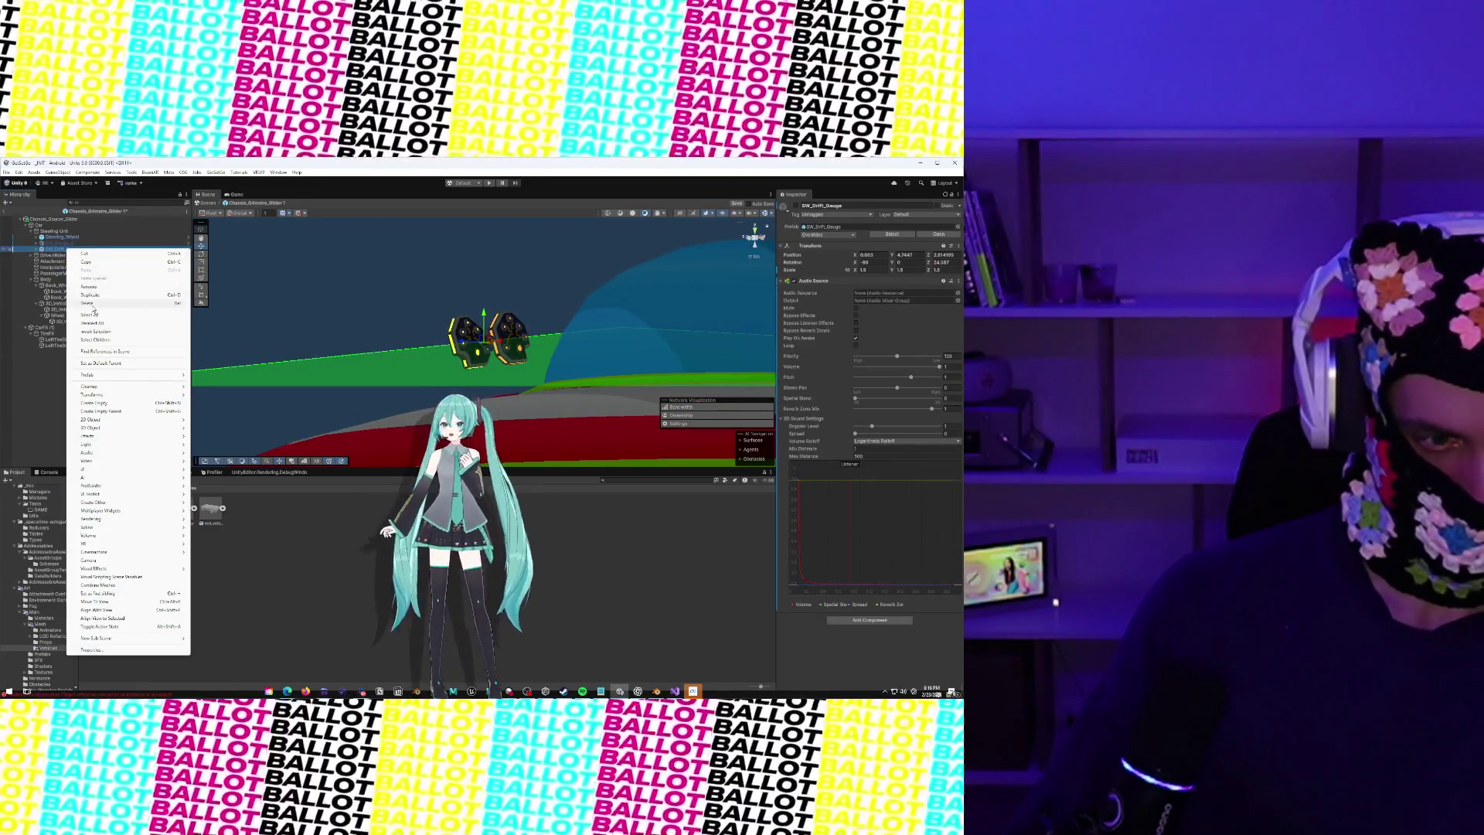
pyautogui.click(93, 304)
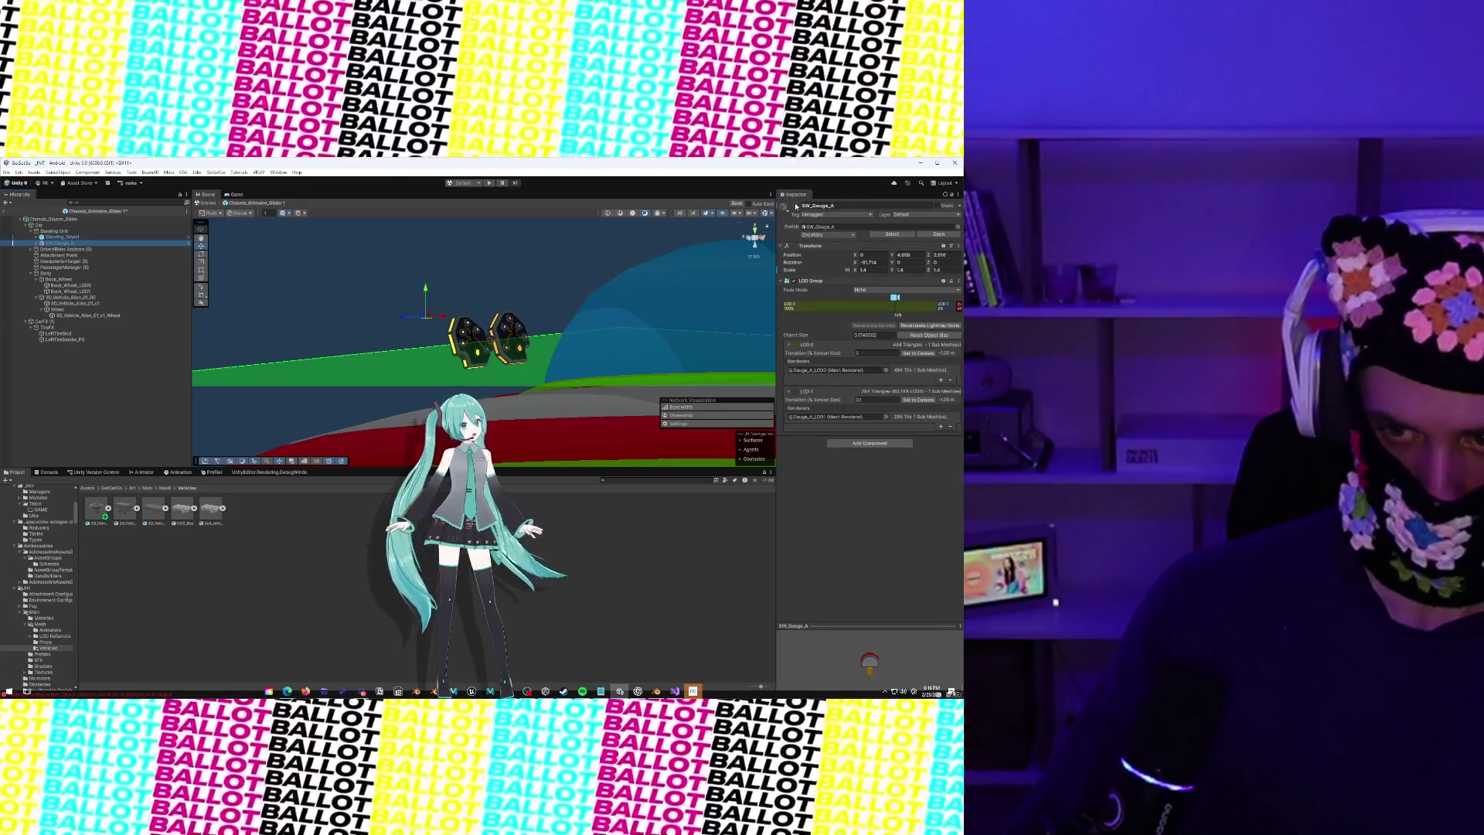
# Delete Book_Wheel and its children from the vehicle hierarchy
pyautogui.press('f')
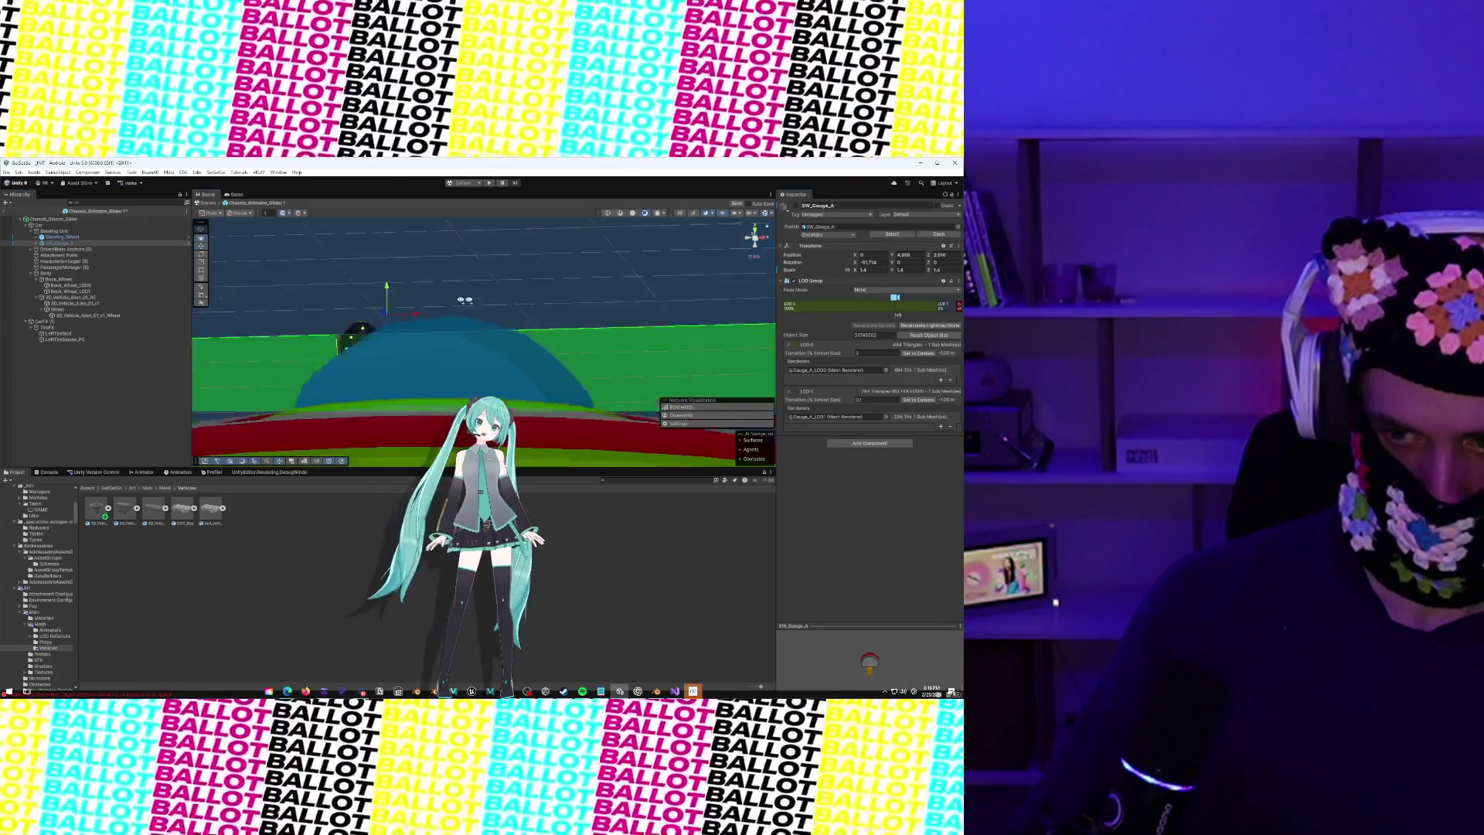
pyautogui.moveTo(397, 313)
pyautogui.mouseDown()
pyautogui.moveTo(558, 313)
pyautogui.moveTo(245, 317)
pyautogui.mouseUp()
pyautogui.scroll(-3, 535, 307)
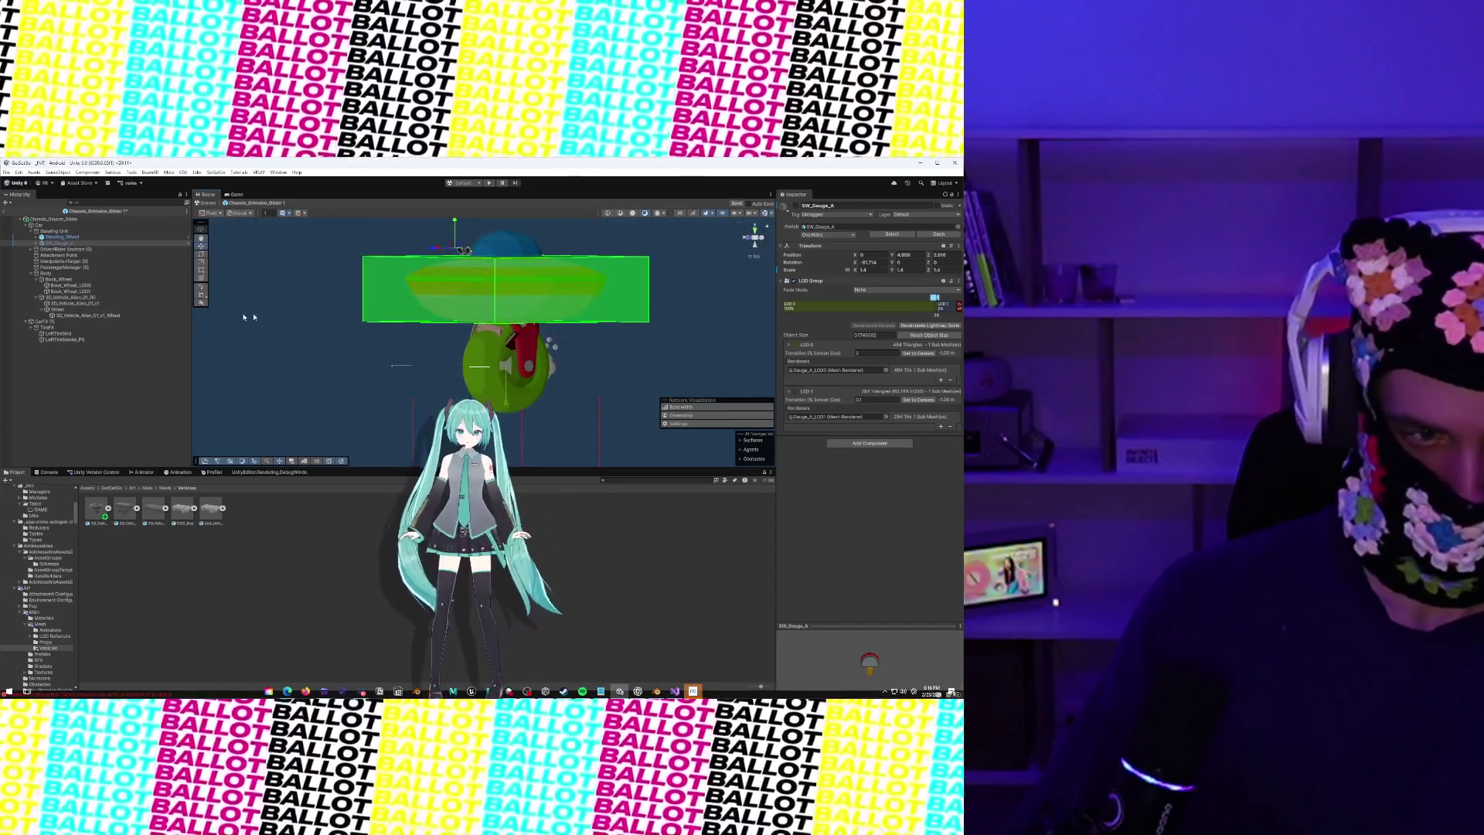
pyautogui.click(77, 255)
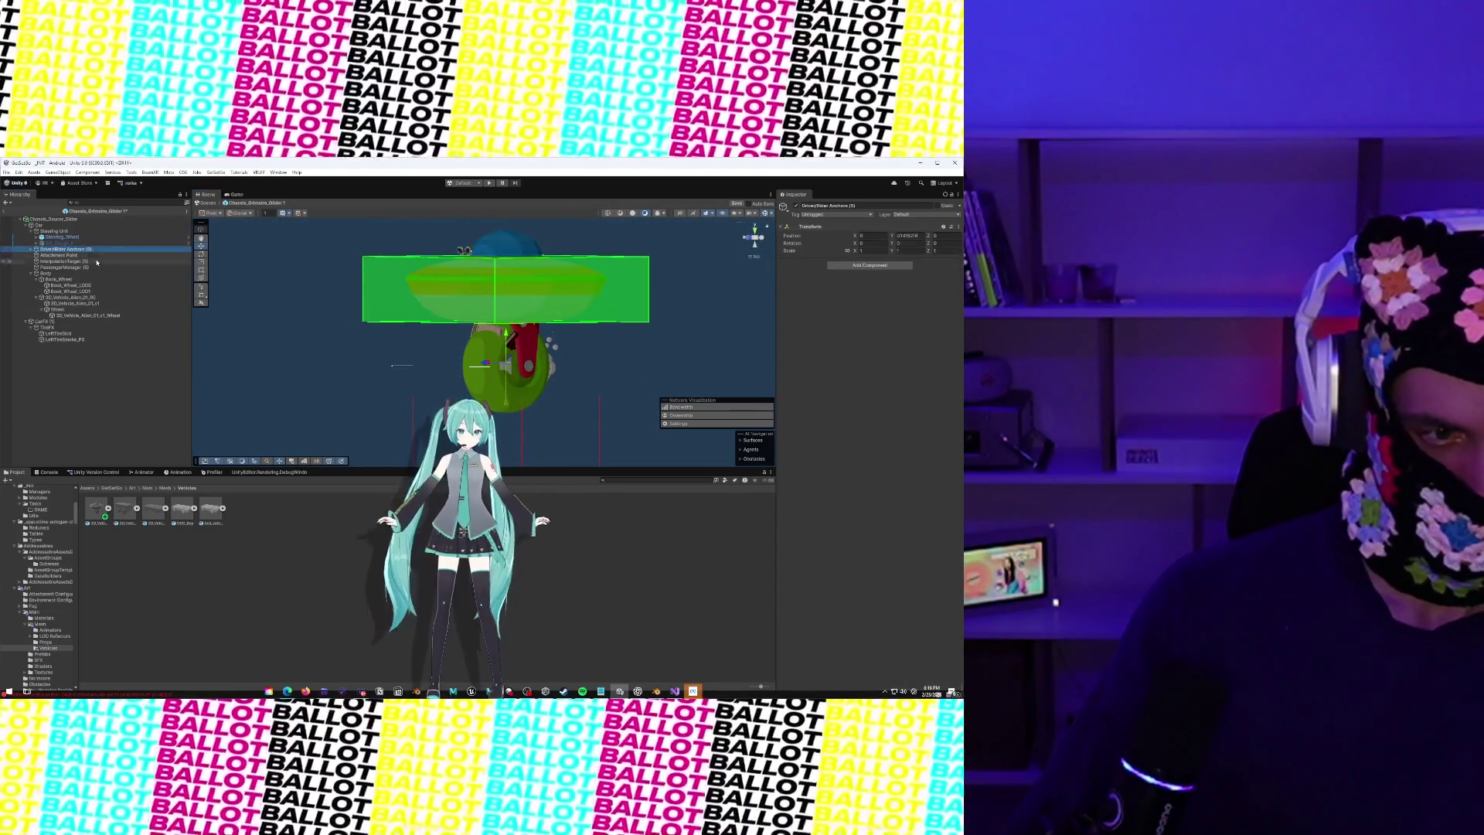
pyautogui.click(89, 282)
pyautogui.rightClick(89, 282)
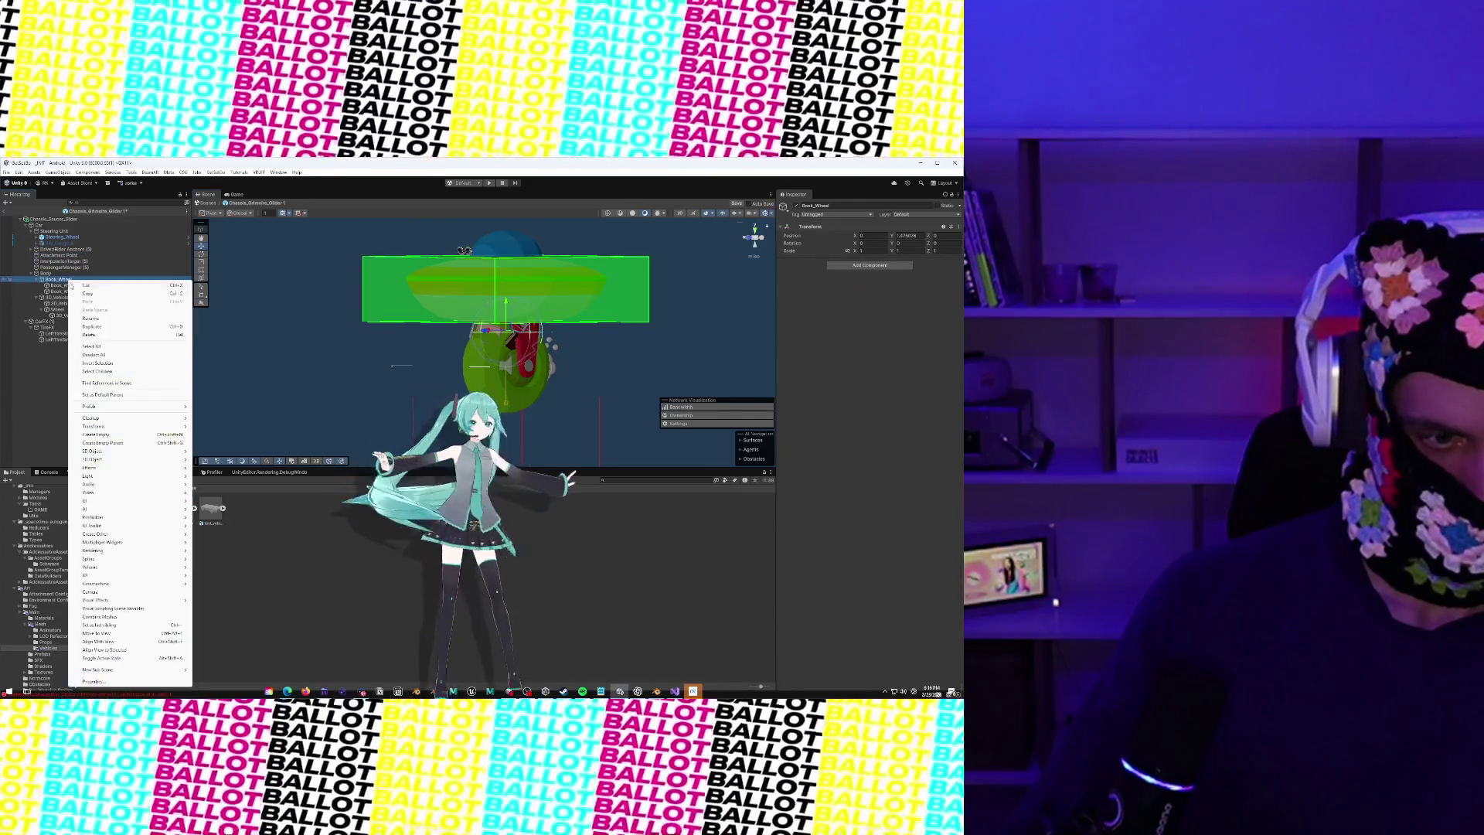
pyautogui.click(97, 335)
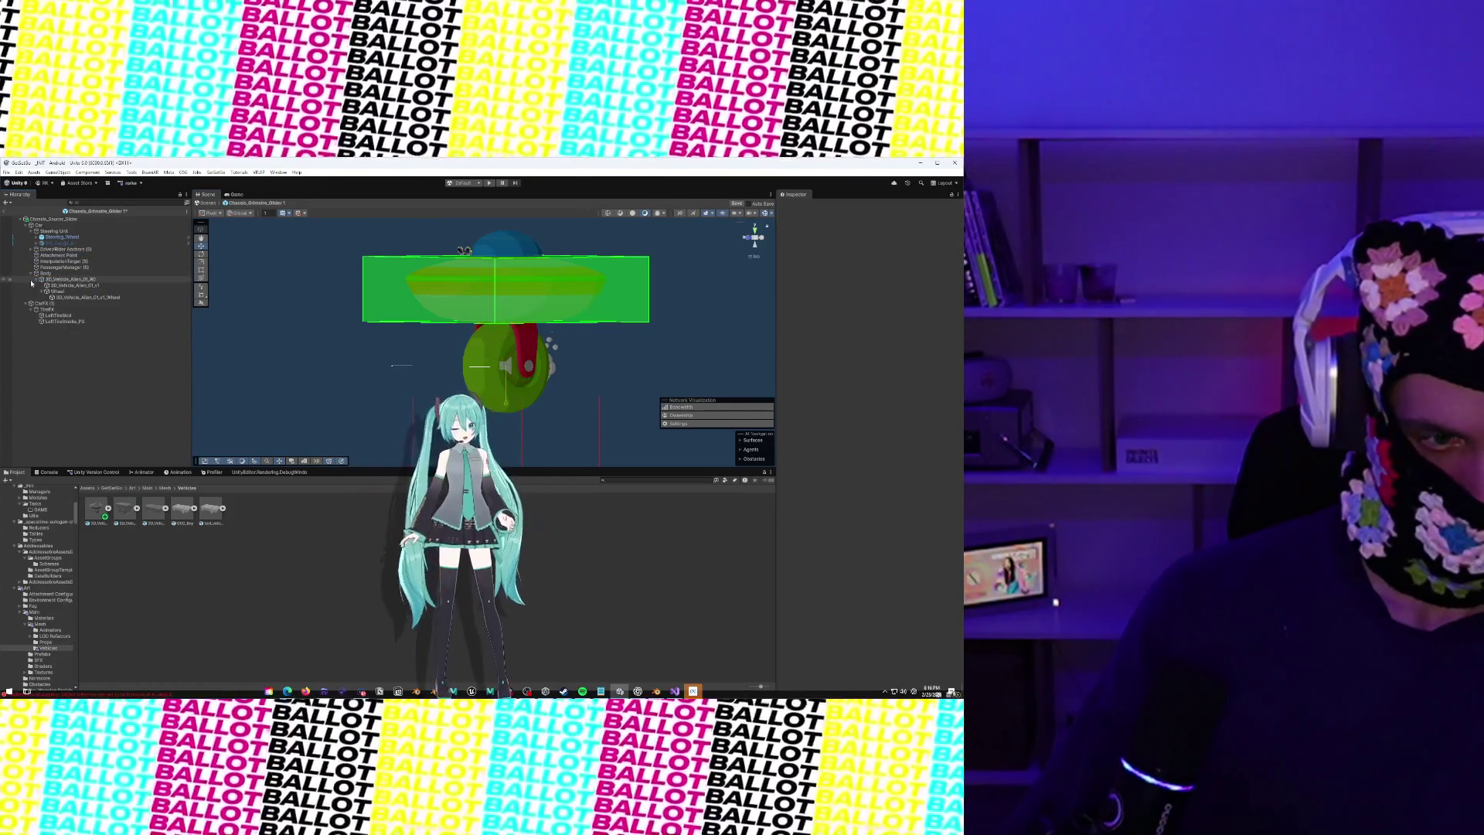
pyautogui.click(37, 281)
# Rename CarFX (1), Driver/Rider Anchors, InterpolationTarget and PassengerManager, then reselect the root
pyautogui.click(42, 286)
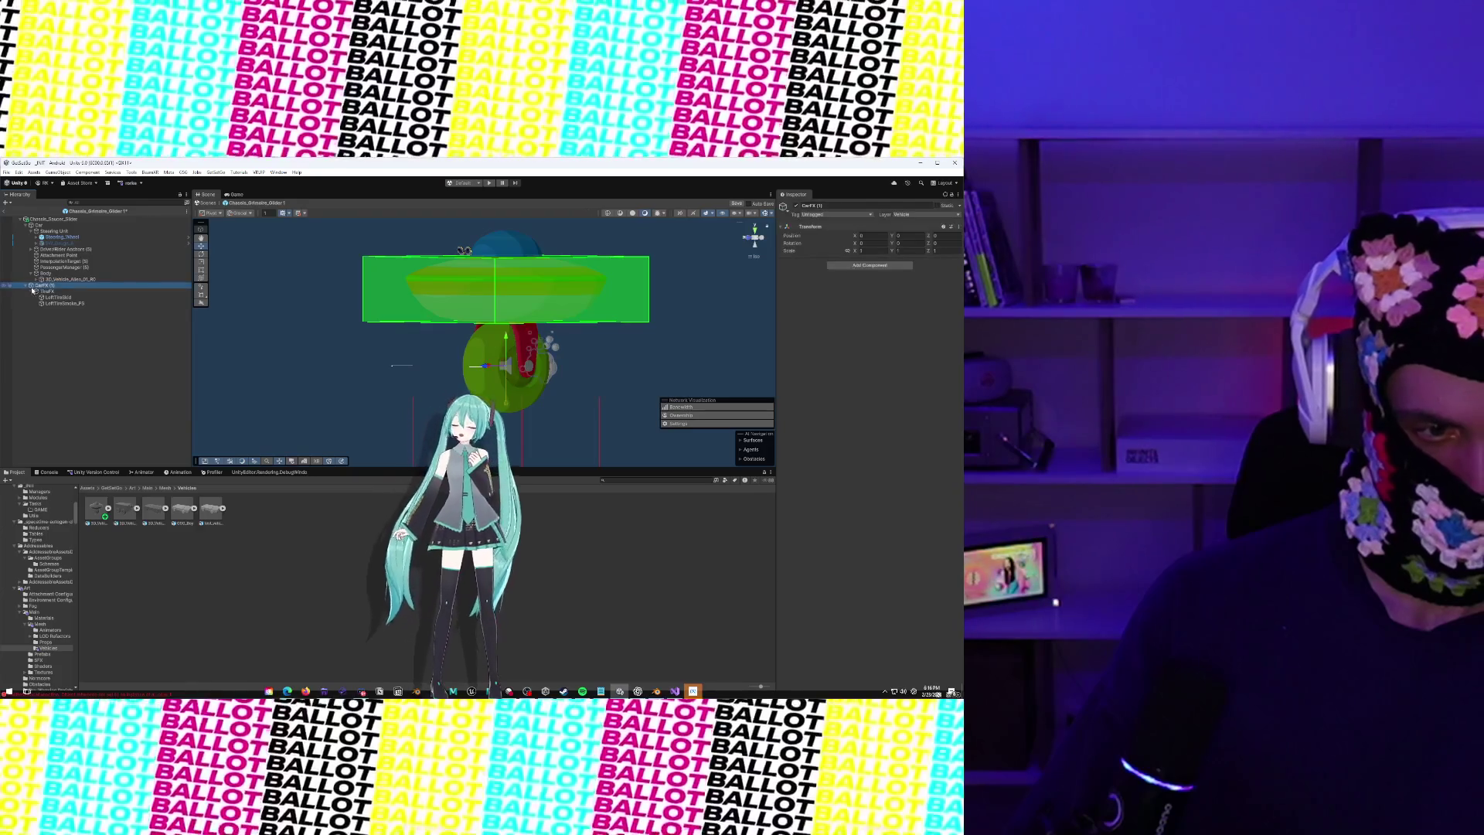
pyautogui.rightClick(44, 286)
pyautogui.click(85, 323)
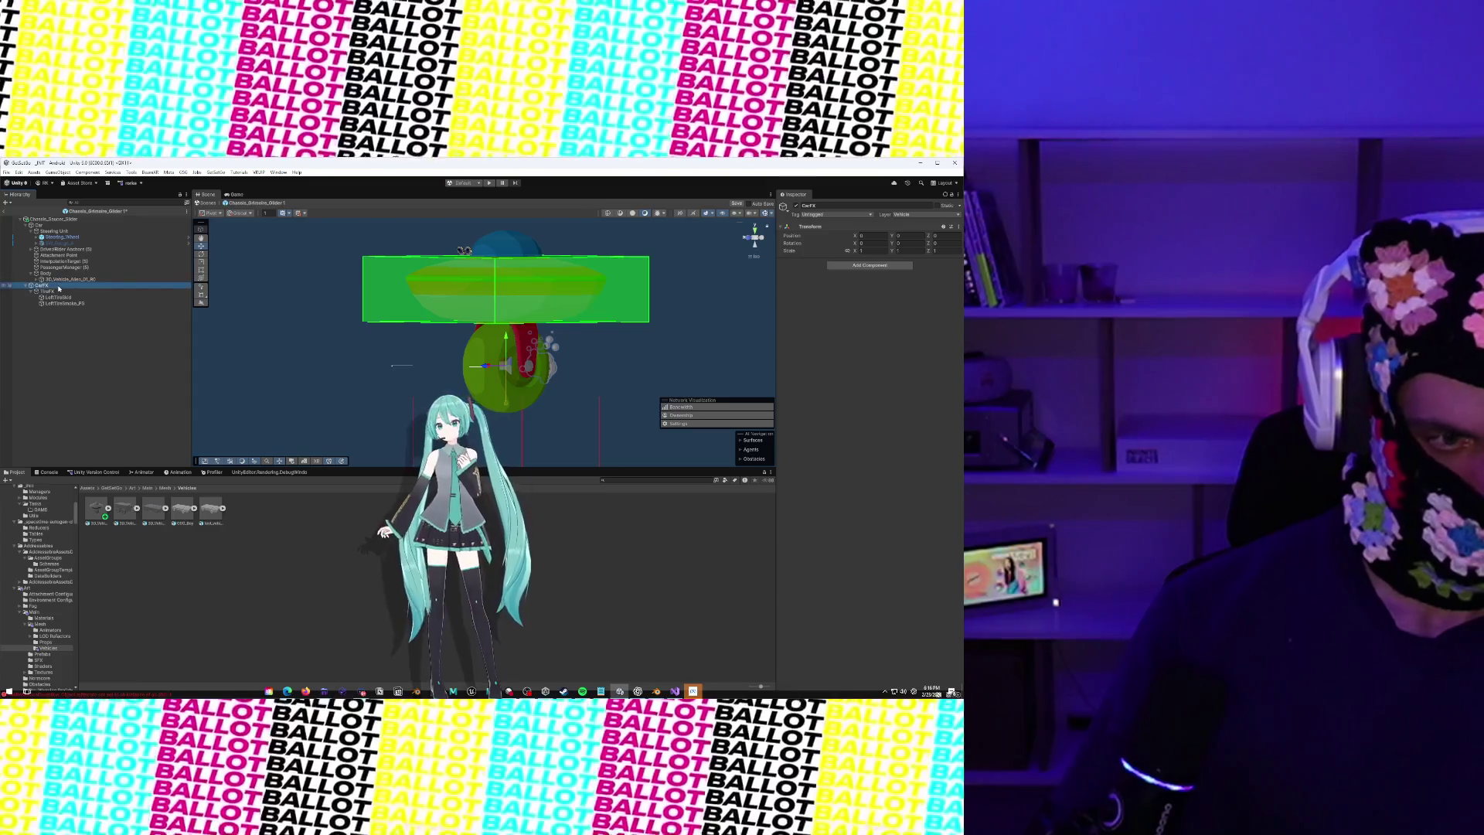
pyautogui.rightClick(76, 249)
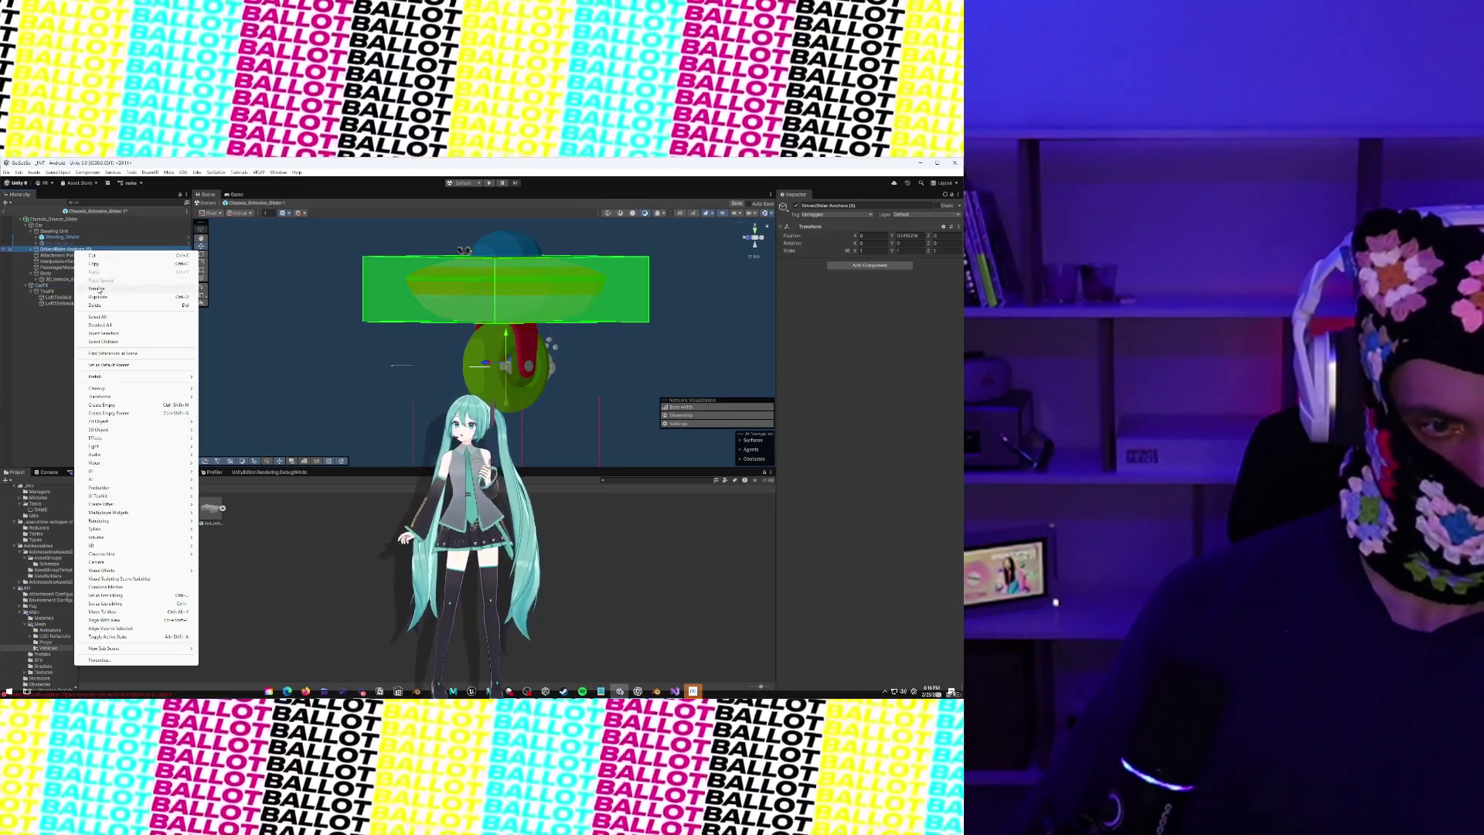
pyautogui.click(97, 289)
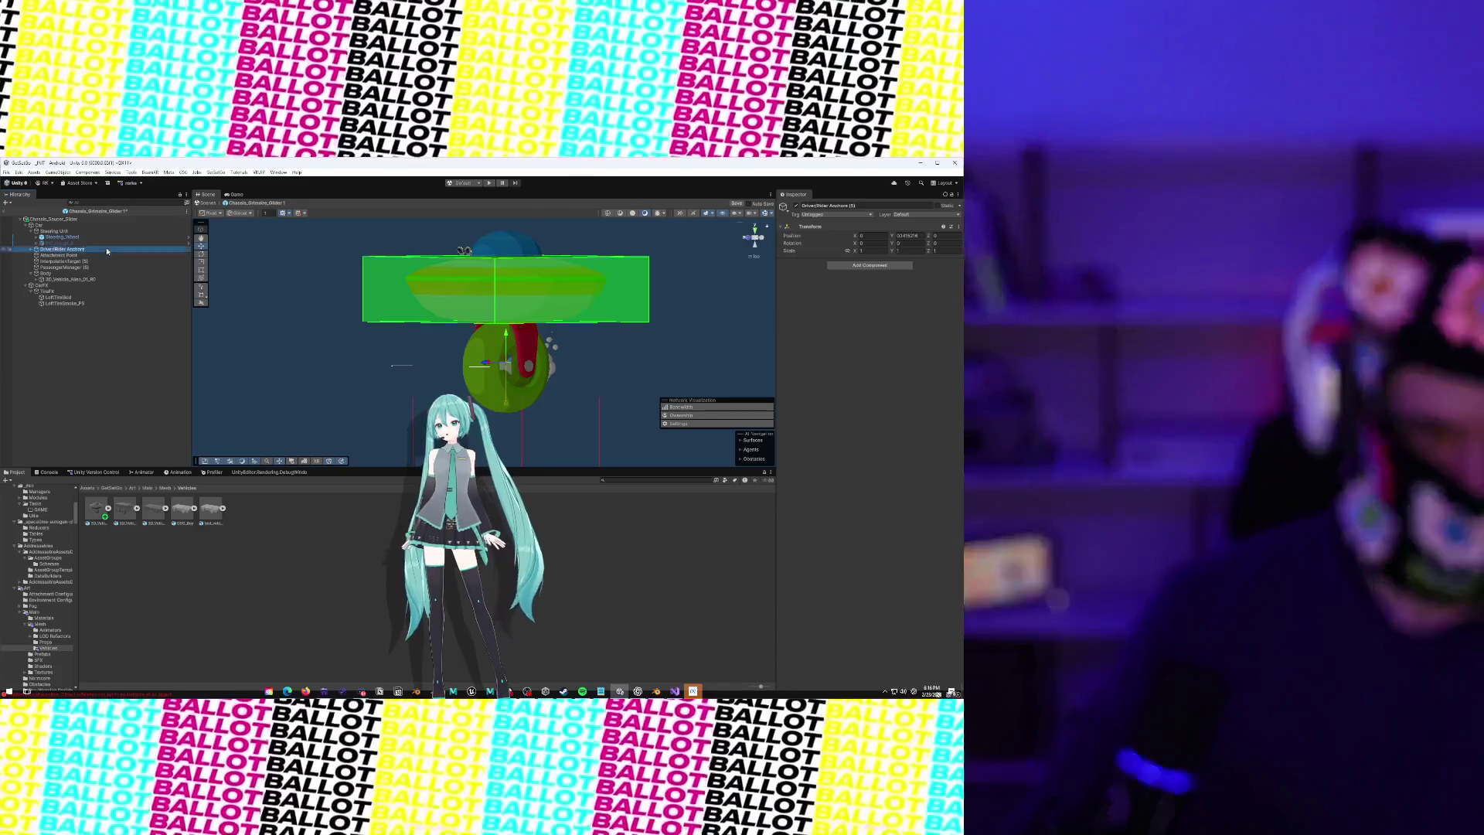
pyautogui.rightClick(85, 261)
pyautogui.click(105, 302)
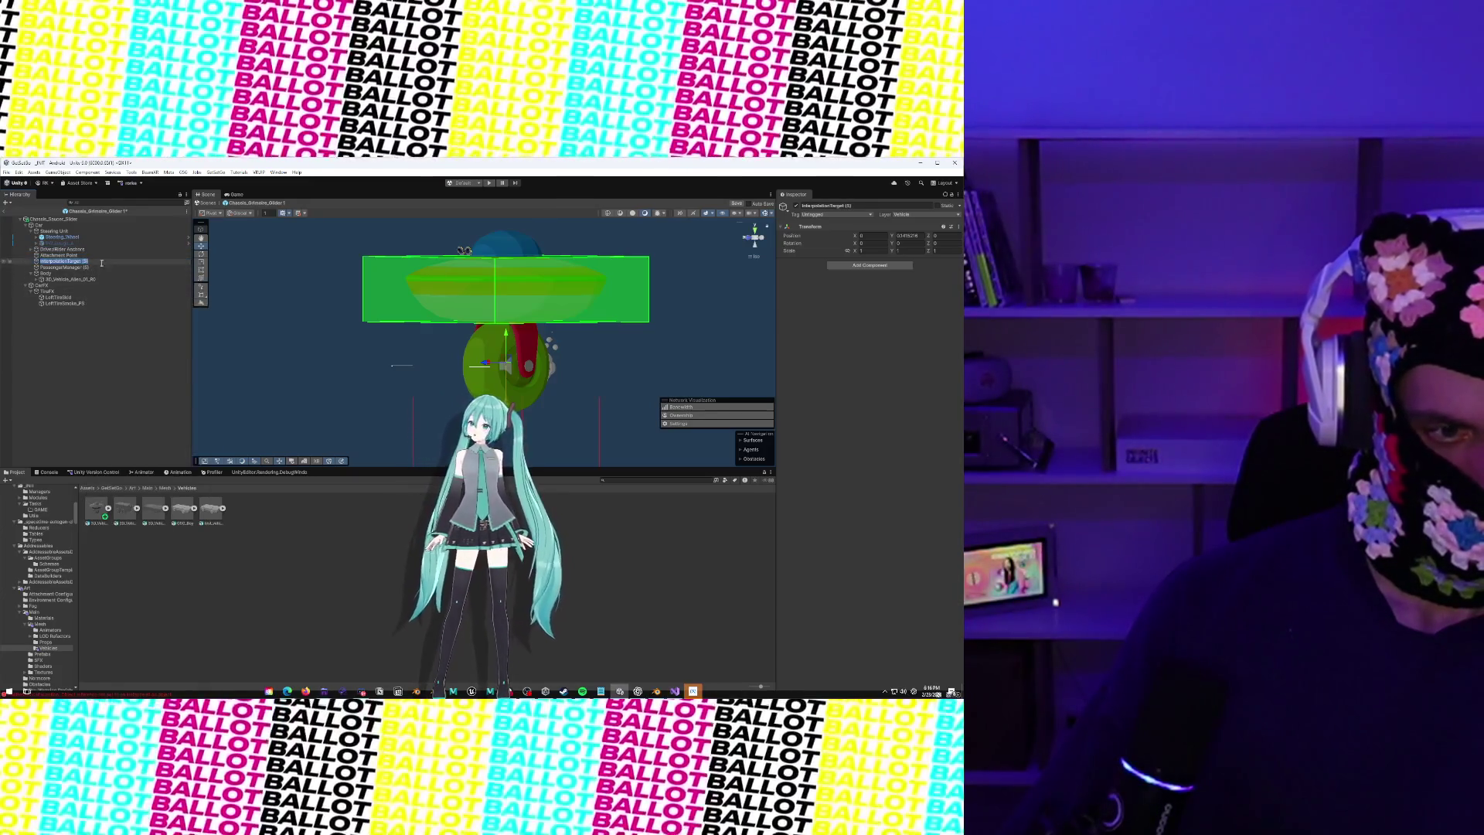
pyautogui.rightClick(100, 266)
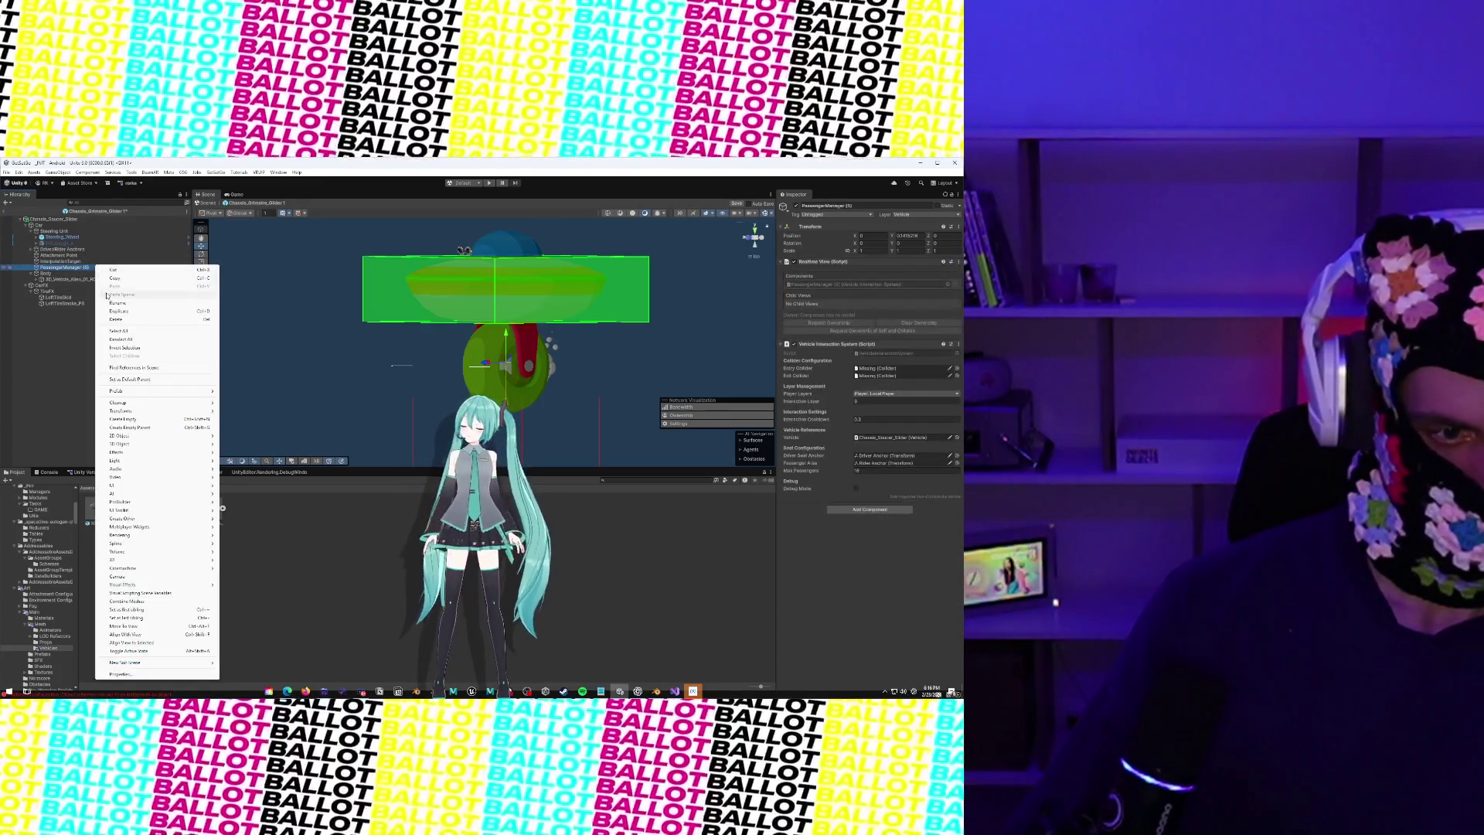
pyautogui.click(109, 304)
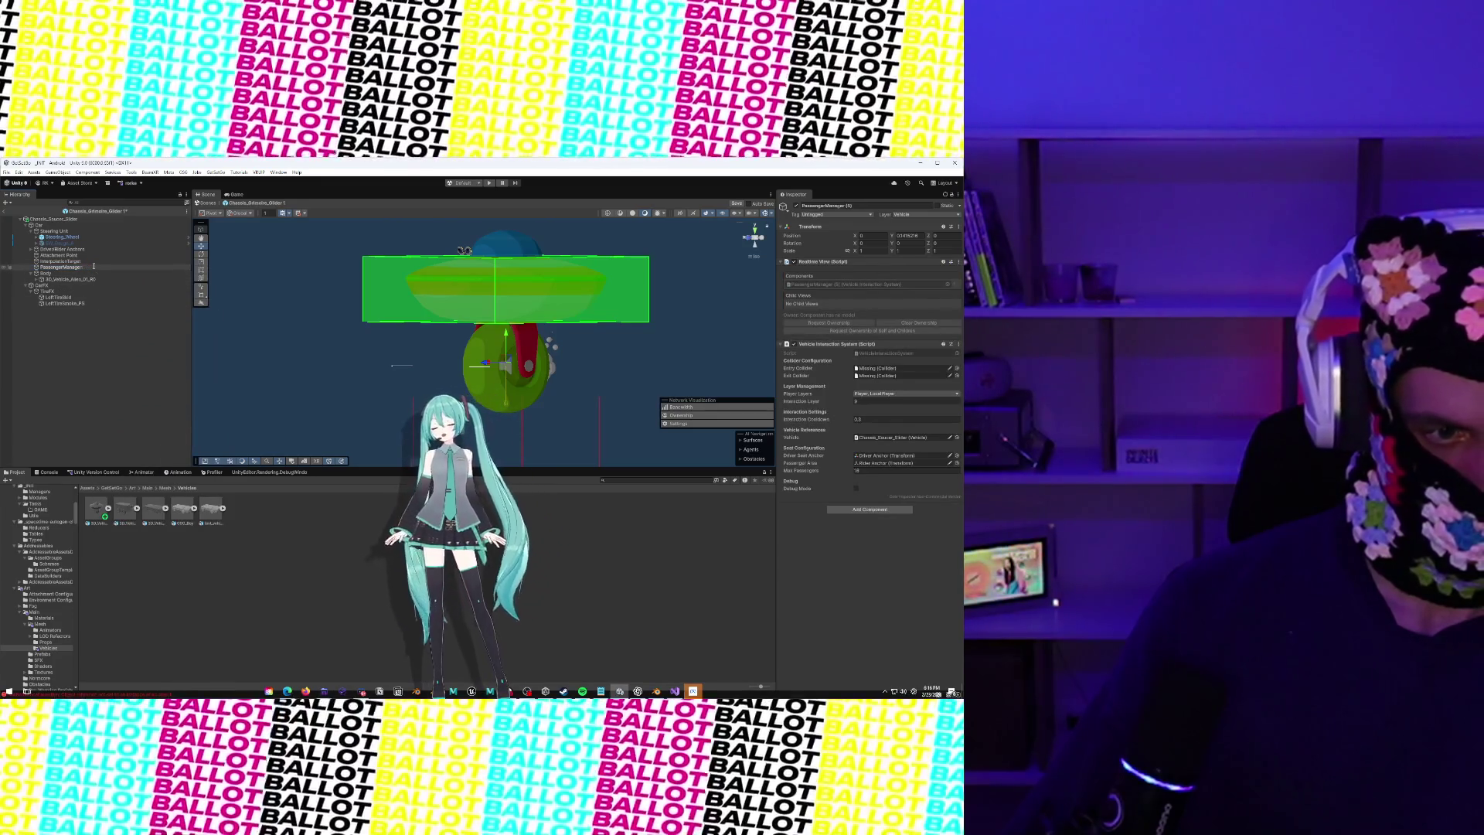
pyautogui.click(70, 219)
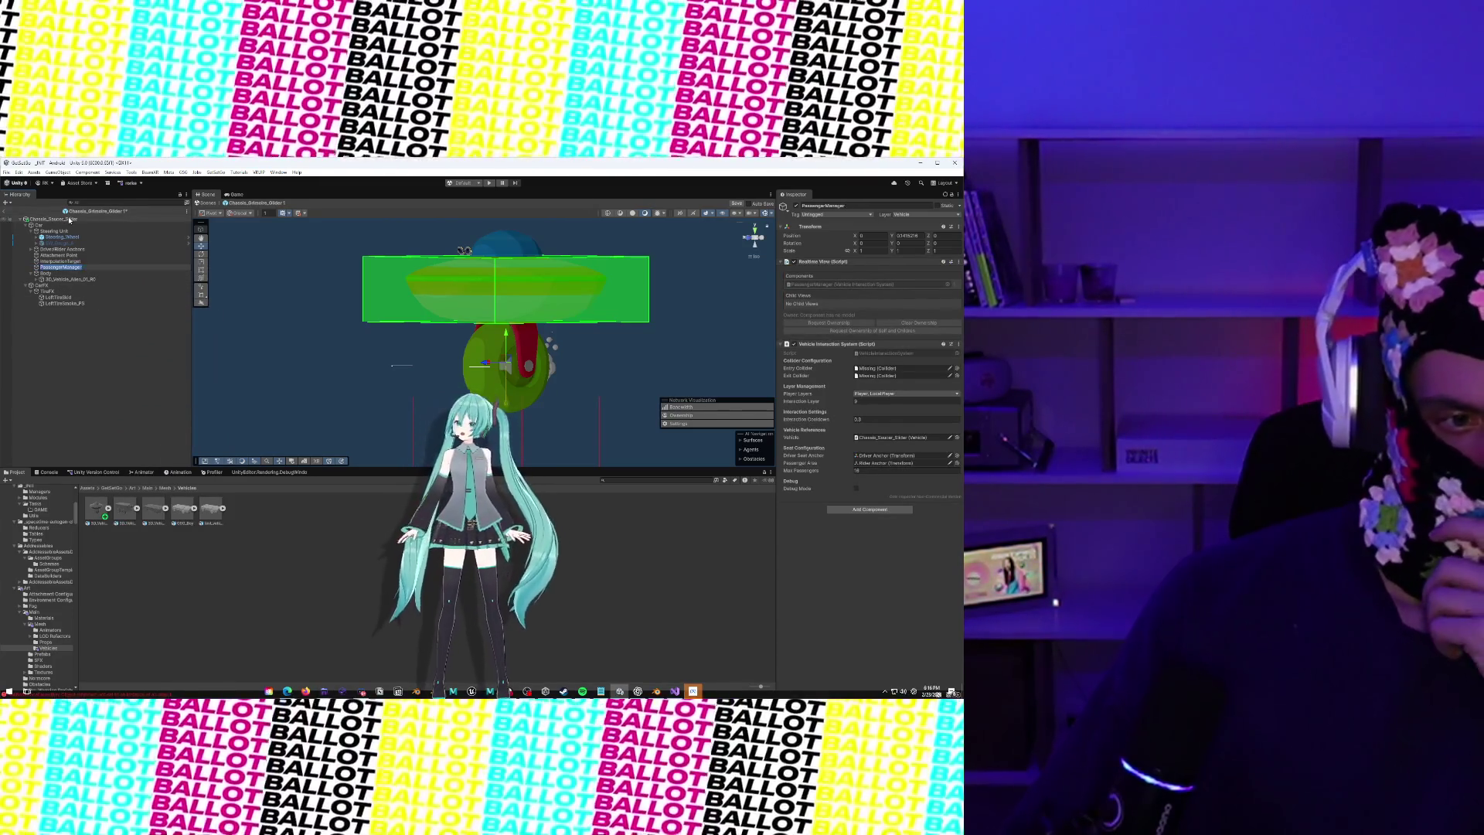
pyautogui.scroll(-5, 632, 298)
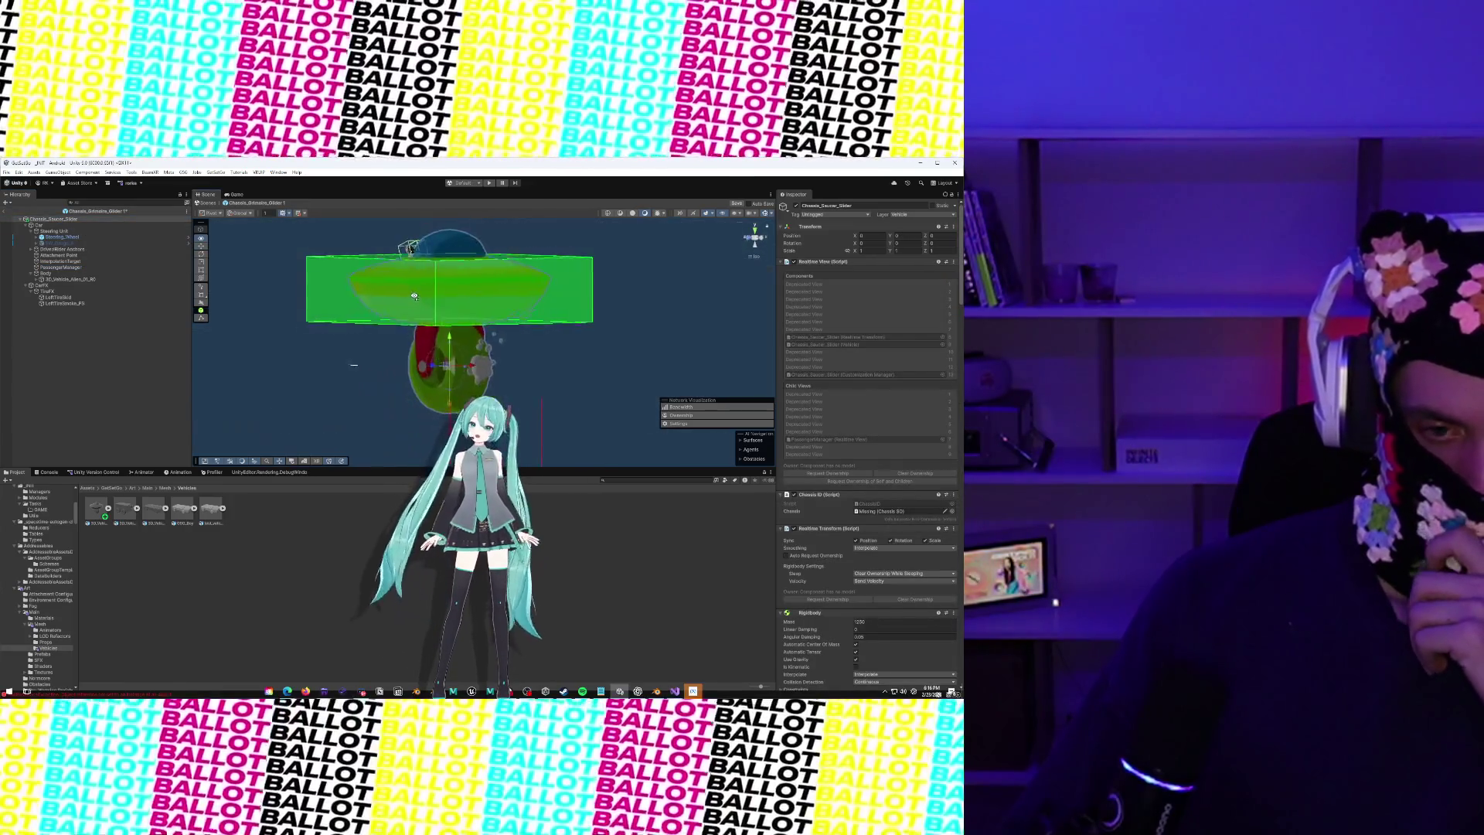
pyautogui.moveTo(453, 305); pyautogui.dragTo(504, 320)
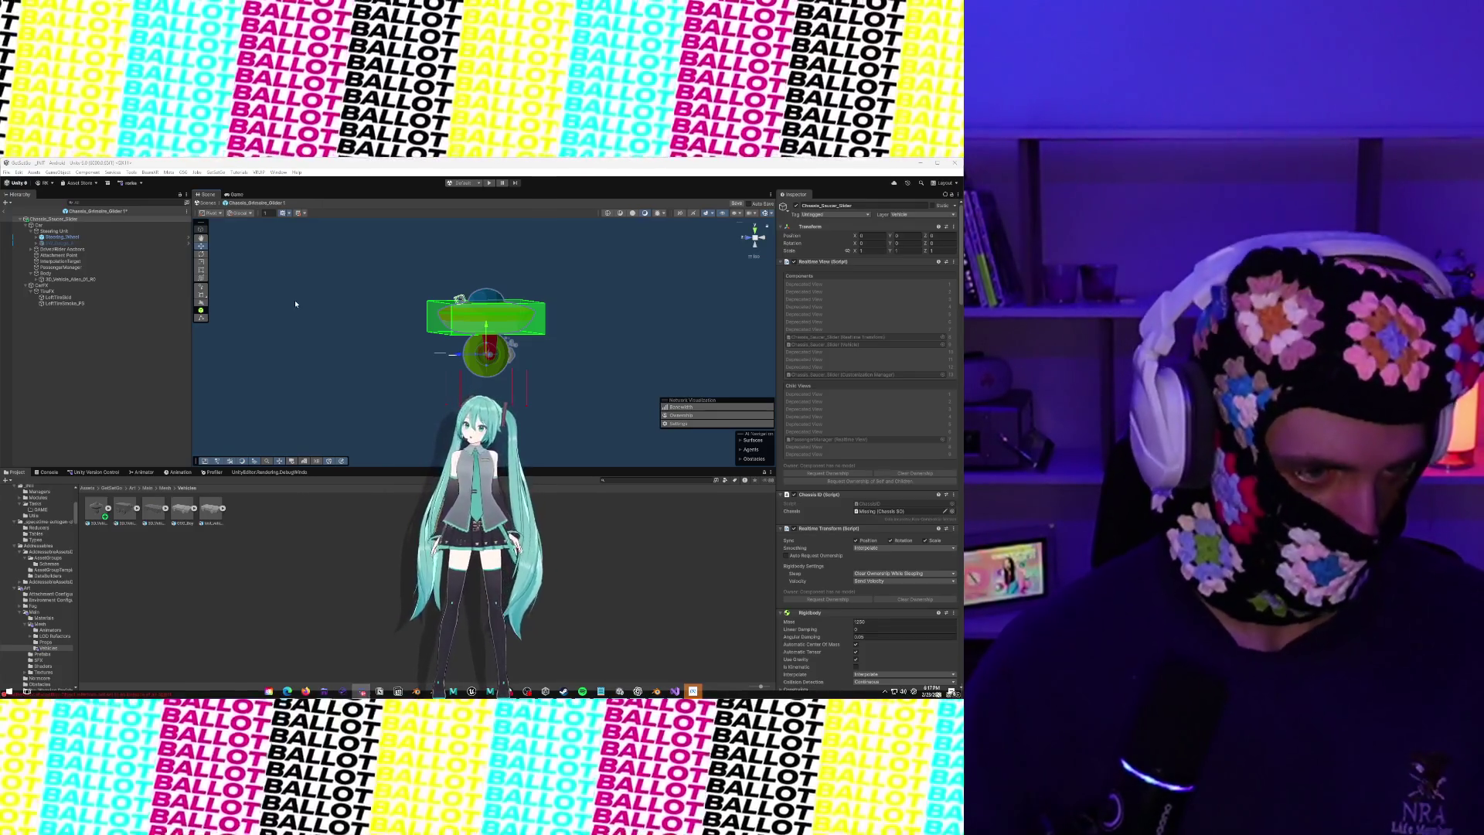
# Add a Sphere Collider to Attachment Point with Center Y set to 2.38
pyautogui.click(123, 249)
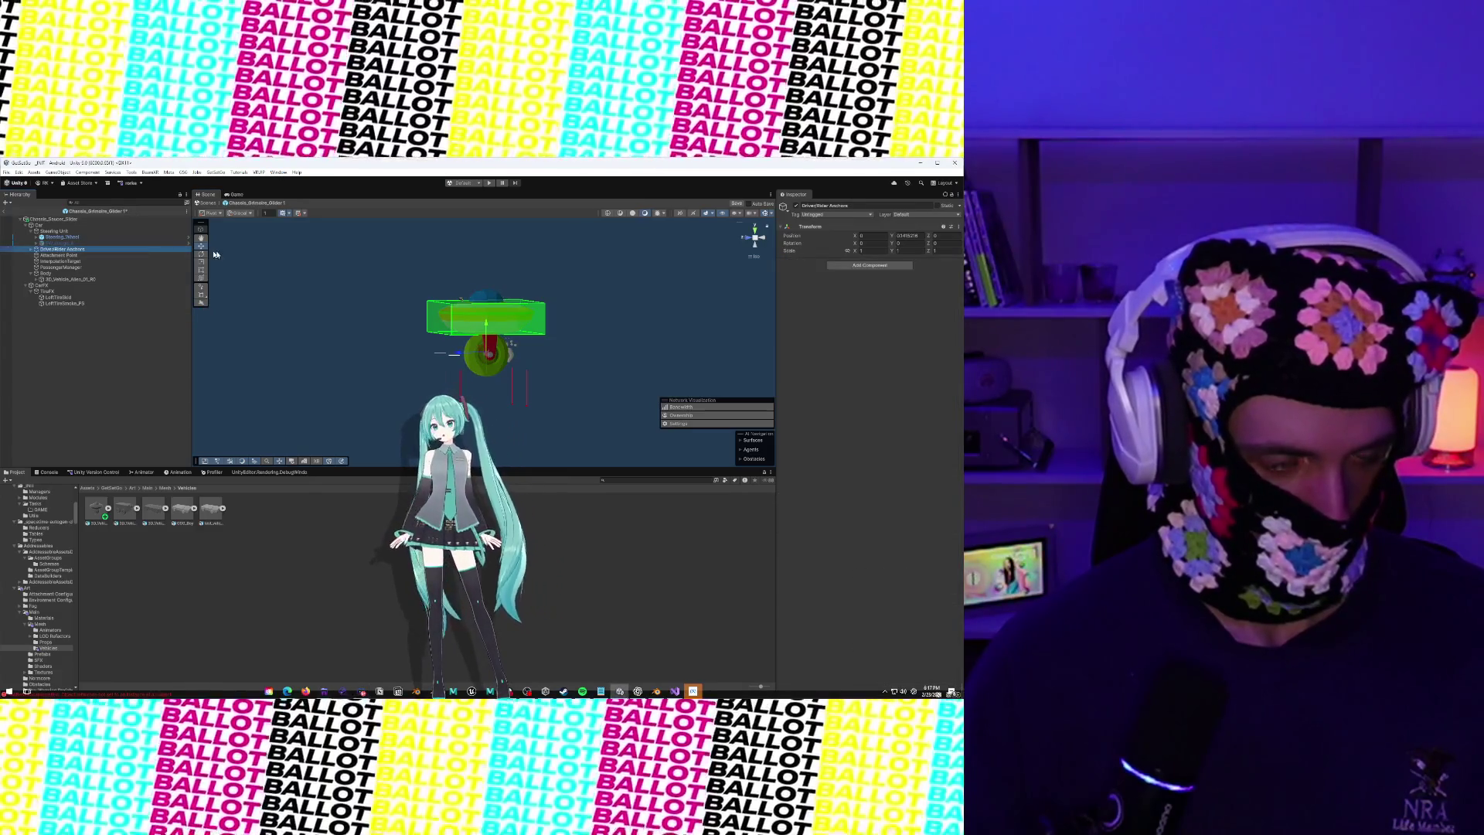
pyautogui.moveTo(216, 255); pyautogui.dragTo(272, 242)
pyautogui.click(70, 256)
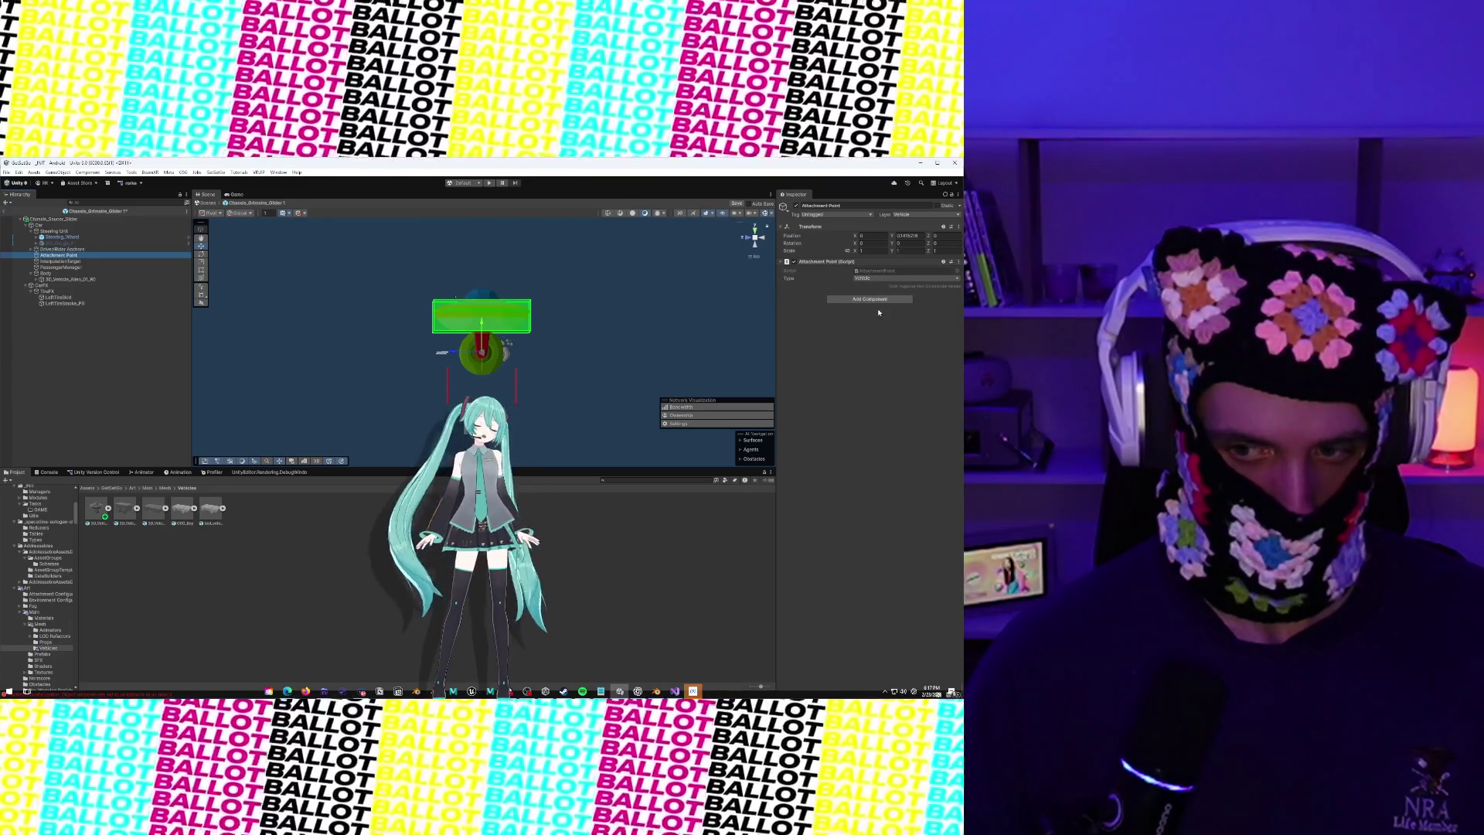
pyautogui.click(879, 300)
pyautogui.write('Sphere')
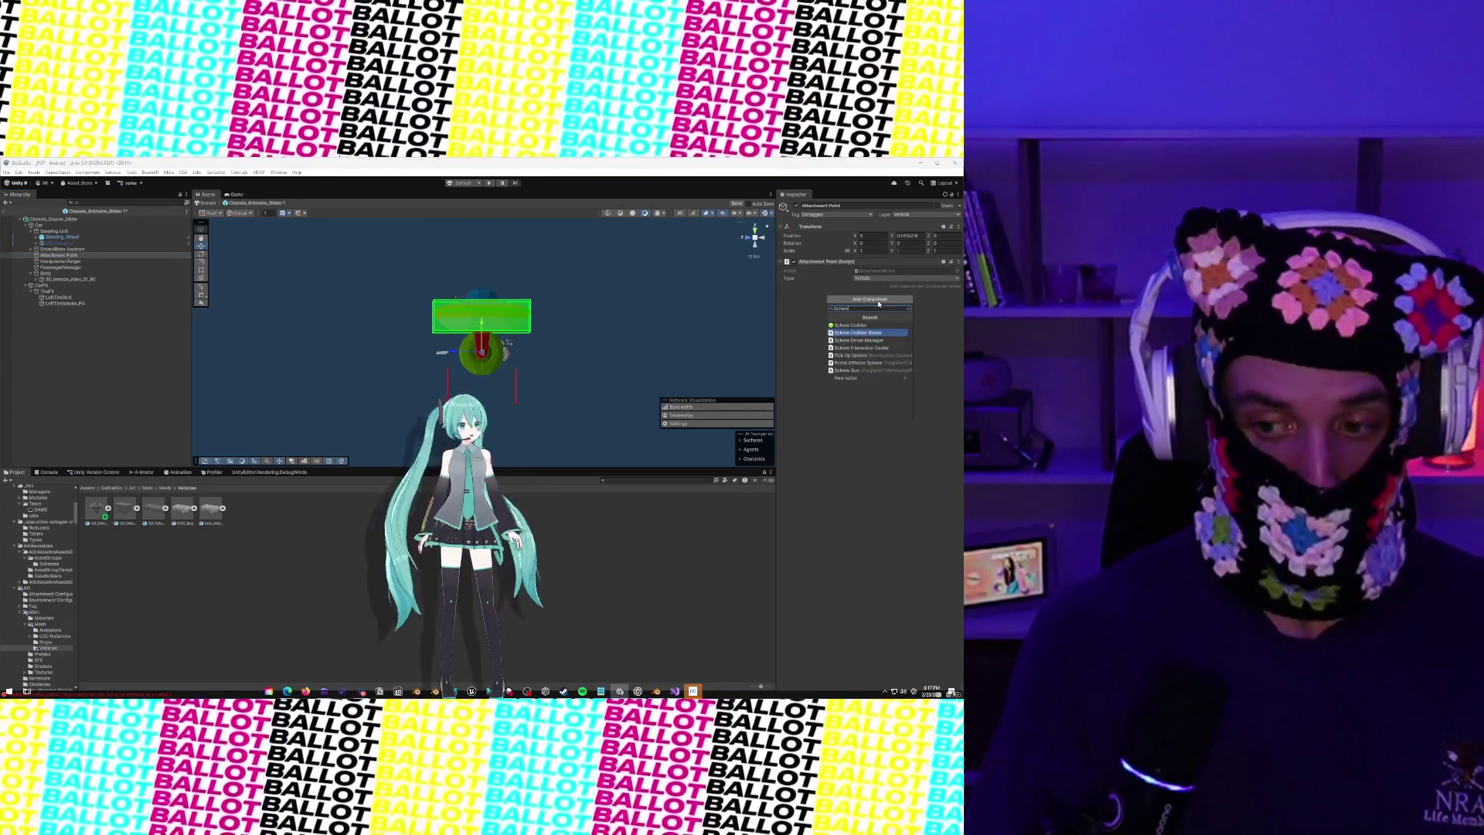
pyautogui.click(851, 325)
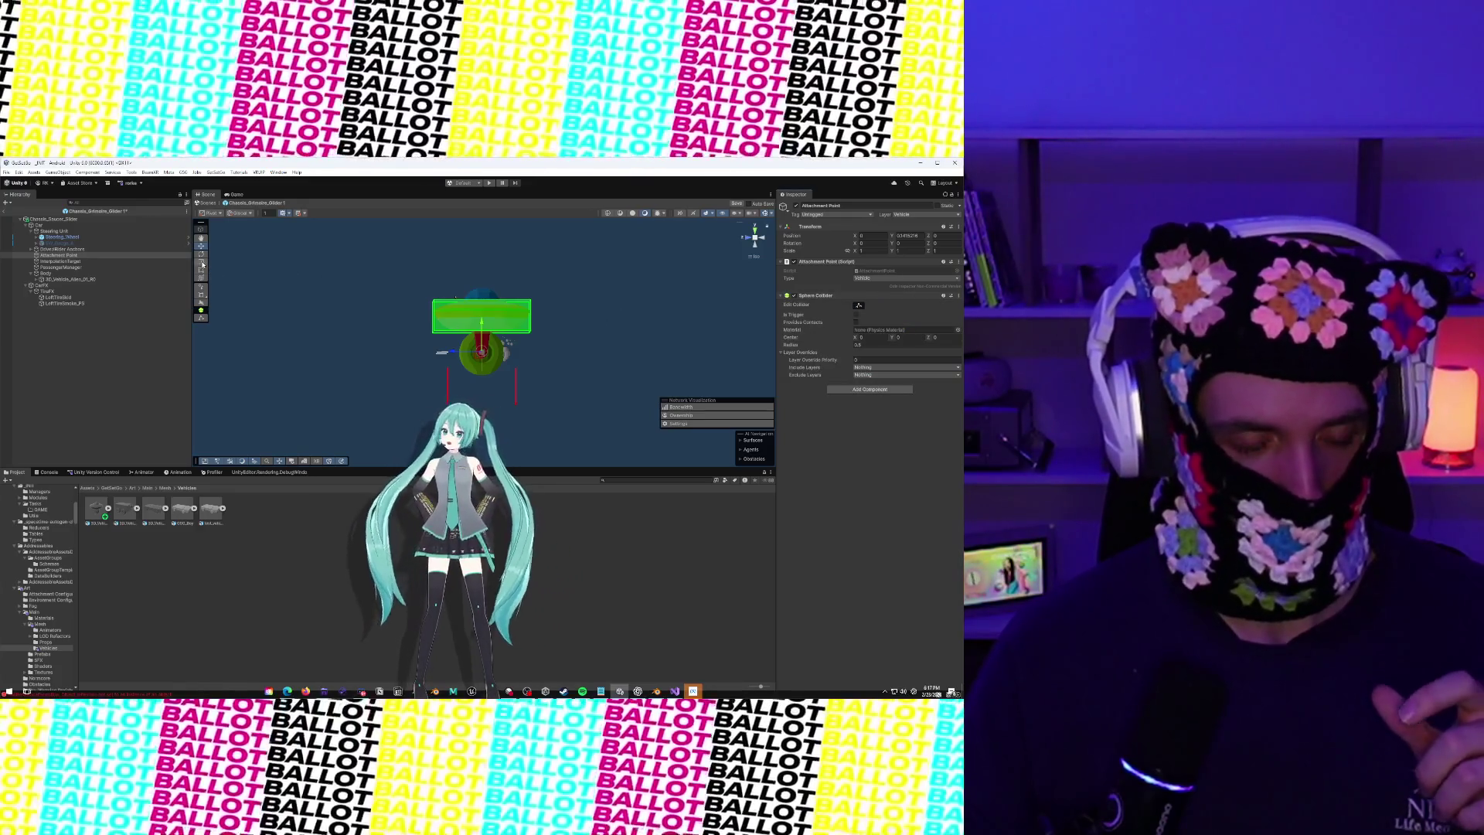
pyautogui.click(898, 338)
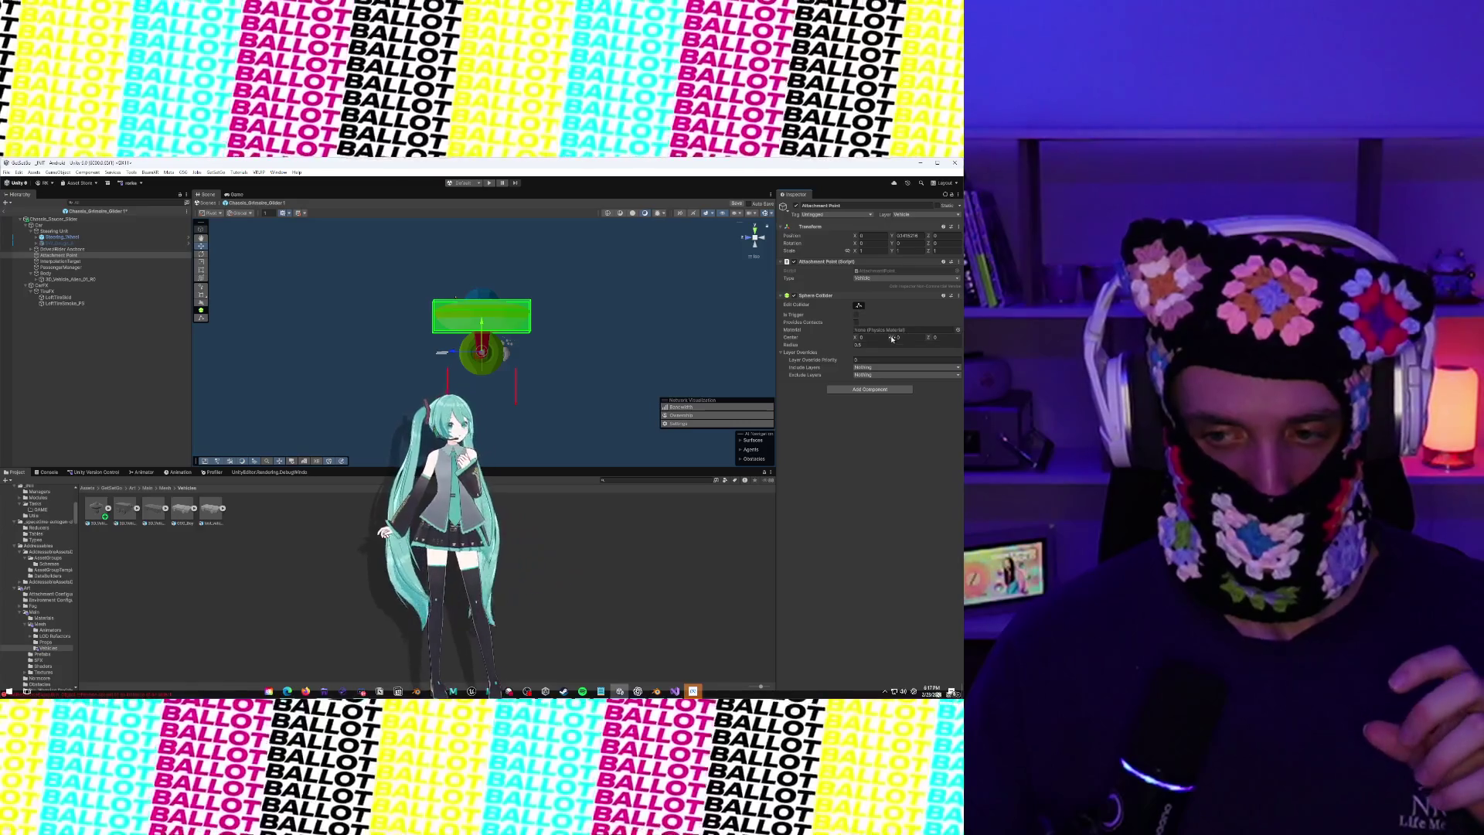
pyautogui.write('2.38')
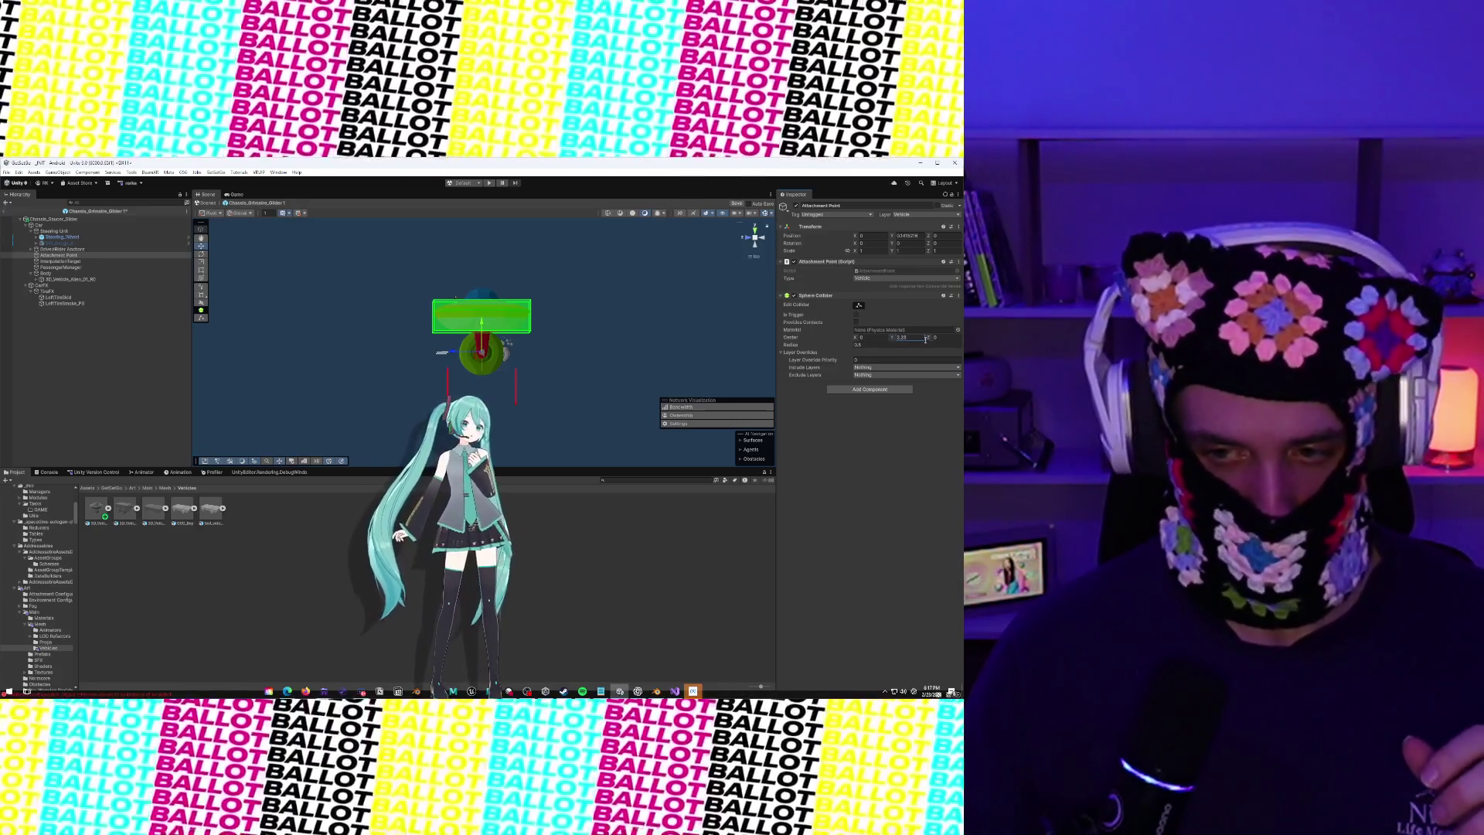
pyautogui.press('Return')
# Enlarge the sphere collider radius to about 4.68, then drag in the Chassis_GSG_Boy reference bus
pyautogui.moveTo(790, 345); pyautogui.dragTo(852, 356)
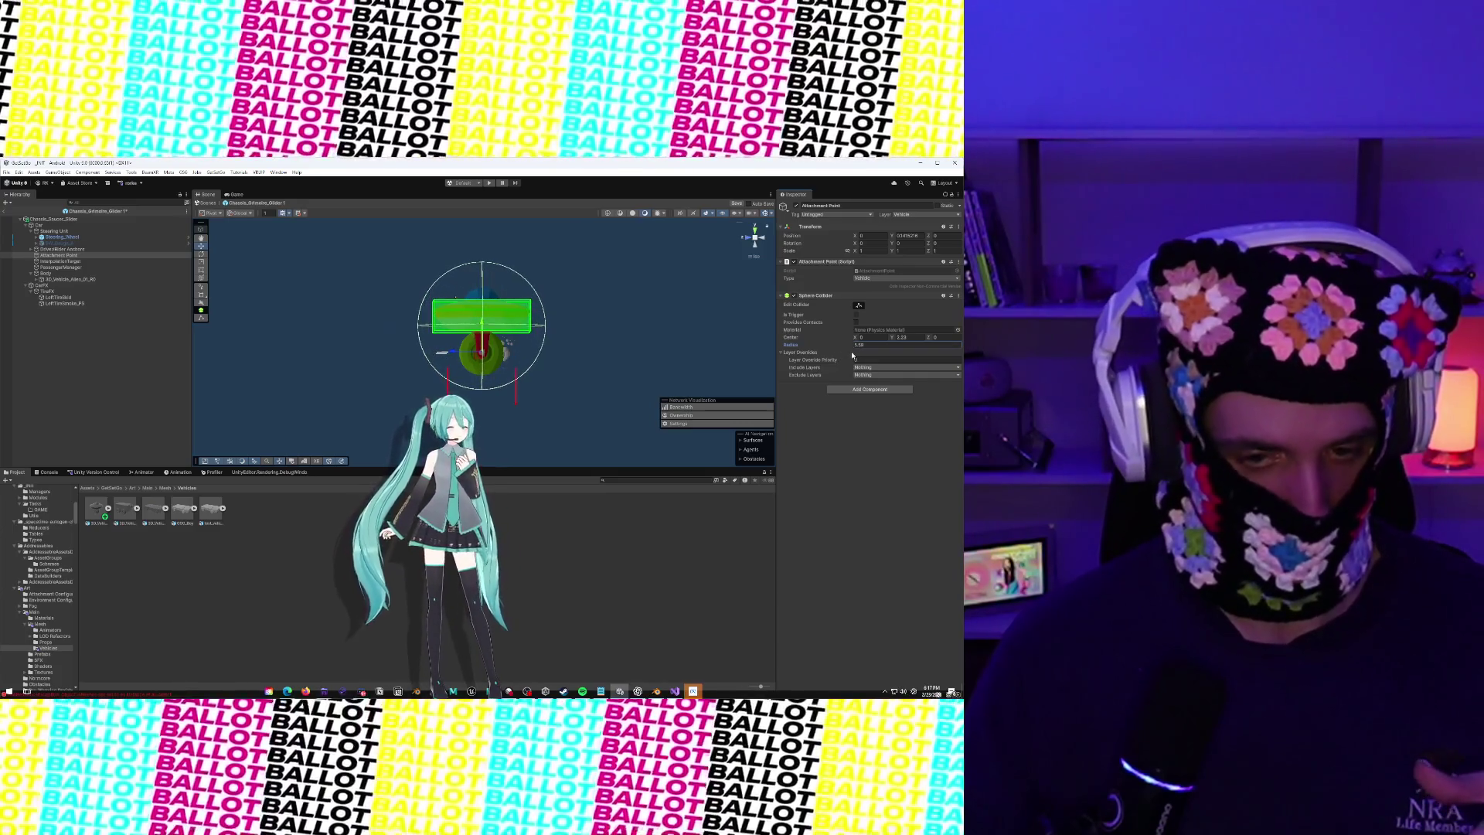
pyautogui.moveTo(363, 332)
pyautogui.mouseDown()
pyautogui.moveTo(334, 325)
pyautogui.moveTo(450, 312)
pyautogui.mouseUp()
pyautogui.moveTo(790, 345); pyautogui.dragTo(795, 347)
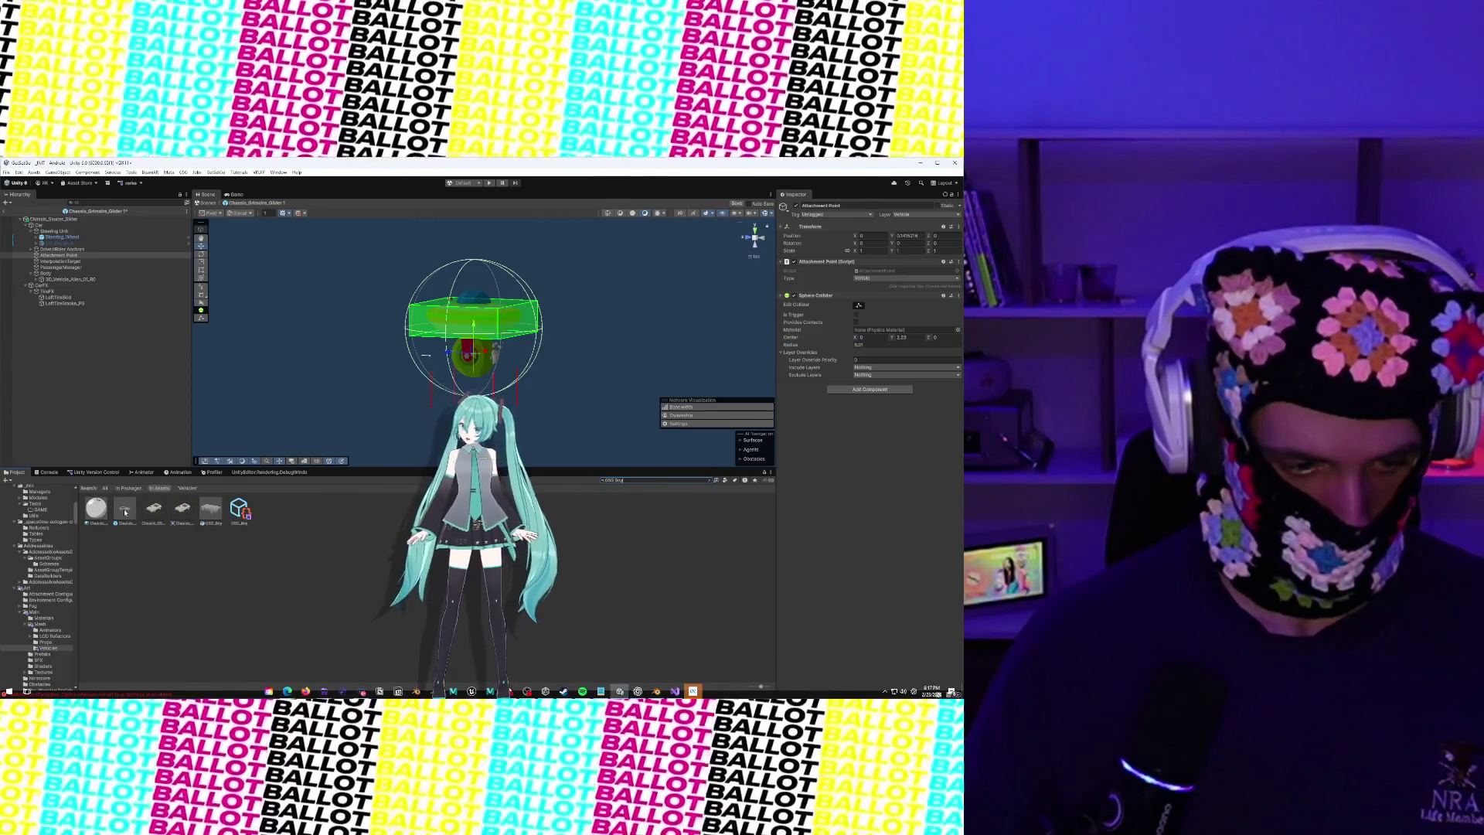
pyautogui.moveTo(126, 512); pyautogui.dragTo(78, 383)
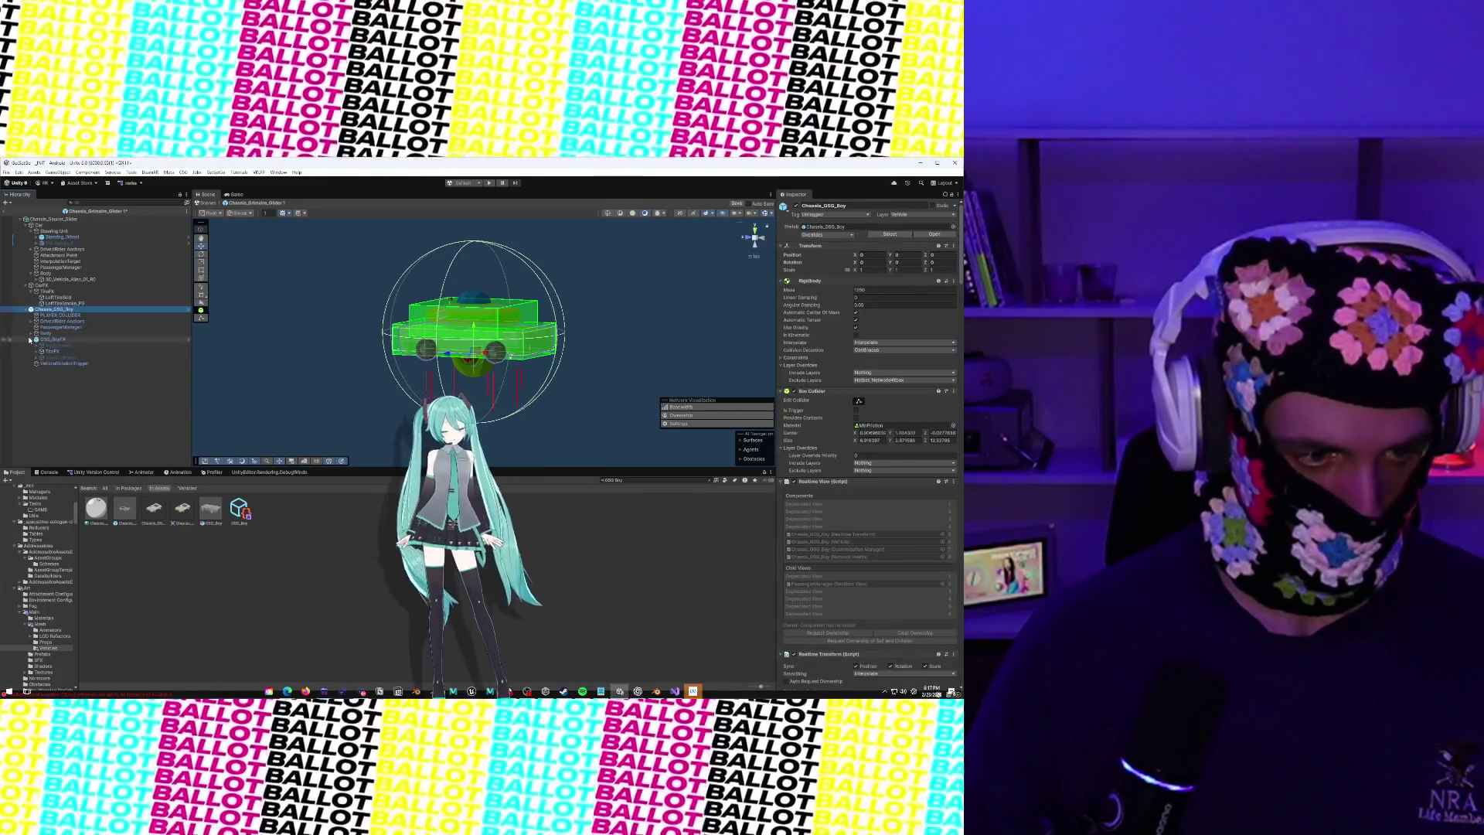
# Inspect the bus's VehicleRotationTrigger, then raise Attachment Point's sphere collider Center Y to about 2.65
pyautogui.click(53, 364)
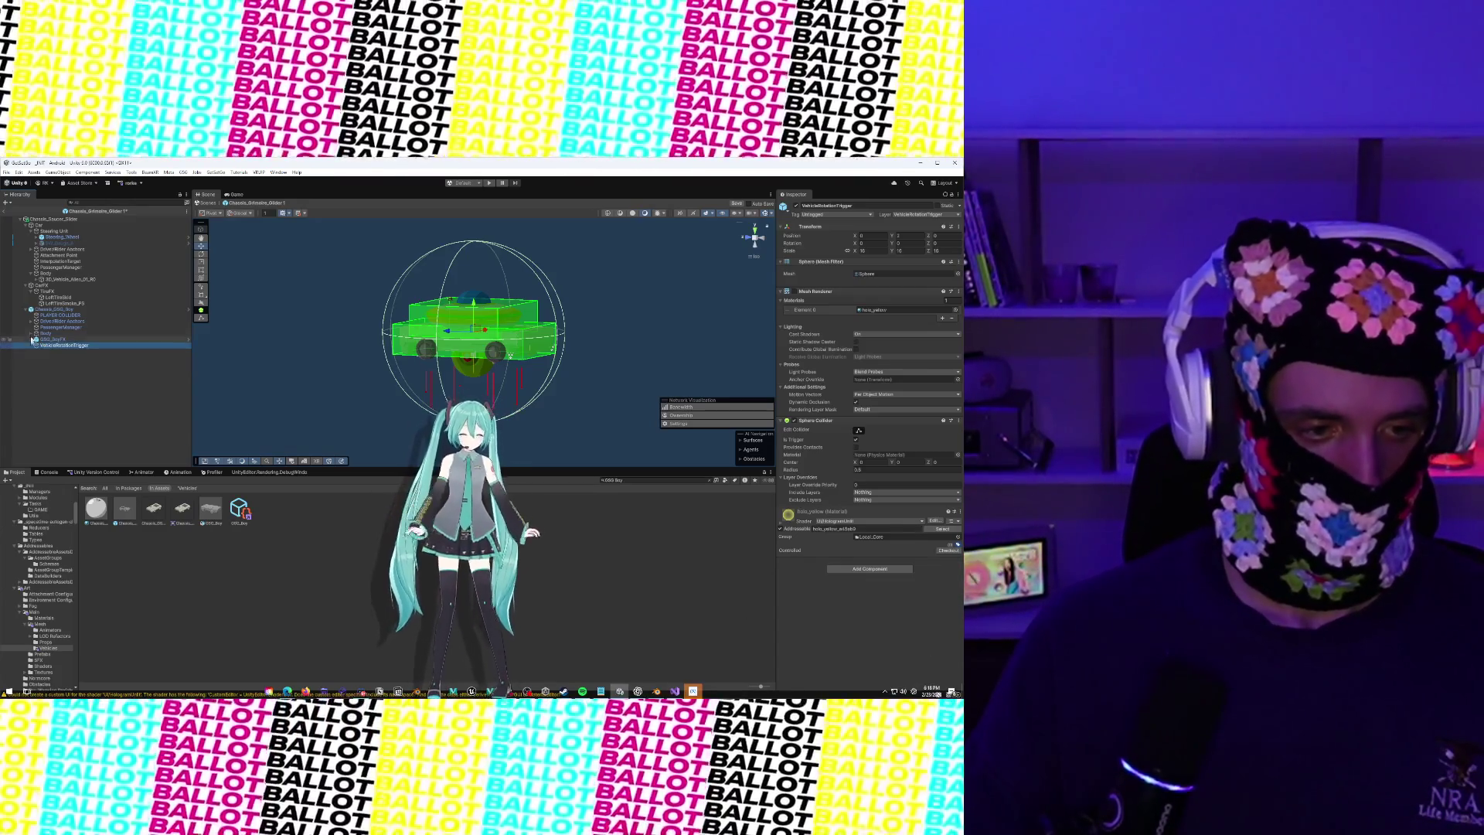
pyautogui.click(26, 309)
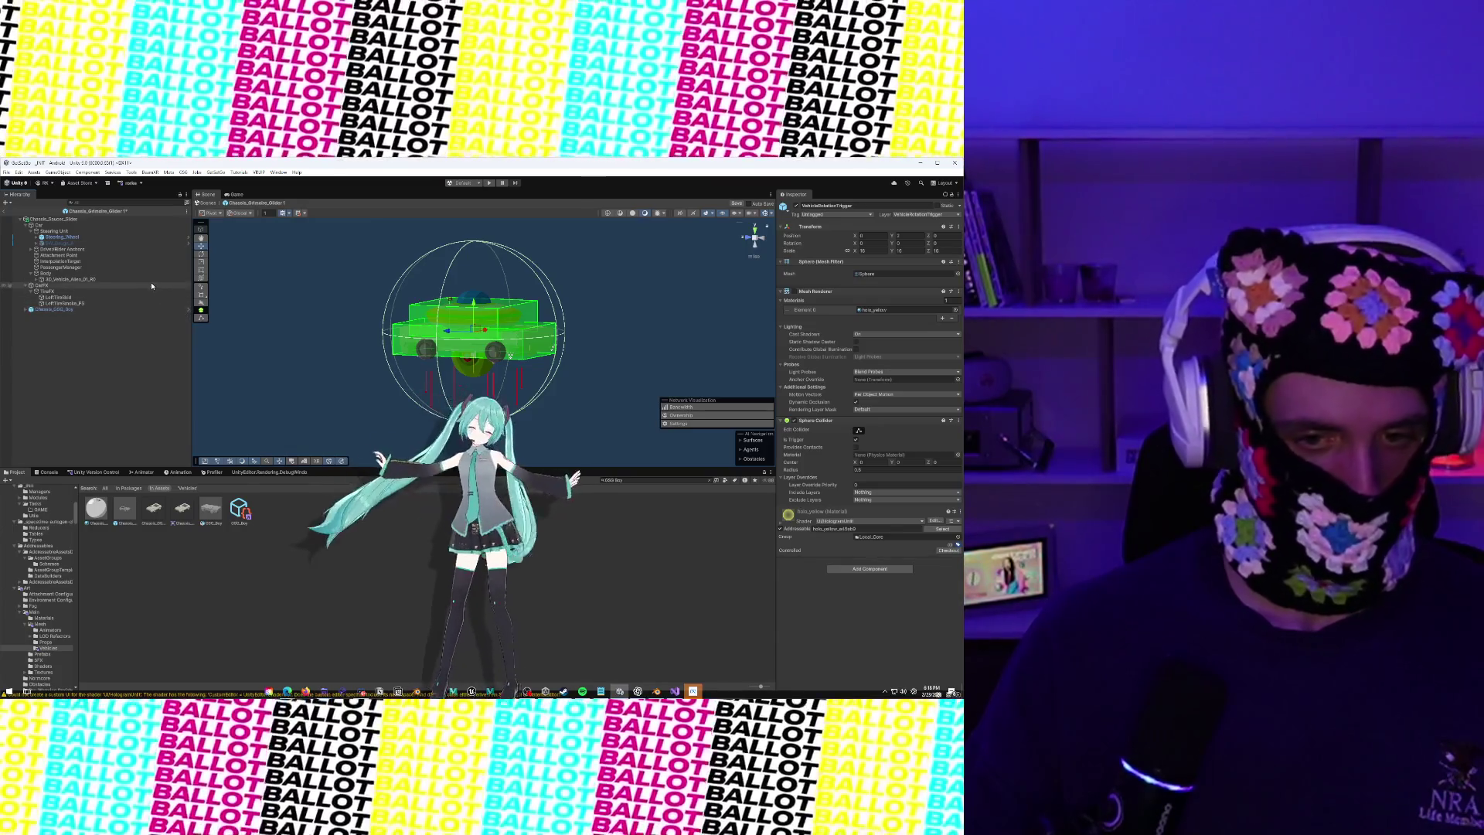
pyautogui.click(53, 256)
pyautogui.moveTo(459, 280); pyautogui.dragTo(649, 281)
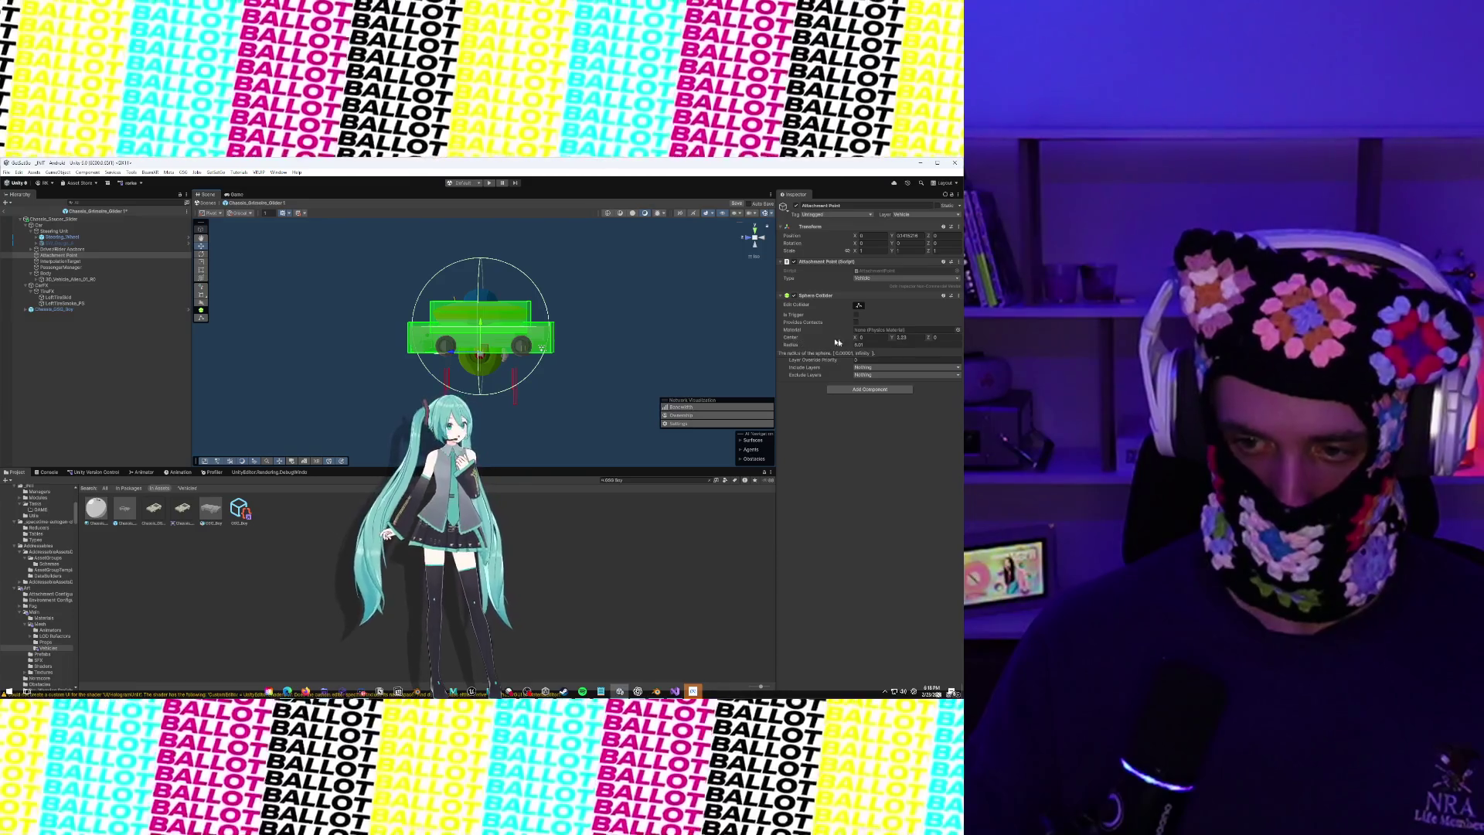
pyautogui.moveTo(892, 338); pyautogui.dragTo(895, 339)
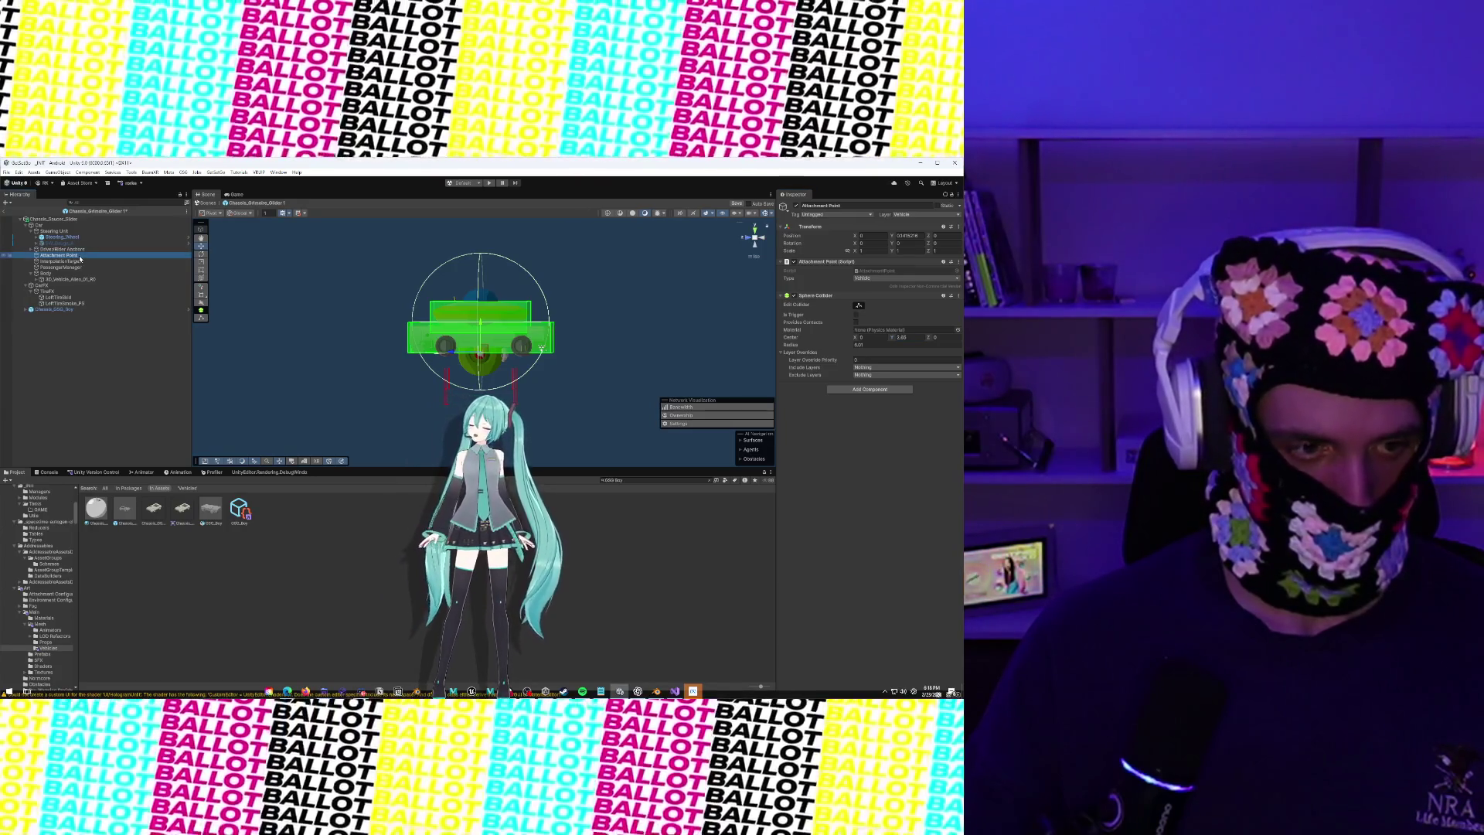
# Duplicate Attachment Point as VehicleRotationTrigger and remove the Attachment Point script from the copy
pyautogui.rightClick(79, 257)
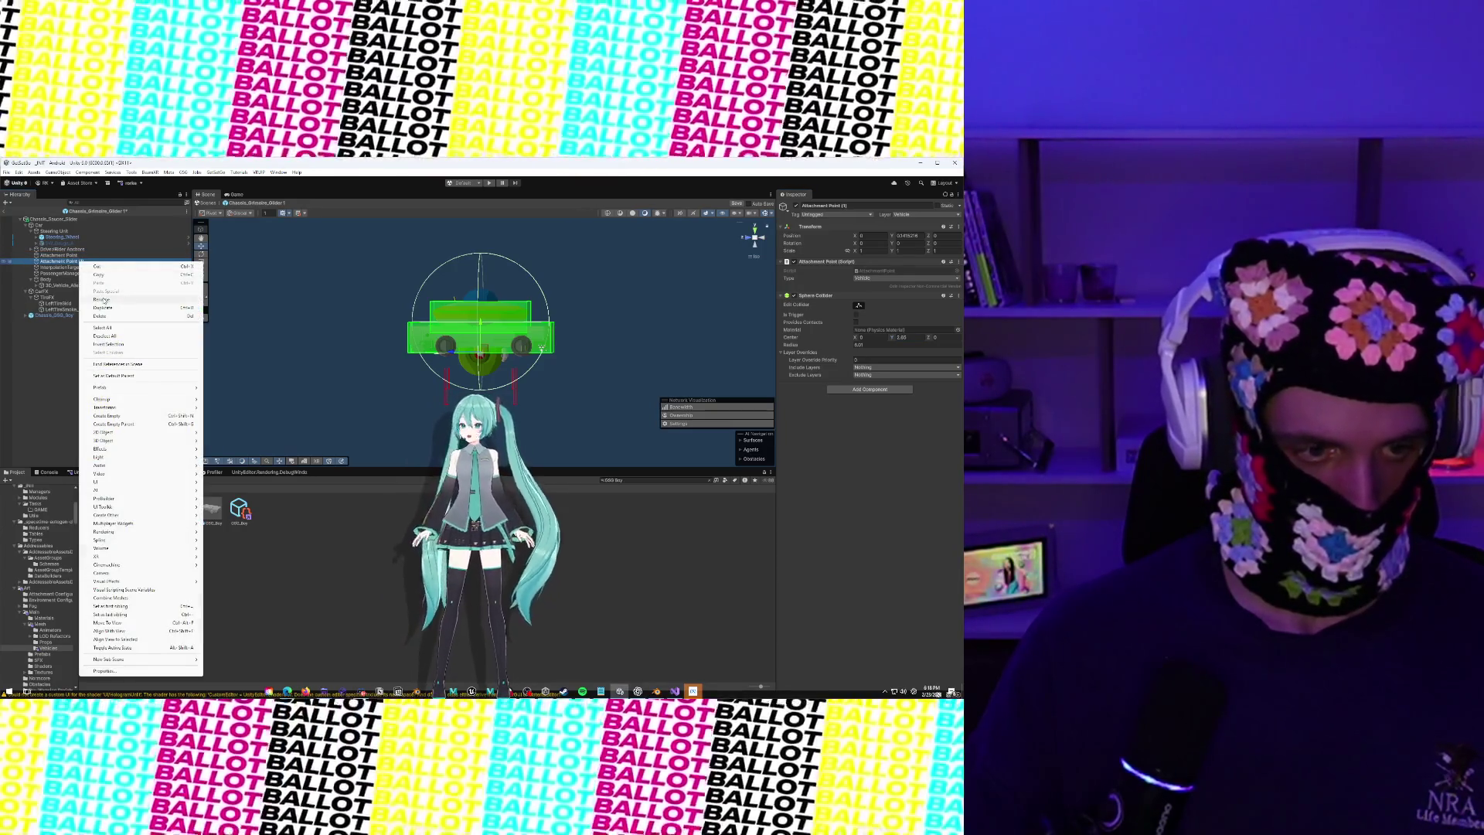
pyautogui.click(103, 301)
pyautogui.write('ionTr')
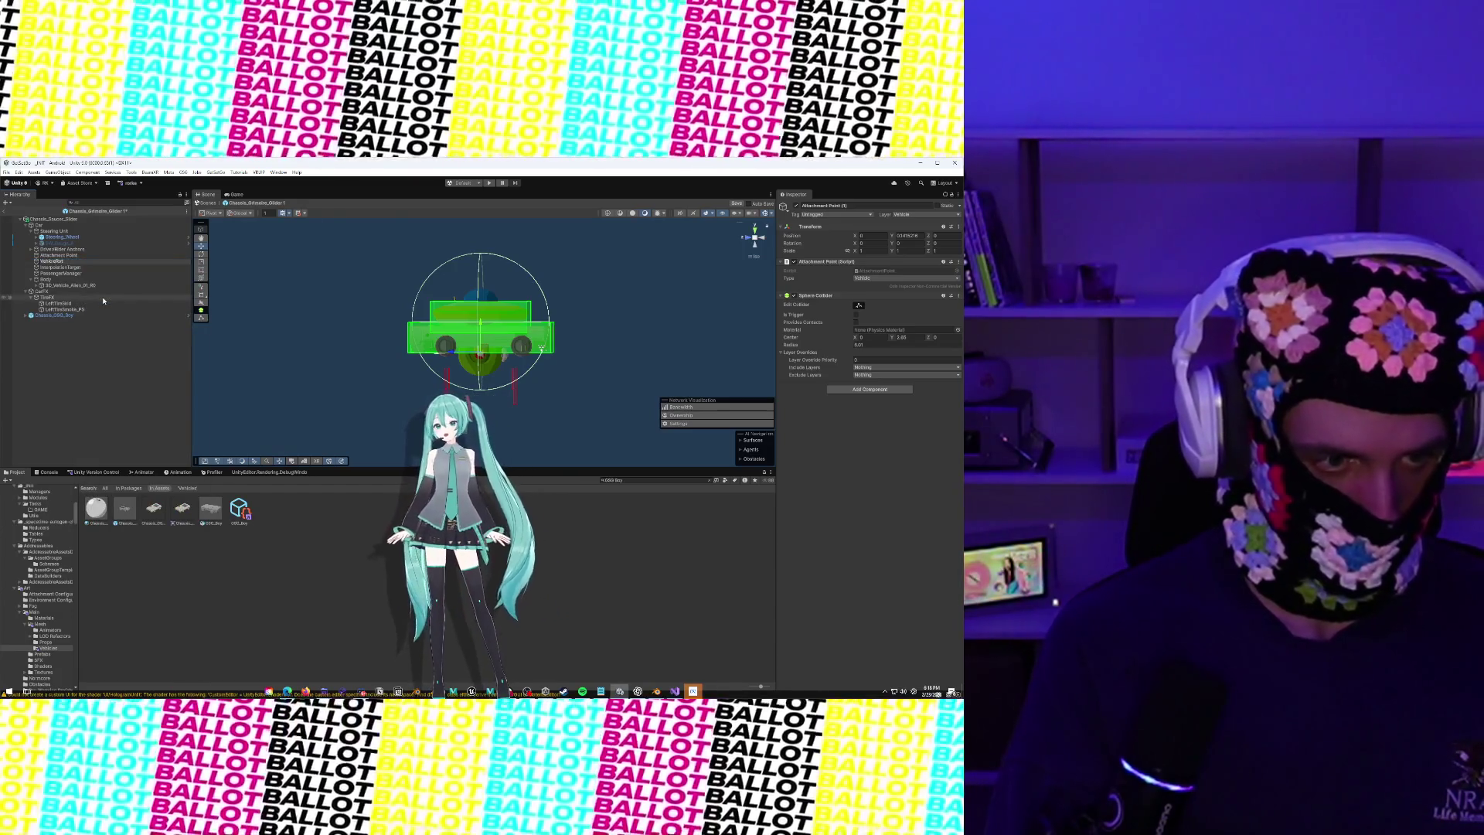
pyautogui.write('igger')
pyautogui.press('Return')
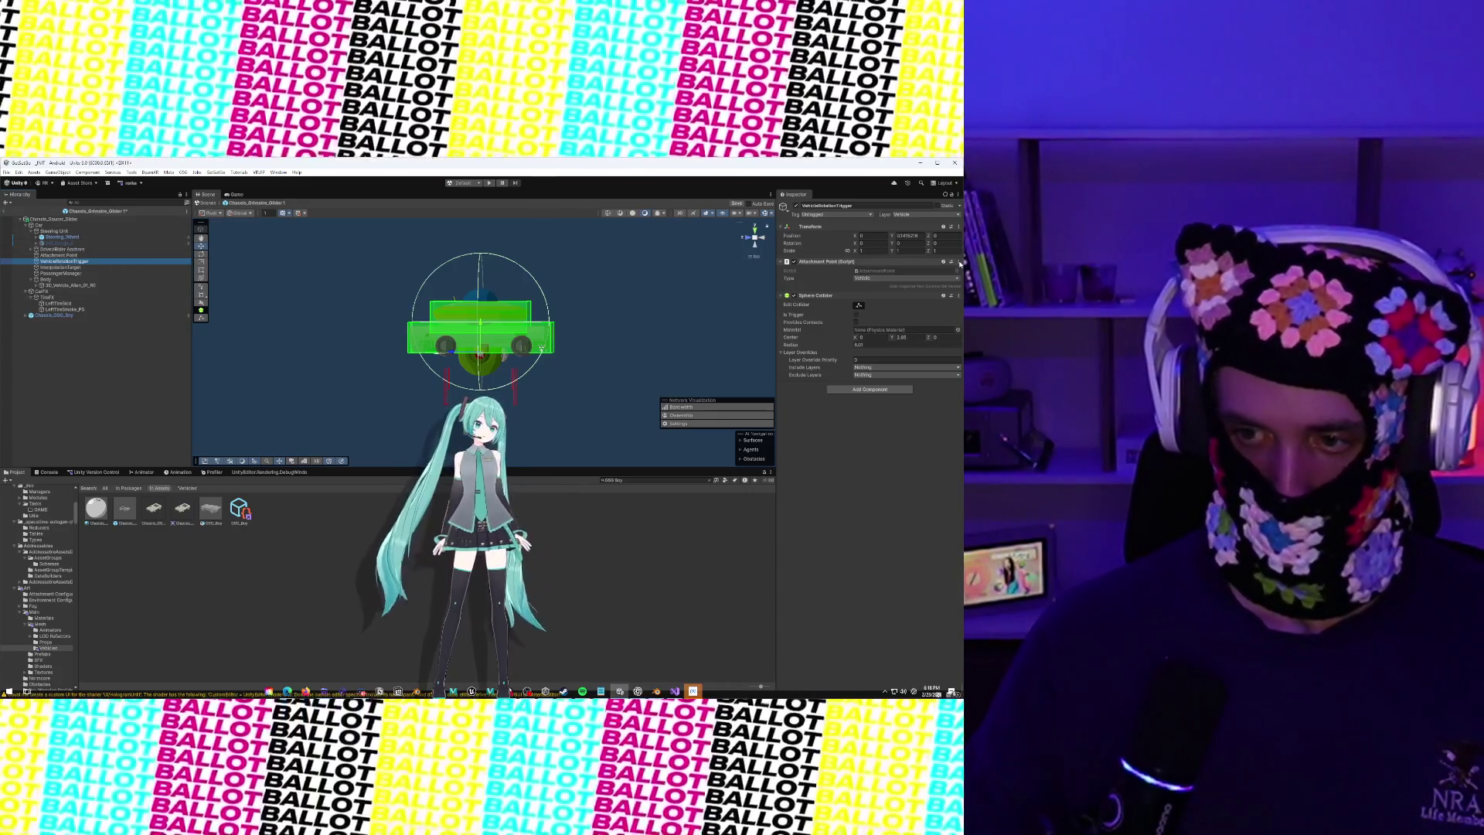
pyautogui.rightClick(876, 262)
pyautogui.click(938, 298)
# Remove the sphere collider from the original Attachment Point object
pyautogui.click(958, 262)
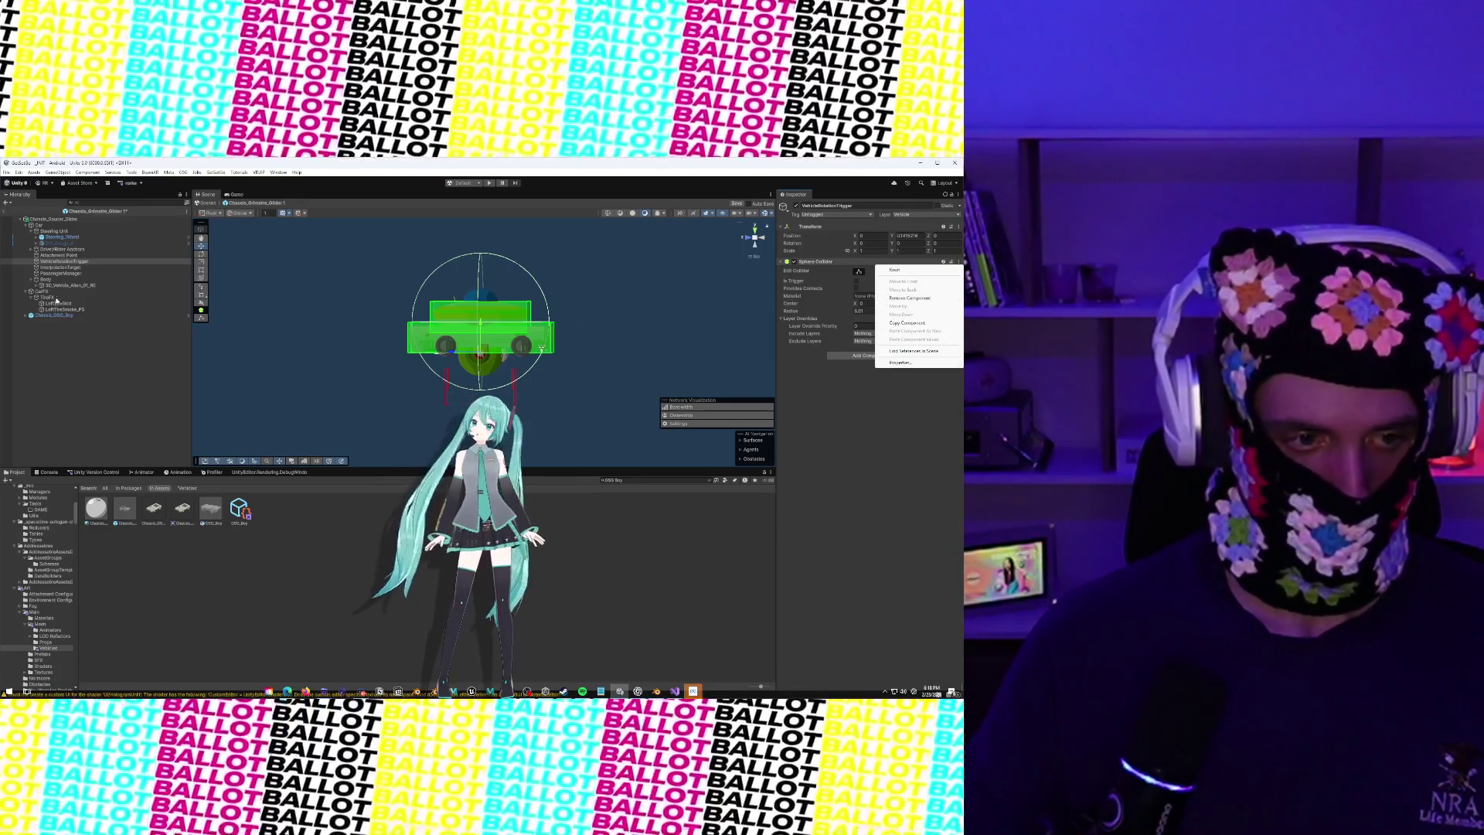
pyautogui.press('Escape')
pyautogui.hotkey('ctrl', 'z')
pyautogui.click(959, 296)
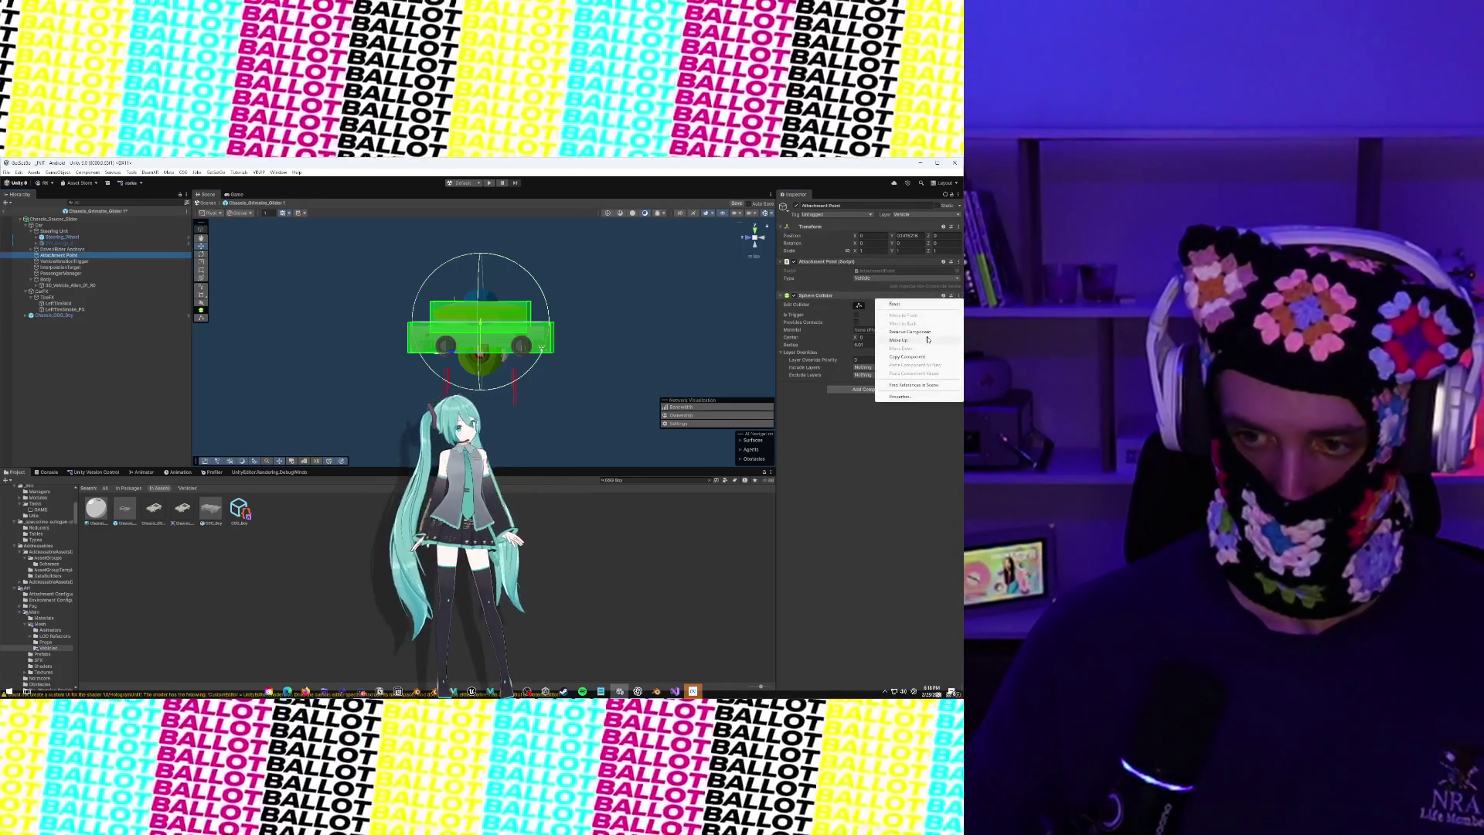
pyautogui.click(930, 323)
pyautogui.click(929, 333)
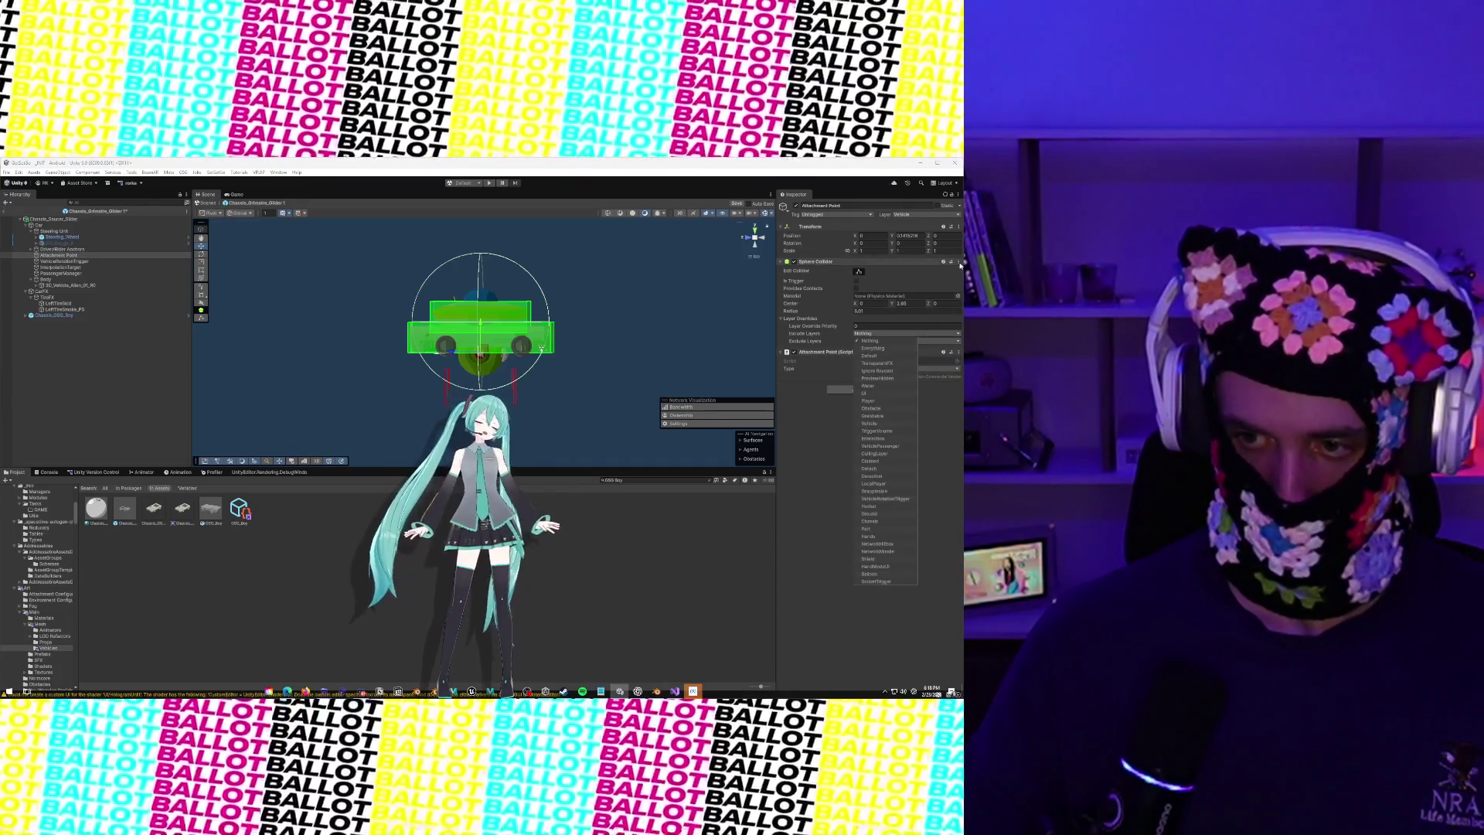
pyautogui.click(959, 261)
pyautogui.click(931, 298)
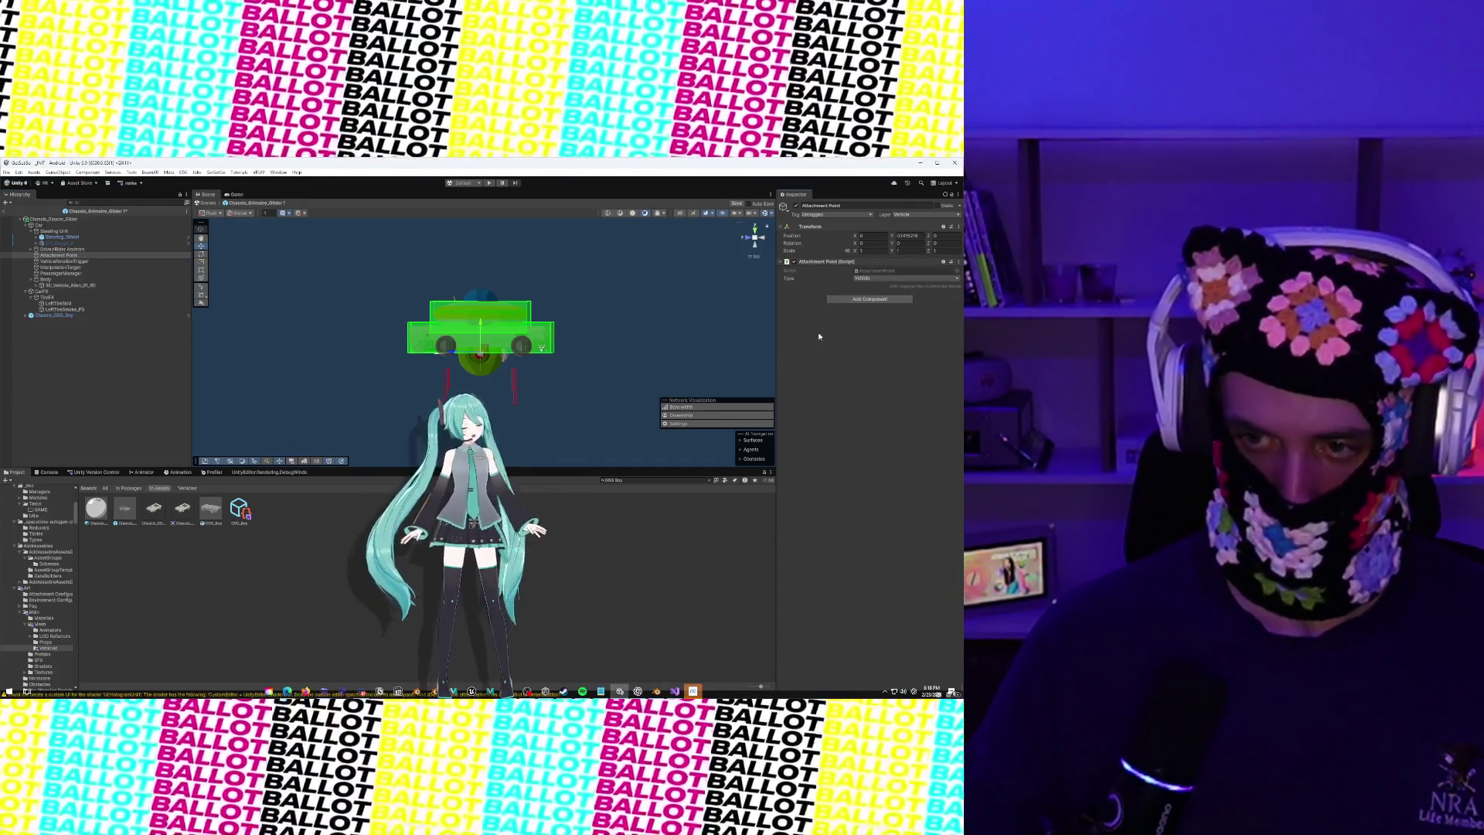
# Put VehicleRotationTrigger on the VehicleRotationTrigger layer and make its sphere collider a trigger
pyautogui.click(57, 262)
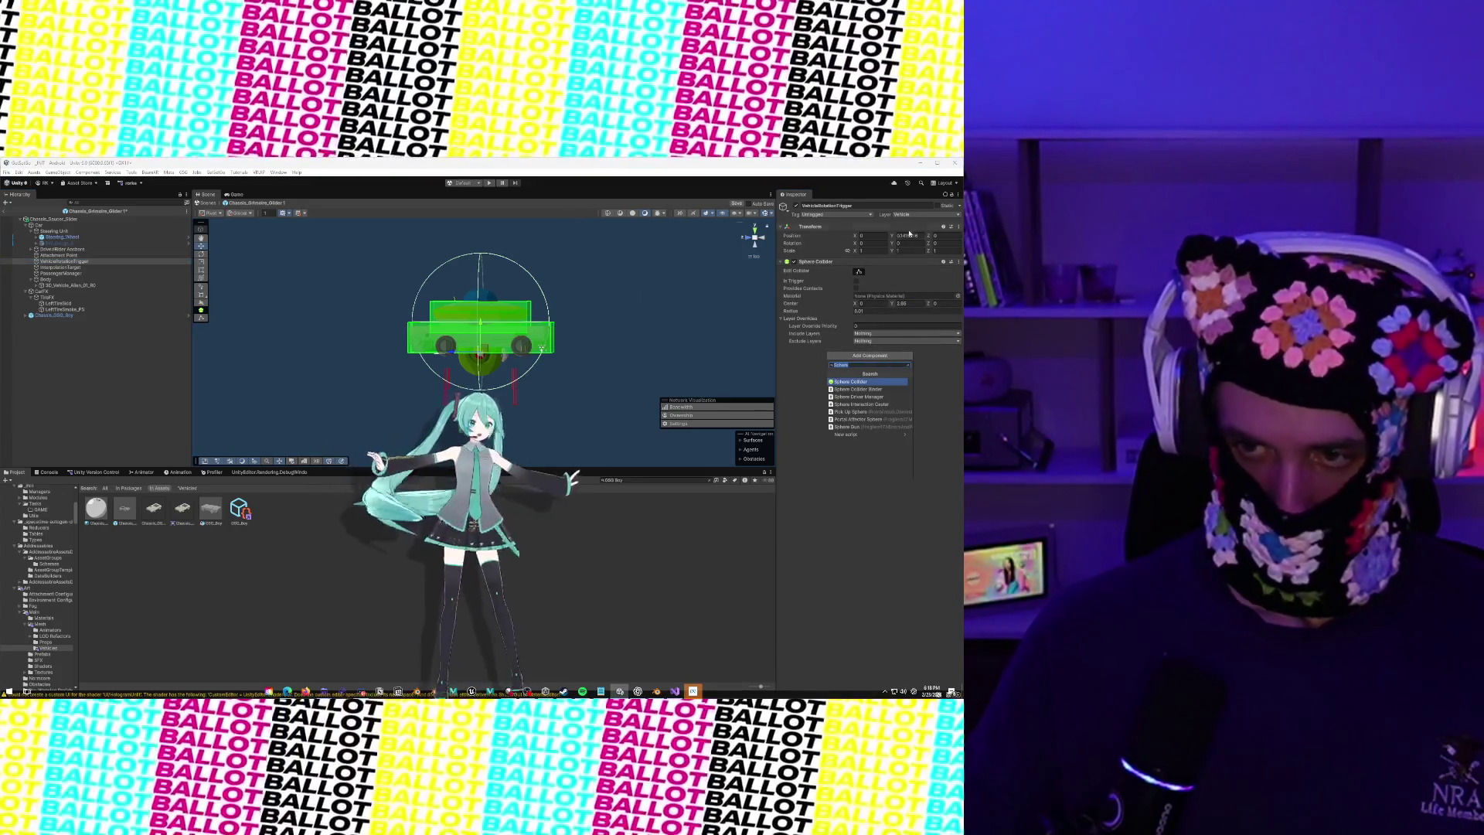
pyautogui.click(924, 214)
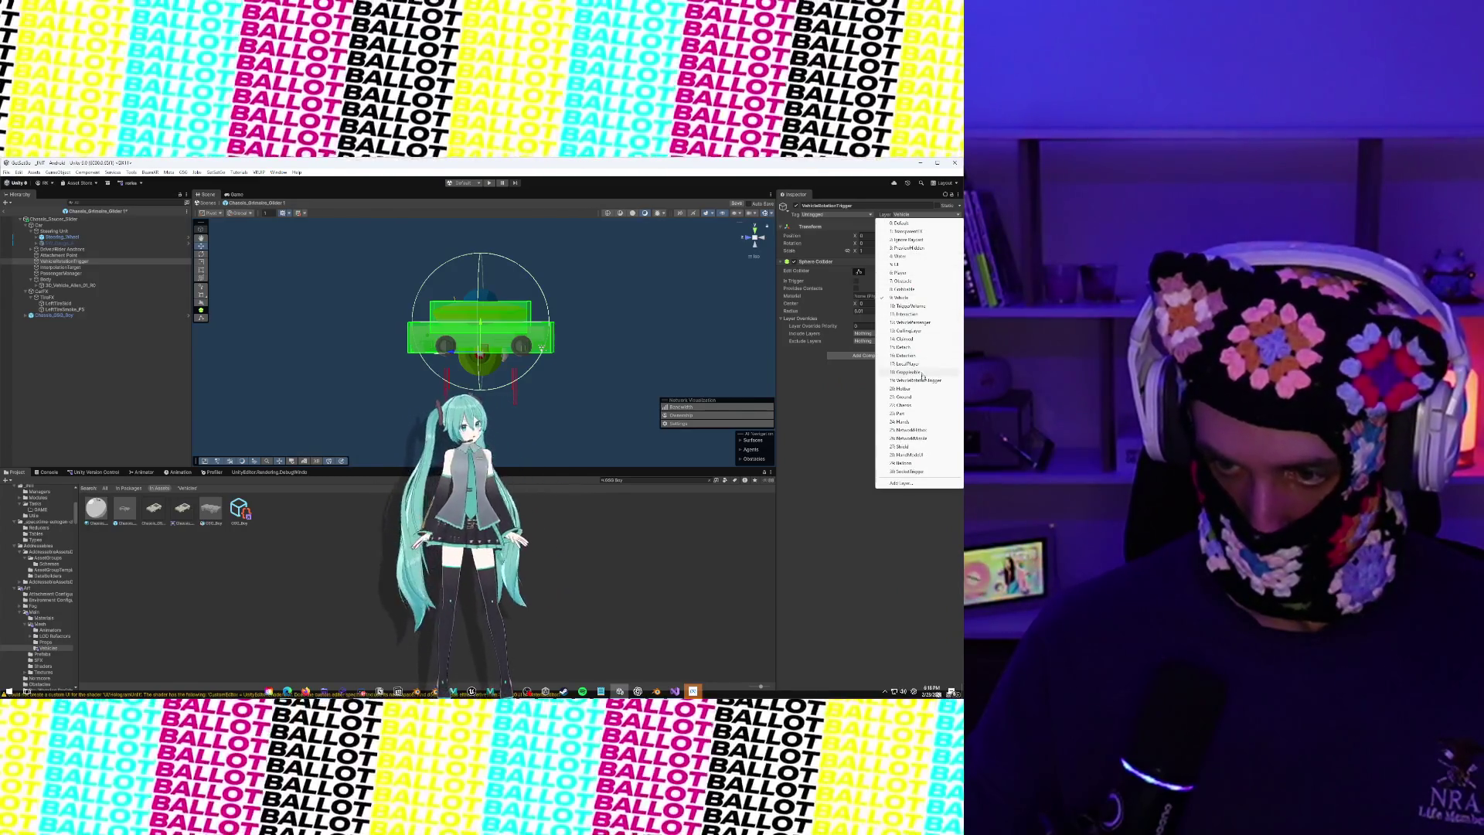
pyautogui.click(919, 380)
pyautogui.click(856, 280)
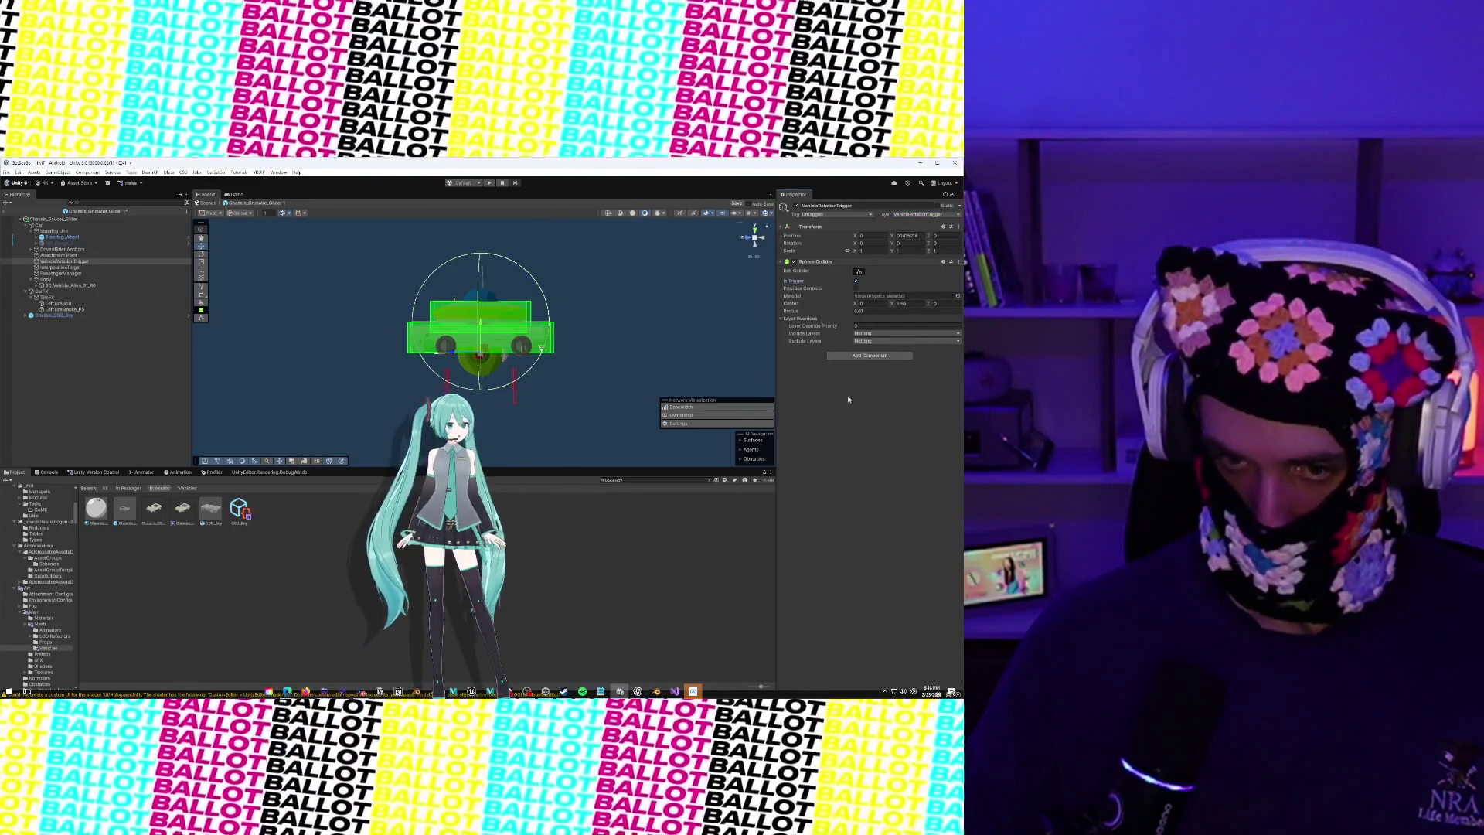
pyautogui.moveTo(486, 317); pyautogui.dragTo(510, 315)
pyautogui.scroll(3, 510, 316)
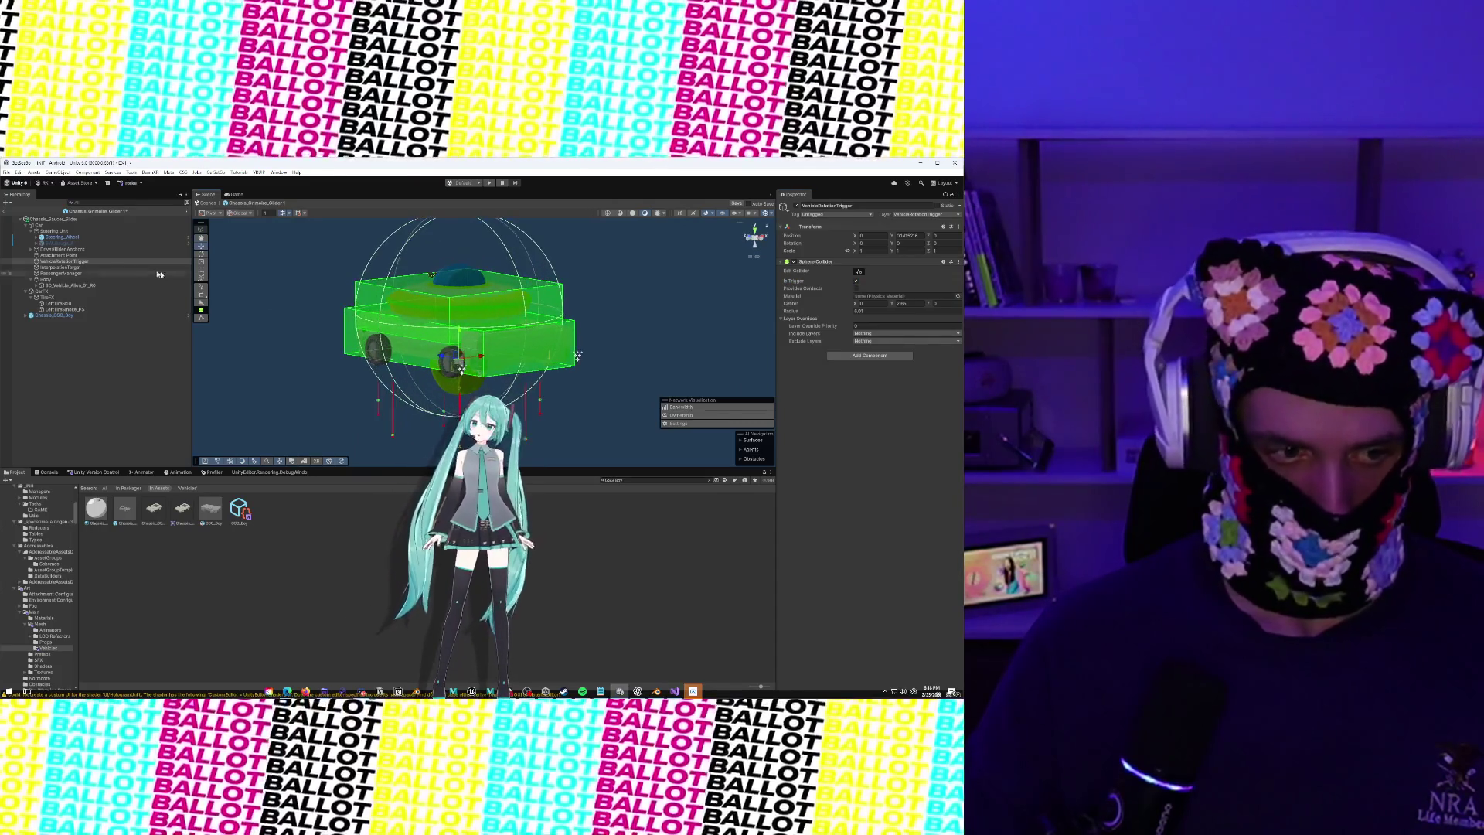
# Delete the Chassis_GSG_Boy reference bus and check the trigger sphere's coverage
pyautogui.click(67, 316)
pyautogui.rightClick(67, 316)
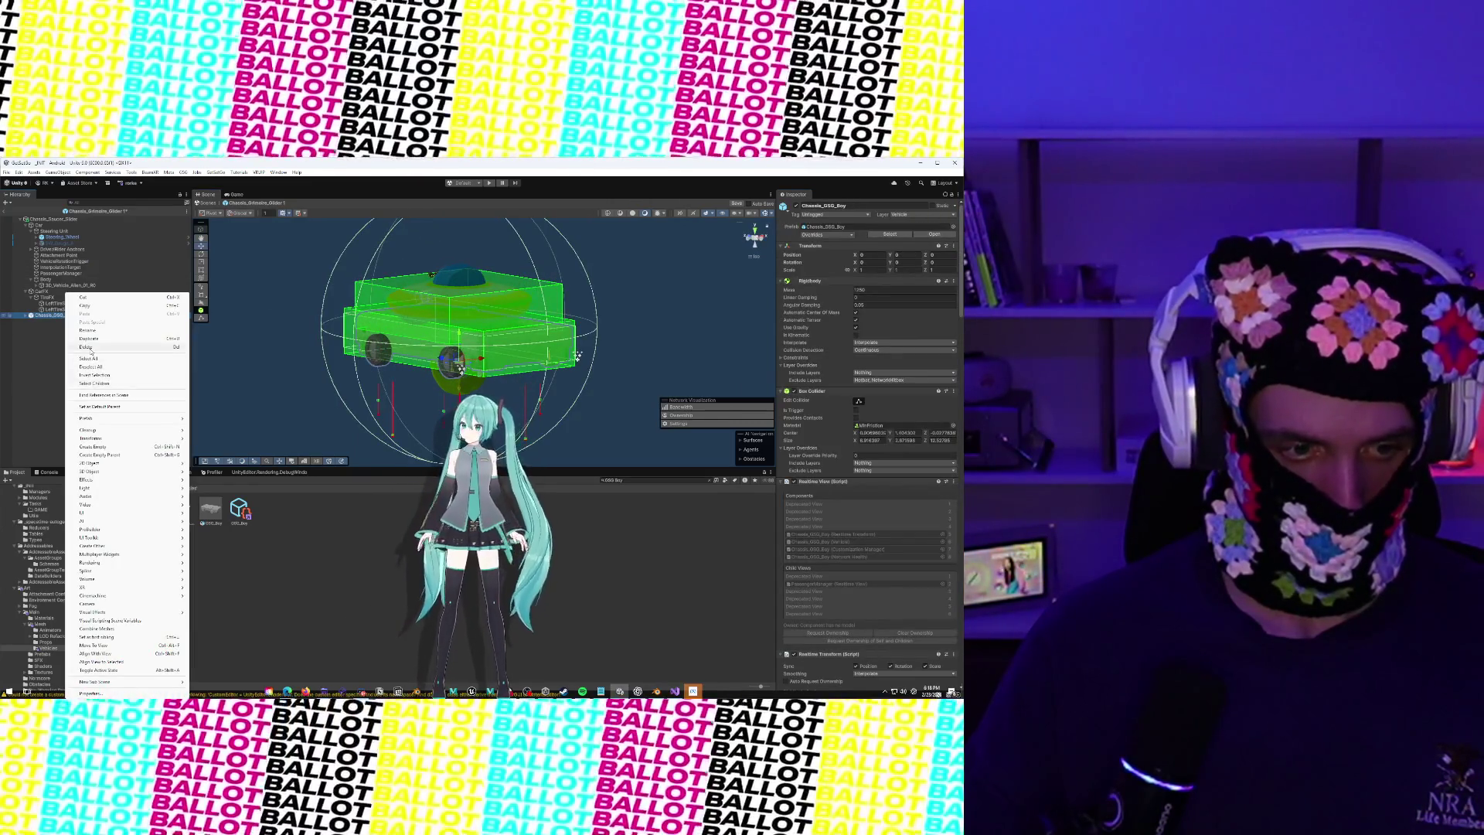
pyautogui.click(116, 368)
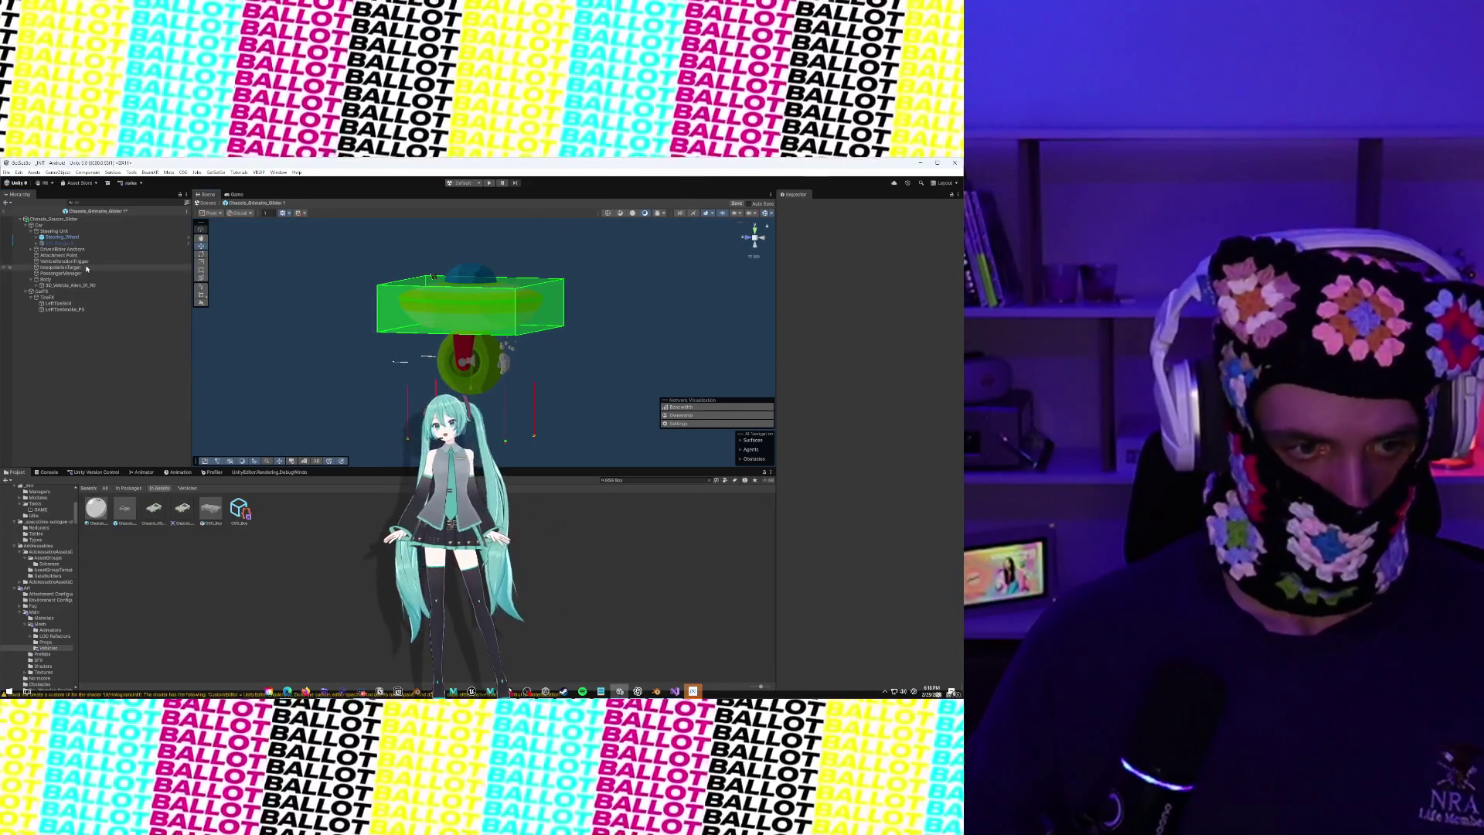
pyautogui.click(81, 262)
pyautogui.moveTo(309, 332)
pyautogui.mouseDown()
pyautogui.moveTo(5, 335)
pyautogui.moveTo(742, 324)
pyautogui.moveTo(651, 264)
pyautogui.moveTo(514, 277)
pyautogui.mouseUp()
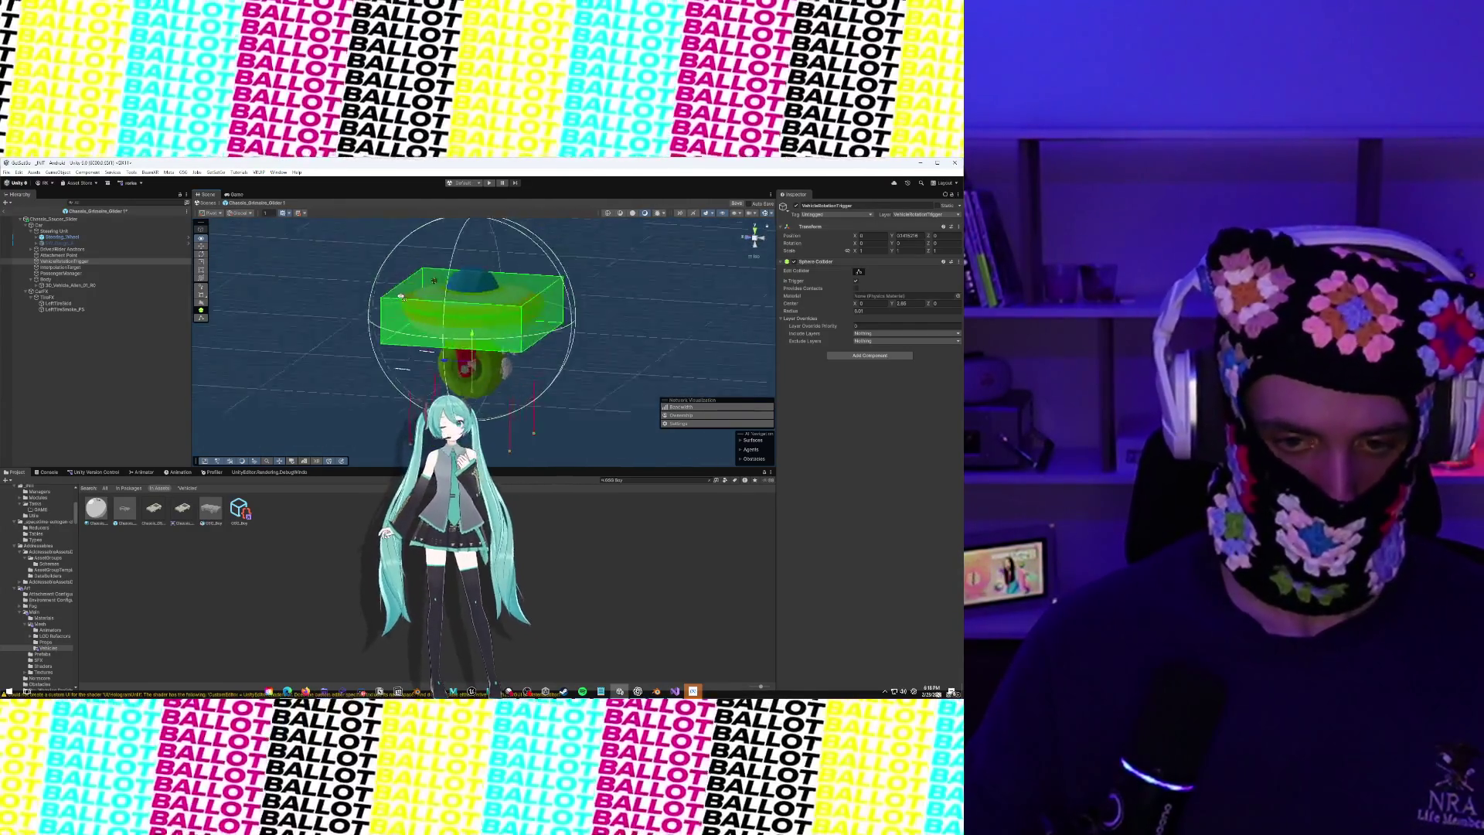
pyautogui.moveTo(334, 276)
pyautogui.mouseDown()
pyautogui.moveTo(364, 232)
pyautogui.moveTo(384, 273)
pyautogui.moveTo(371, 317)
pyautogui.moveTo(311, 271)
pyautogui.moveTo(500, 307)
pyautogui.mouseUp()
# Move Steering_Wheel from Position Z 2.27 to about 1.45, then add Chassis_GSG_Boy again
pyautogui.scroll(5, 500, 306)
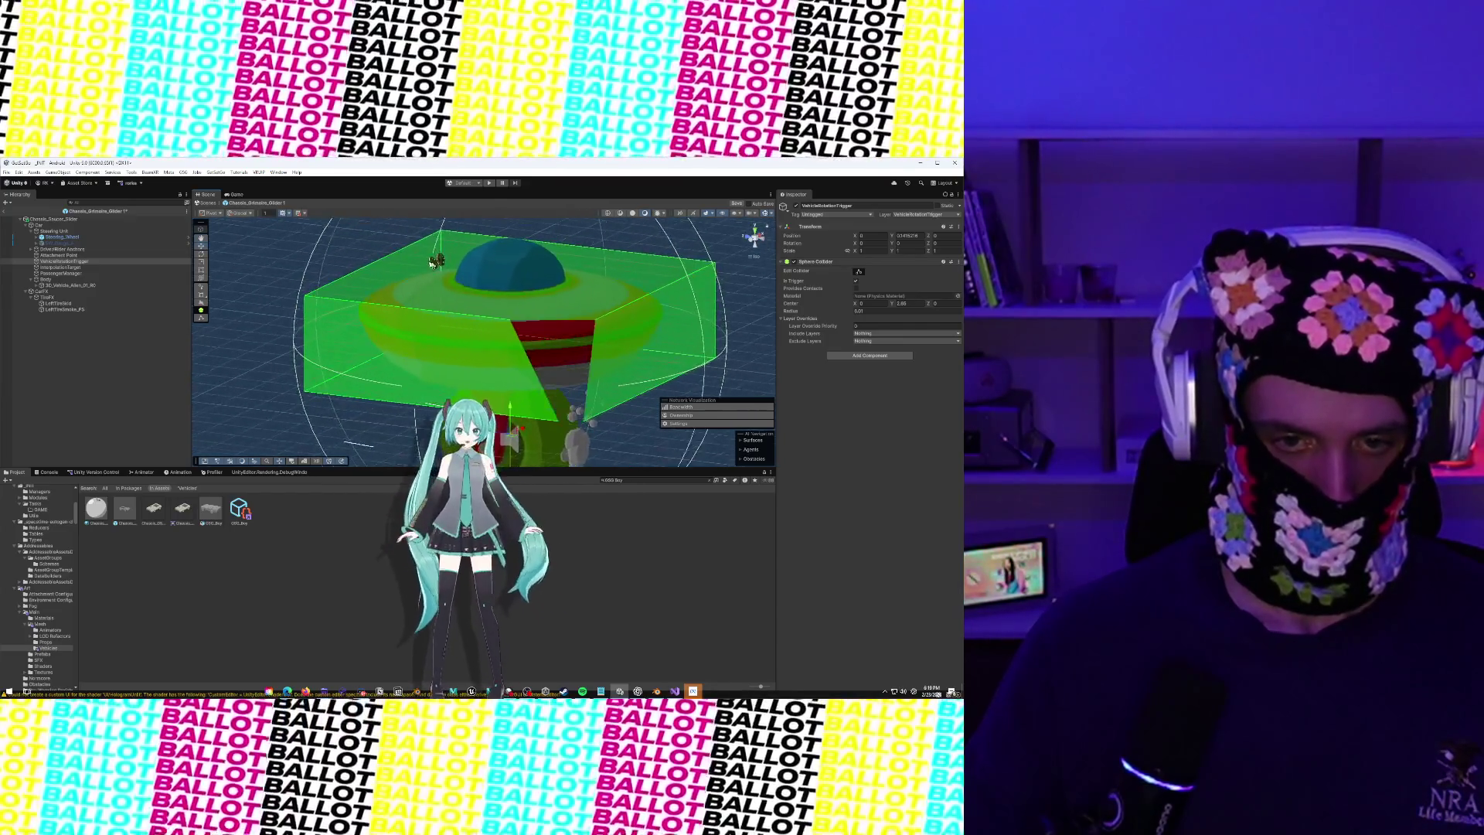
pyautogui.click(427, 255)
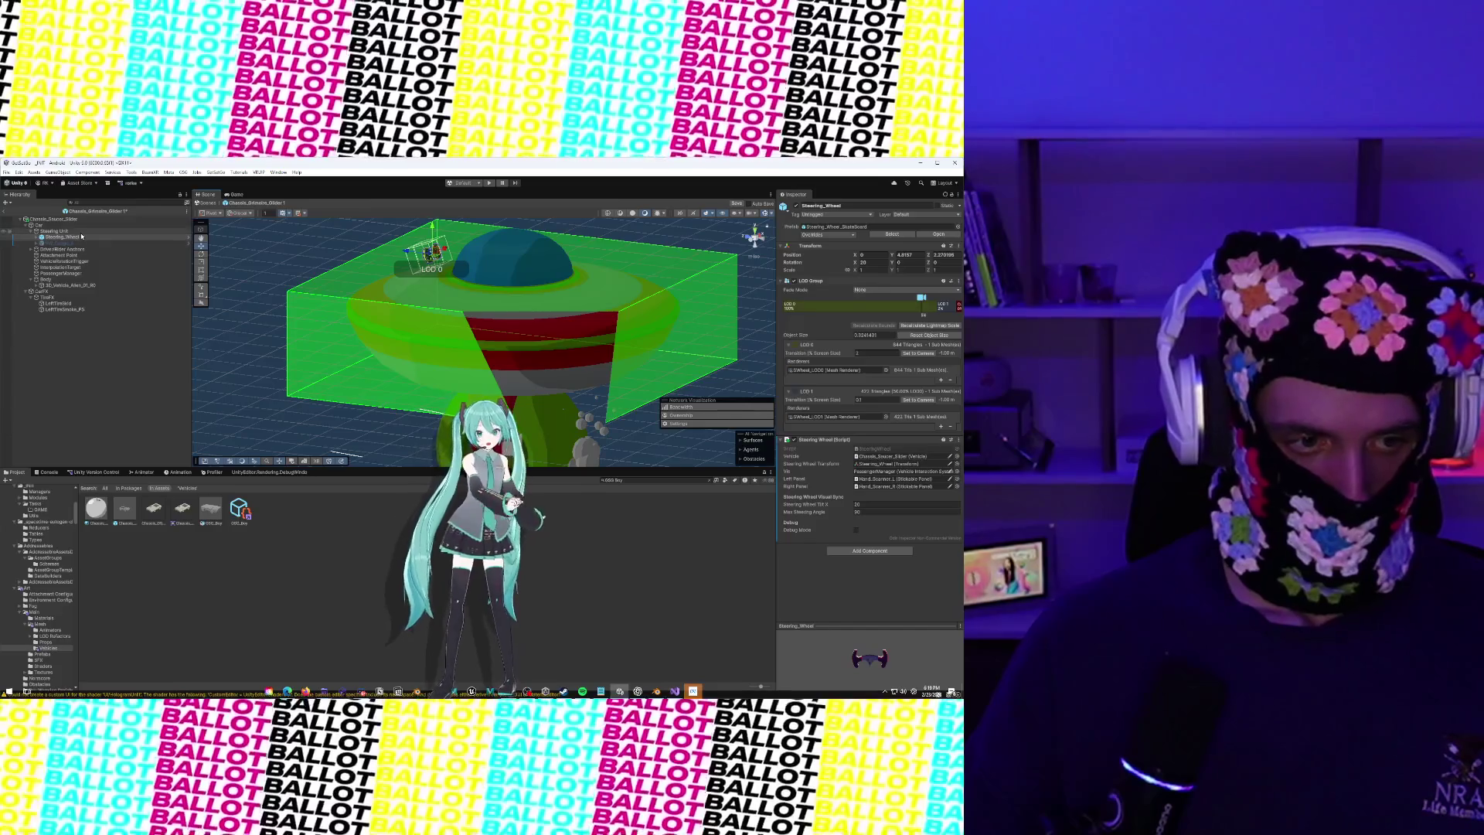
pyautogui.scroll(-6, 495, 266)
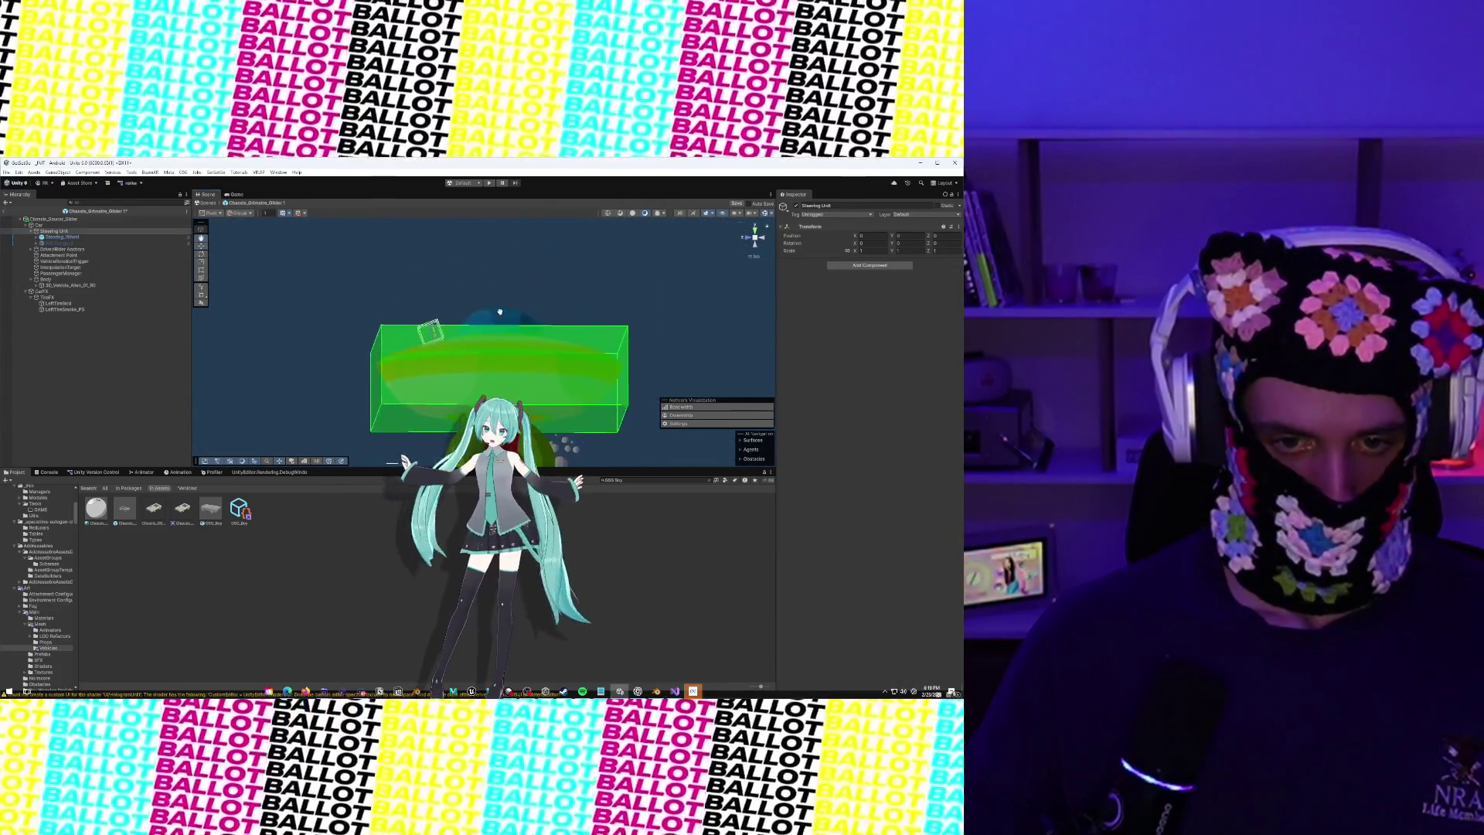
pyautogui.moveTo(293, 263); pyautogui.dragTo(208, 259)
pyautogui.scroll(-5, 208, 259)
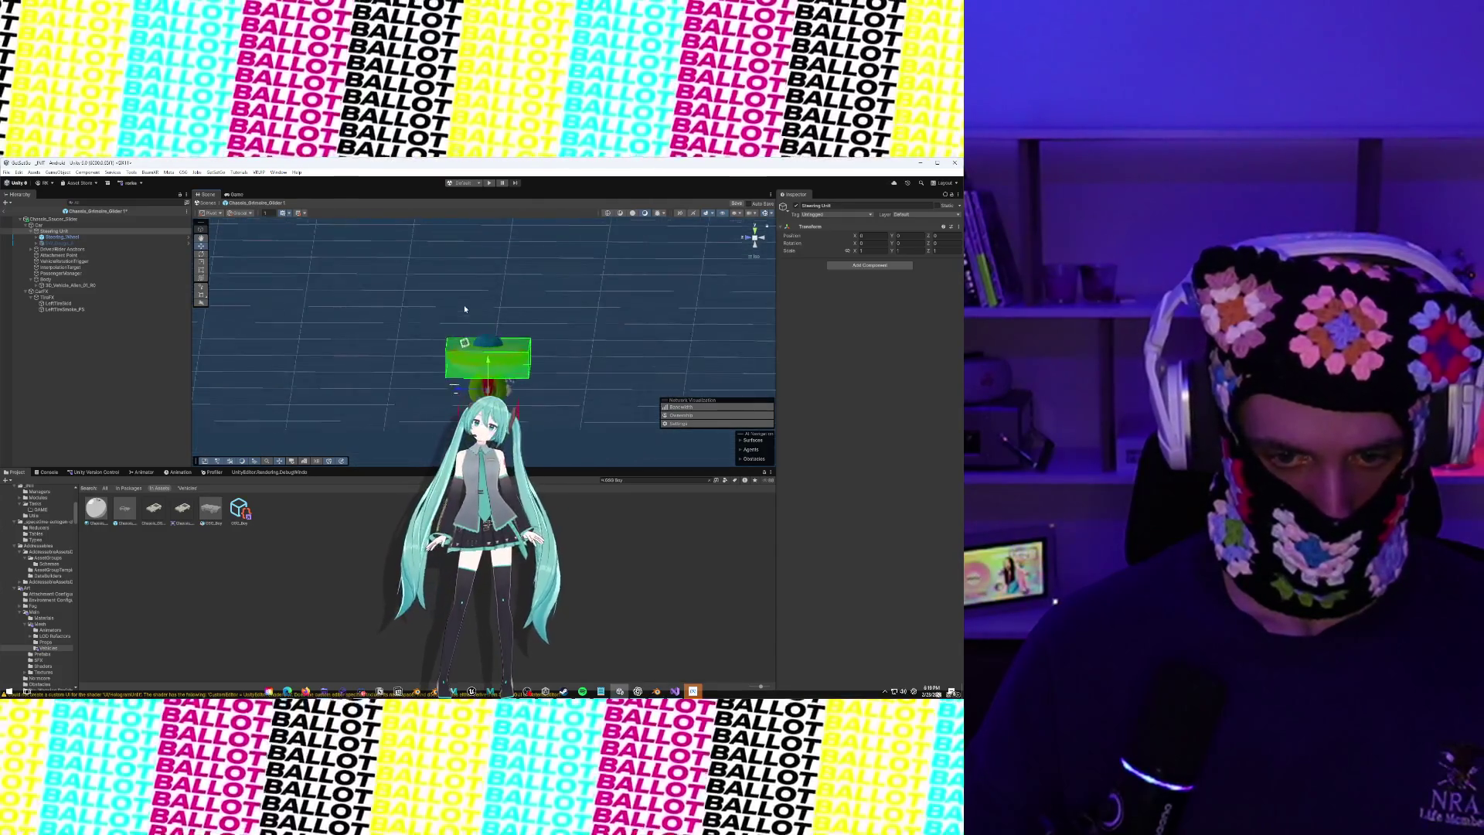
pyautogui.click(62, 237)
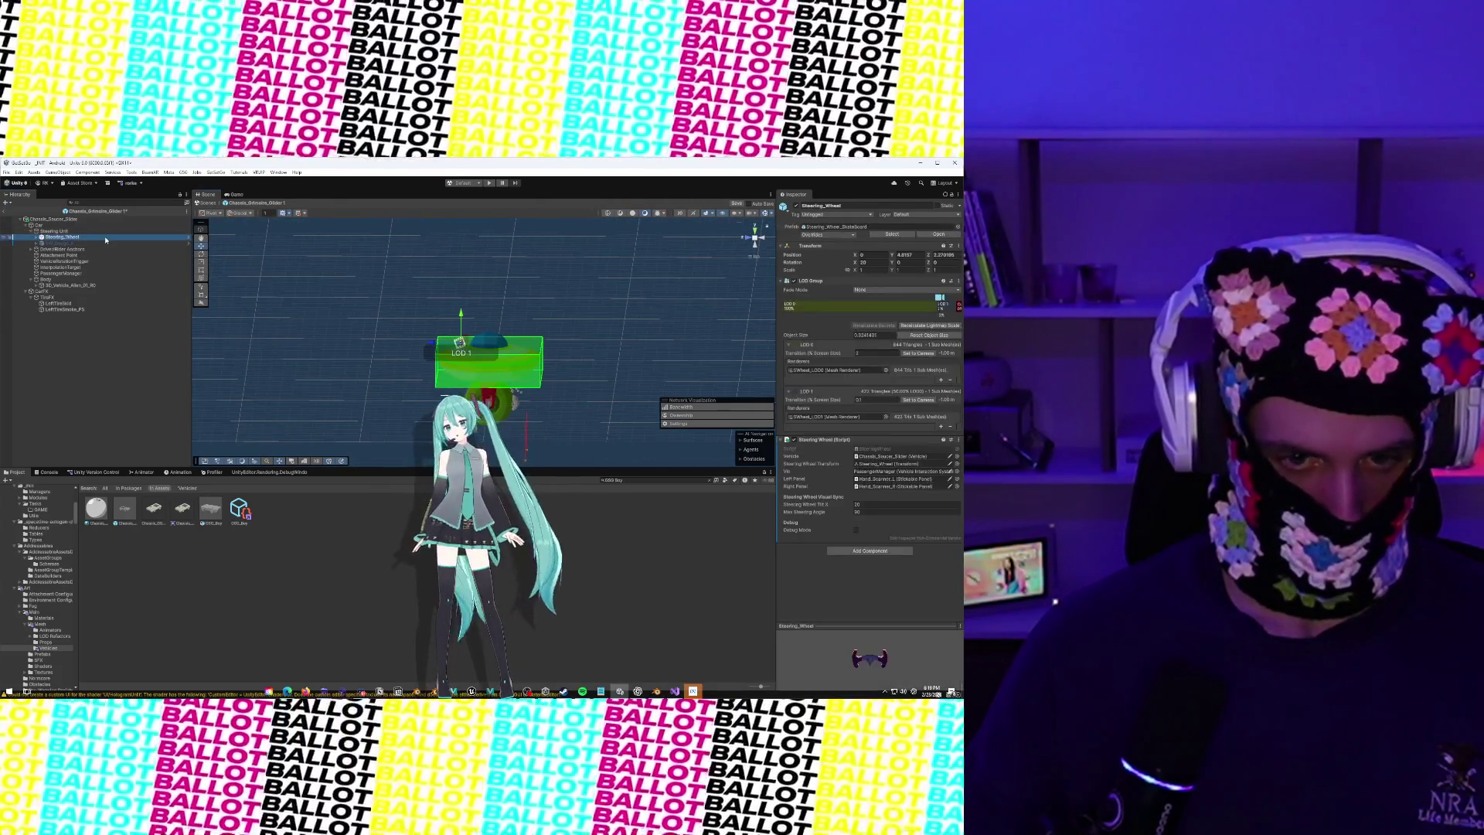
pyautogui.scroll(5, 324, 286)
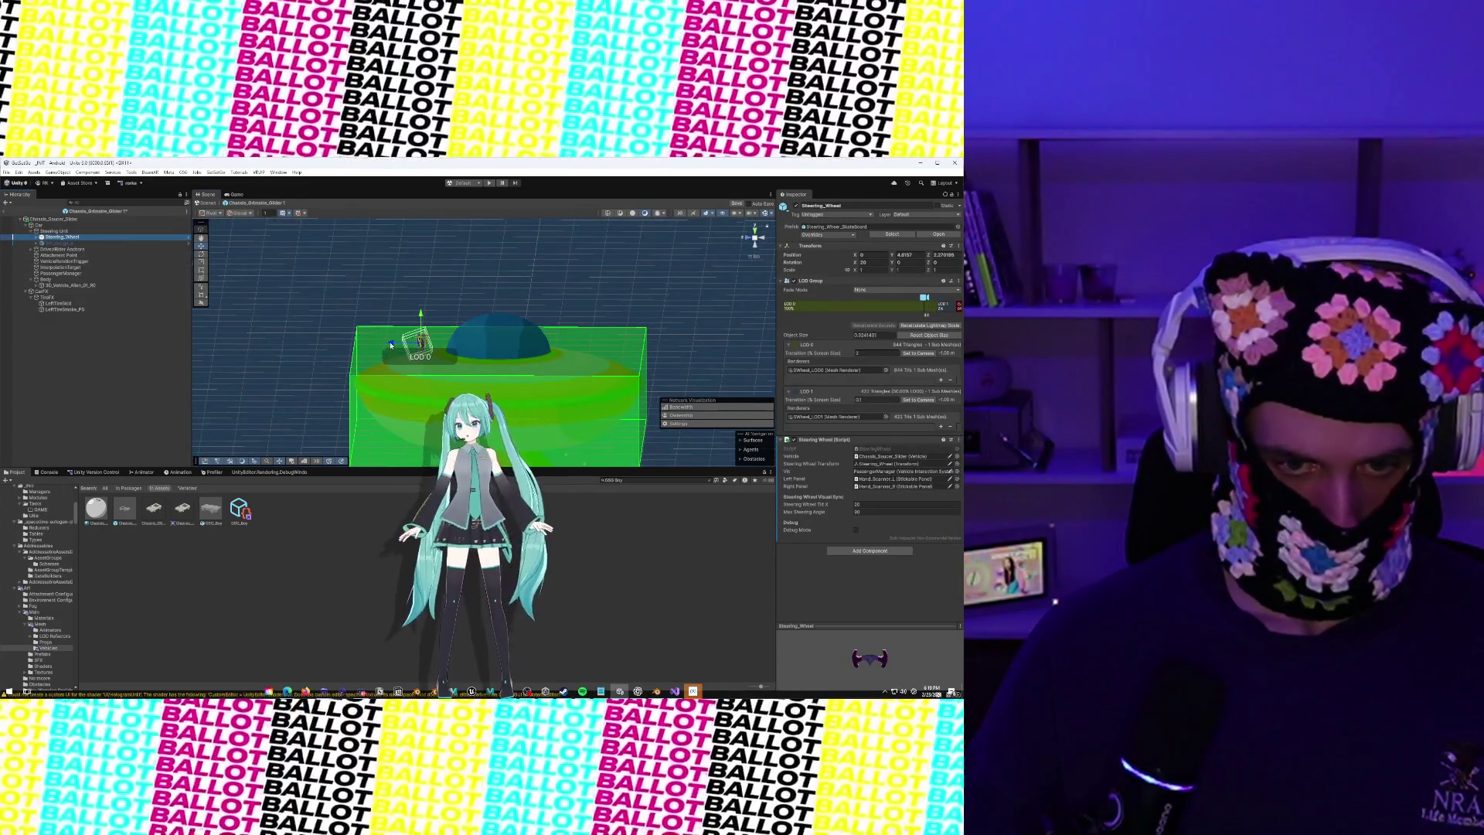
pyautogui.moveTo(392, 342)
pyautogui.mouseDown()
pyautogui.moveTo(424, 338)
pyautogui.moveTo(432, 294)
pyautogui.moveTo(473, 306)
pyautogui.moveTo(400, 302)
pyautogui.mouseUp()
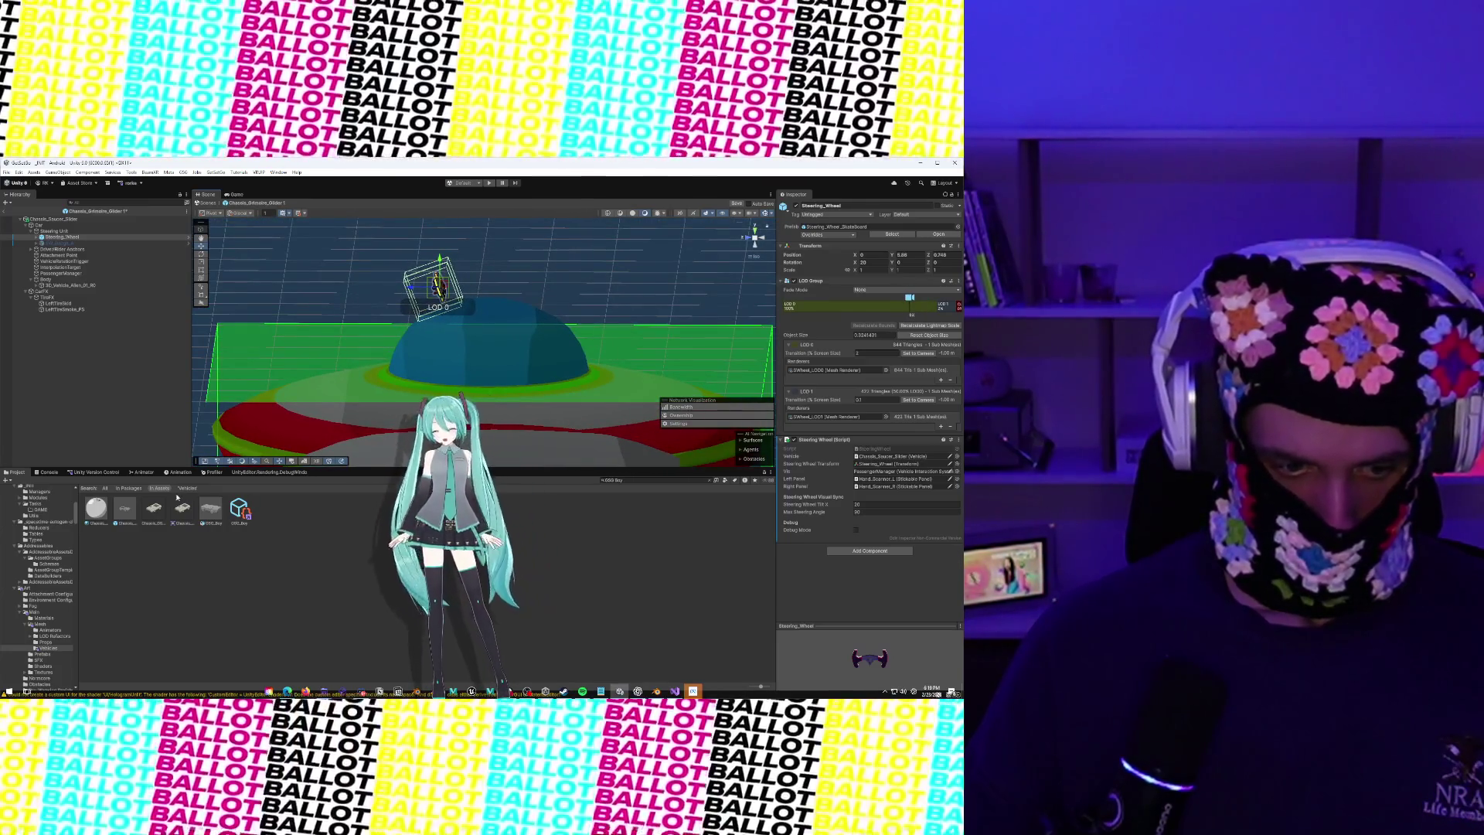
pyautogui.moveTo(124, 515); pyautogui.dragTo(93, 352)
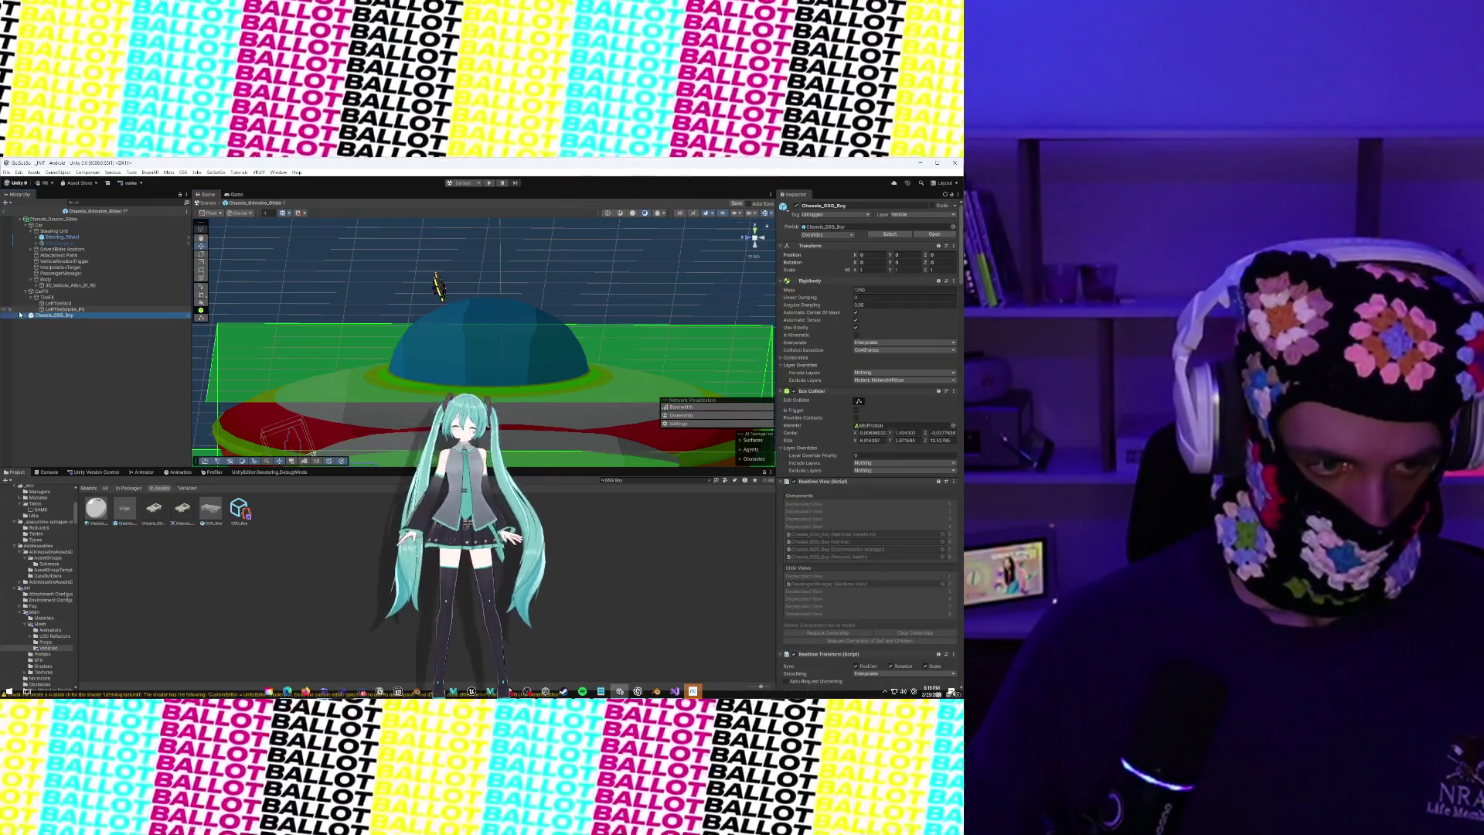
# Unpack the Chassis_GSG_Boy bus prefab and move its SW_G_Pipe_C (3) pipe under Steering_Wheel
pyautogui.click(25, 316)
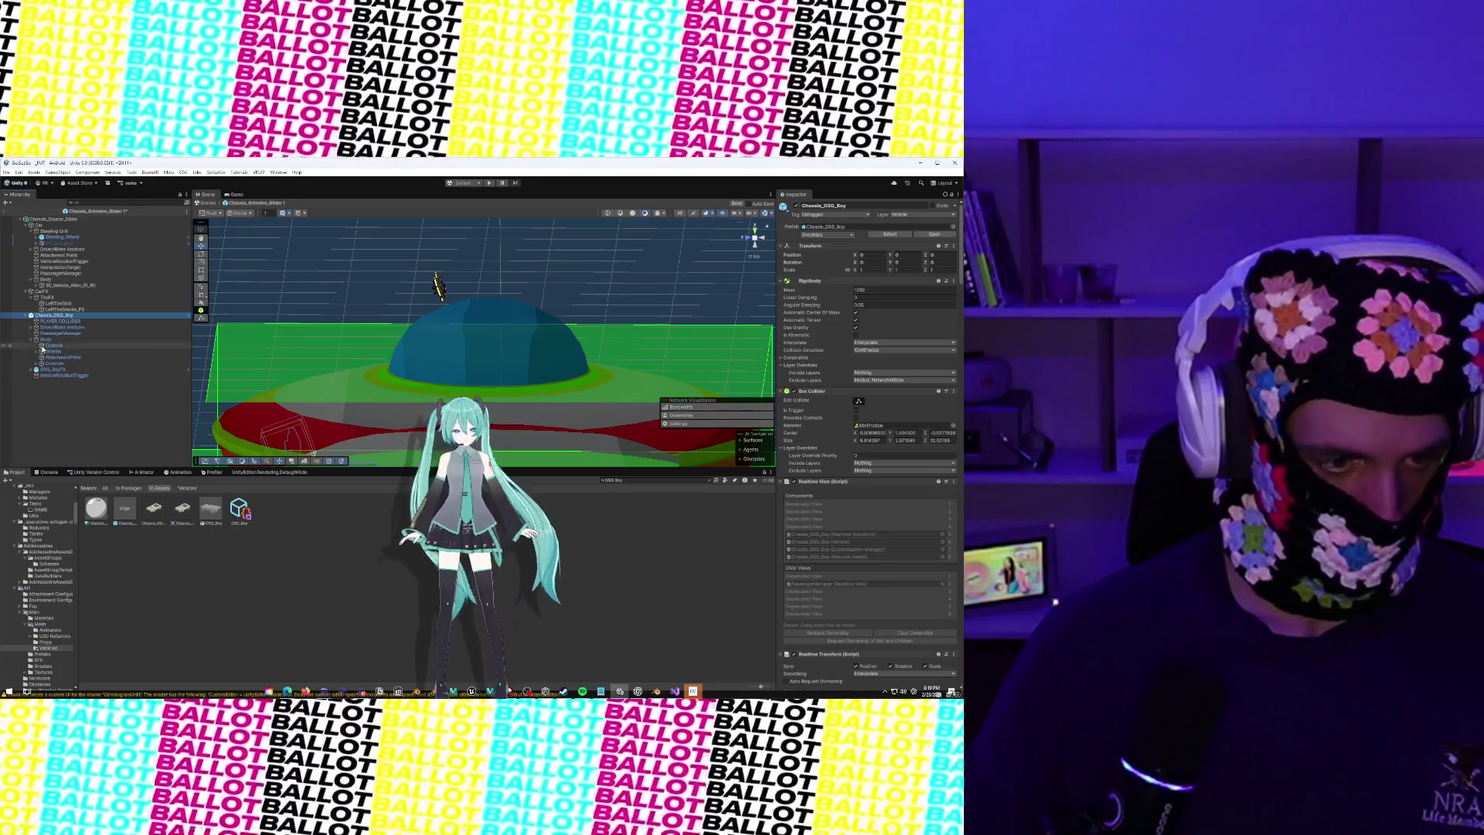
pyautogui.click(36, 364)
pyautogui.click(57, 370)
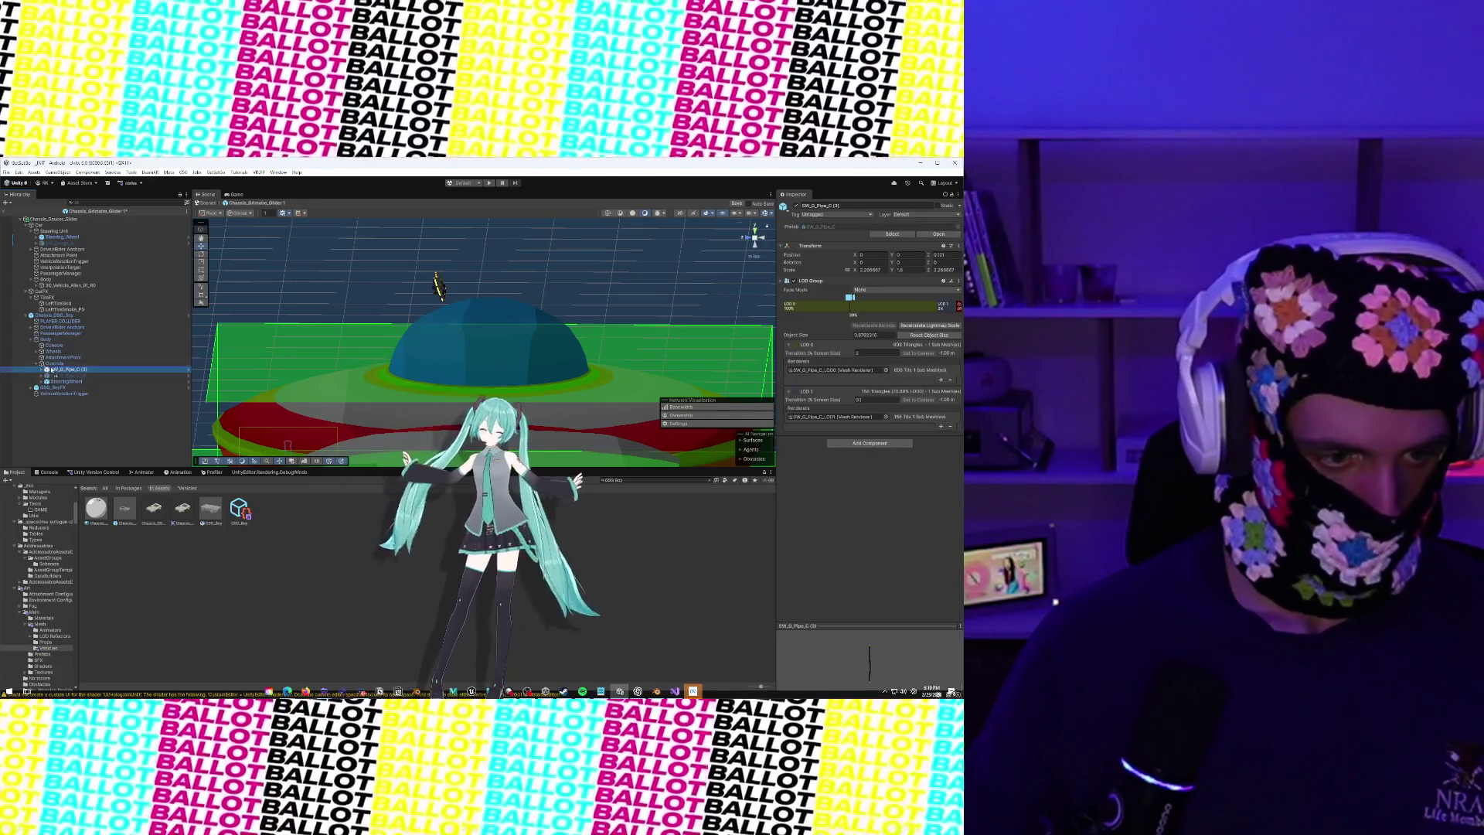
pyautogui.rightClick(50, 315)
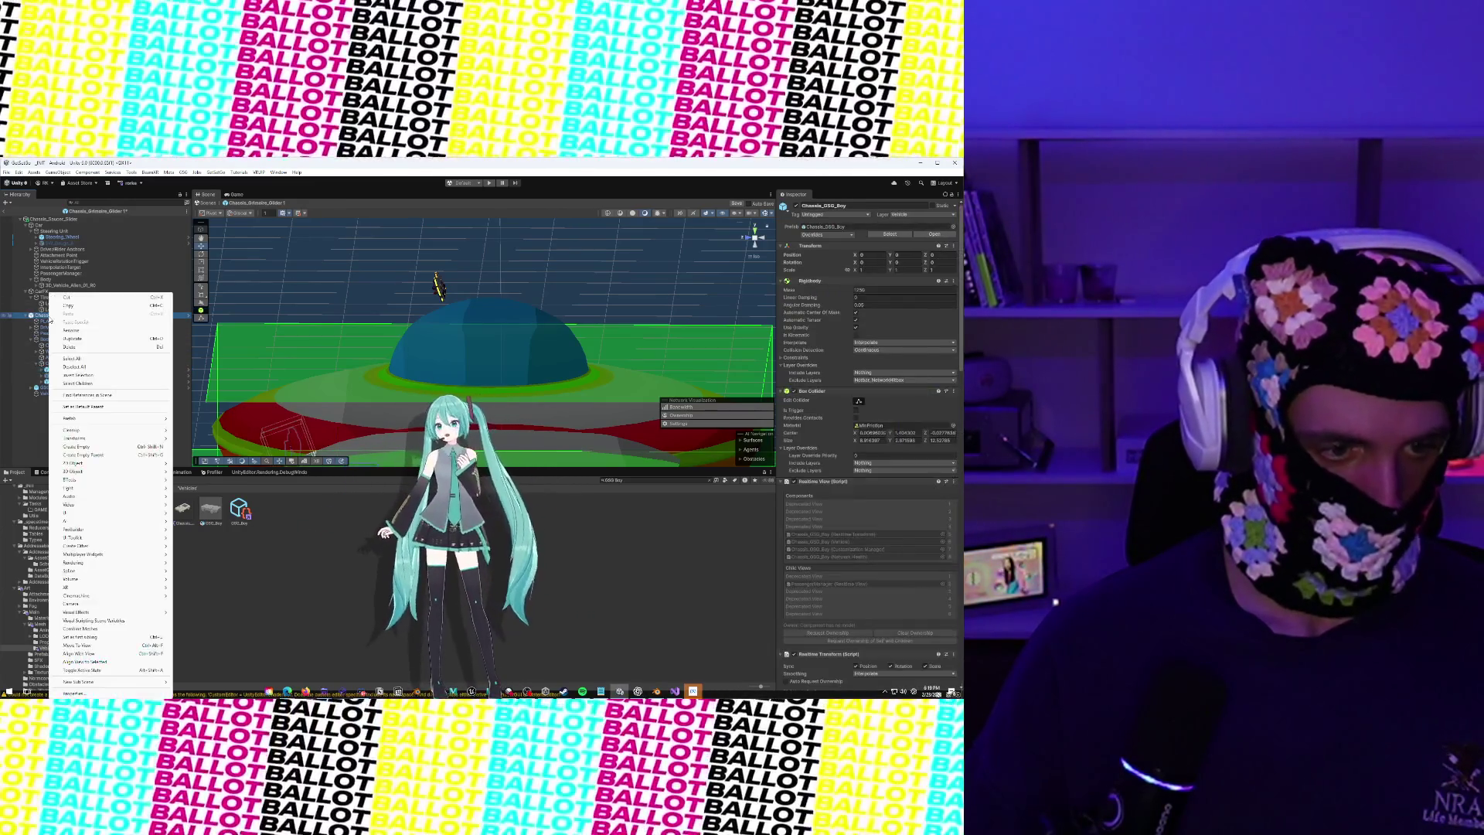
pyautogui.moveTo(82, 419)
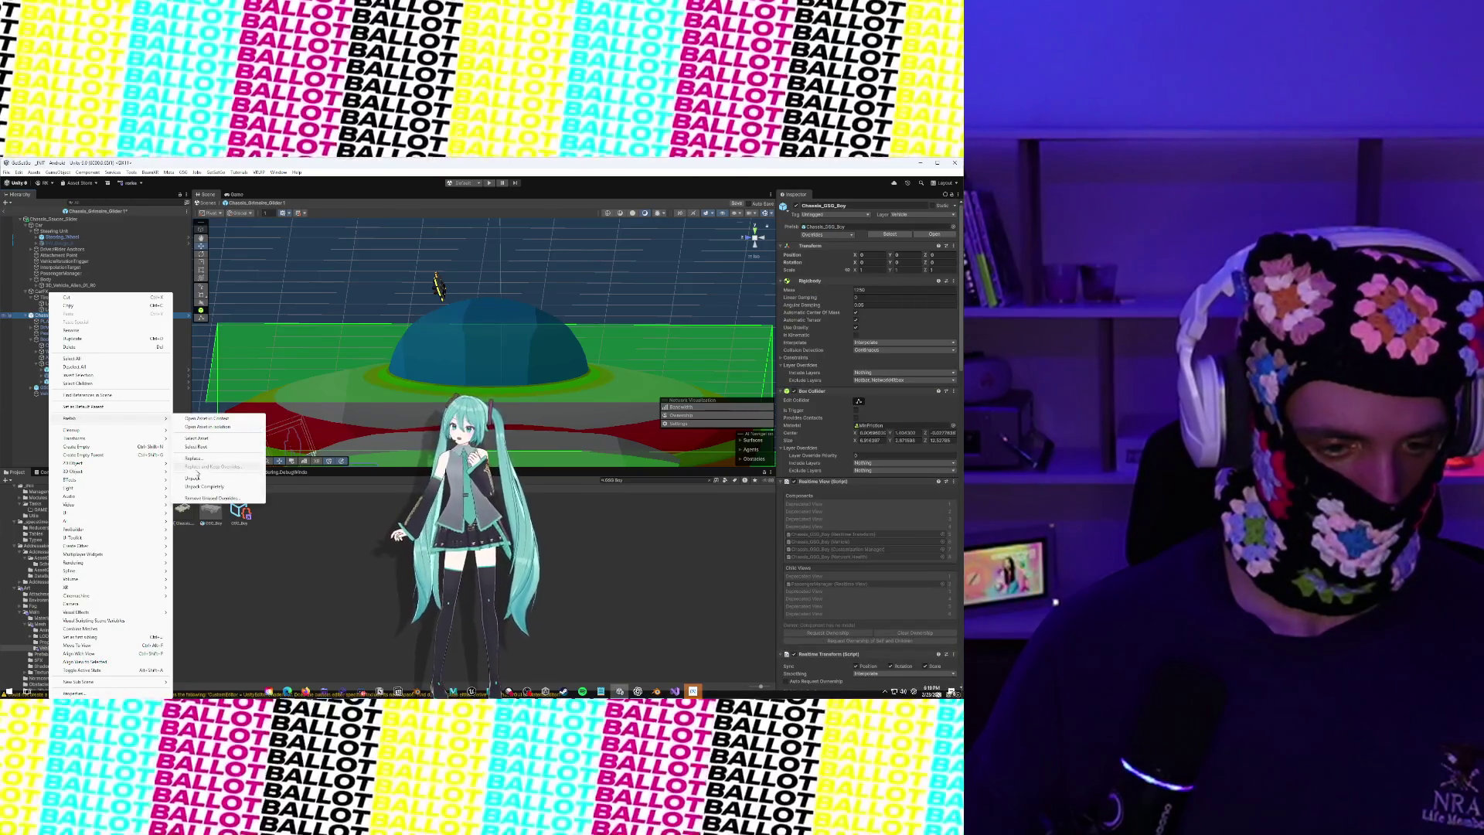
pyautogui.click(197, 478)
pyautogui.click(76, 370)
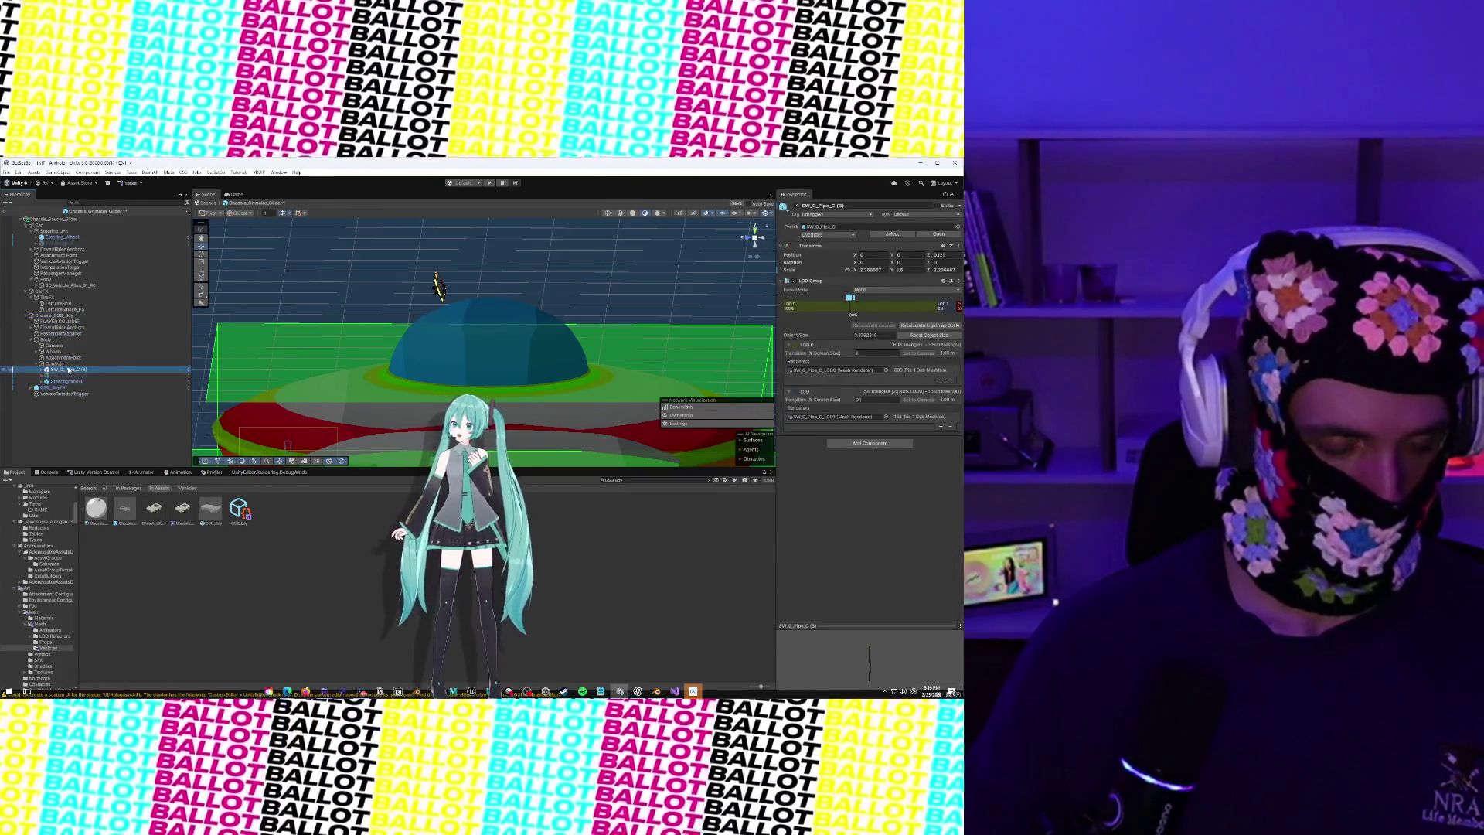
pyautogui.moveTo(83, 244); pyautogui.dragTo(83, 245)
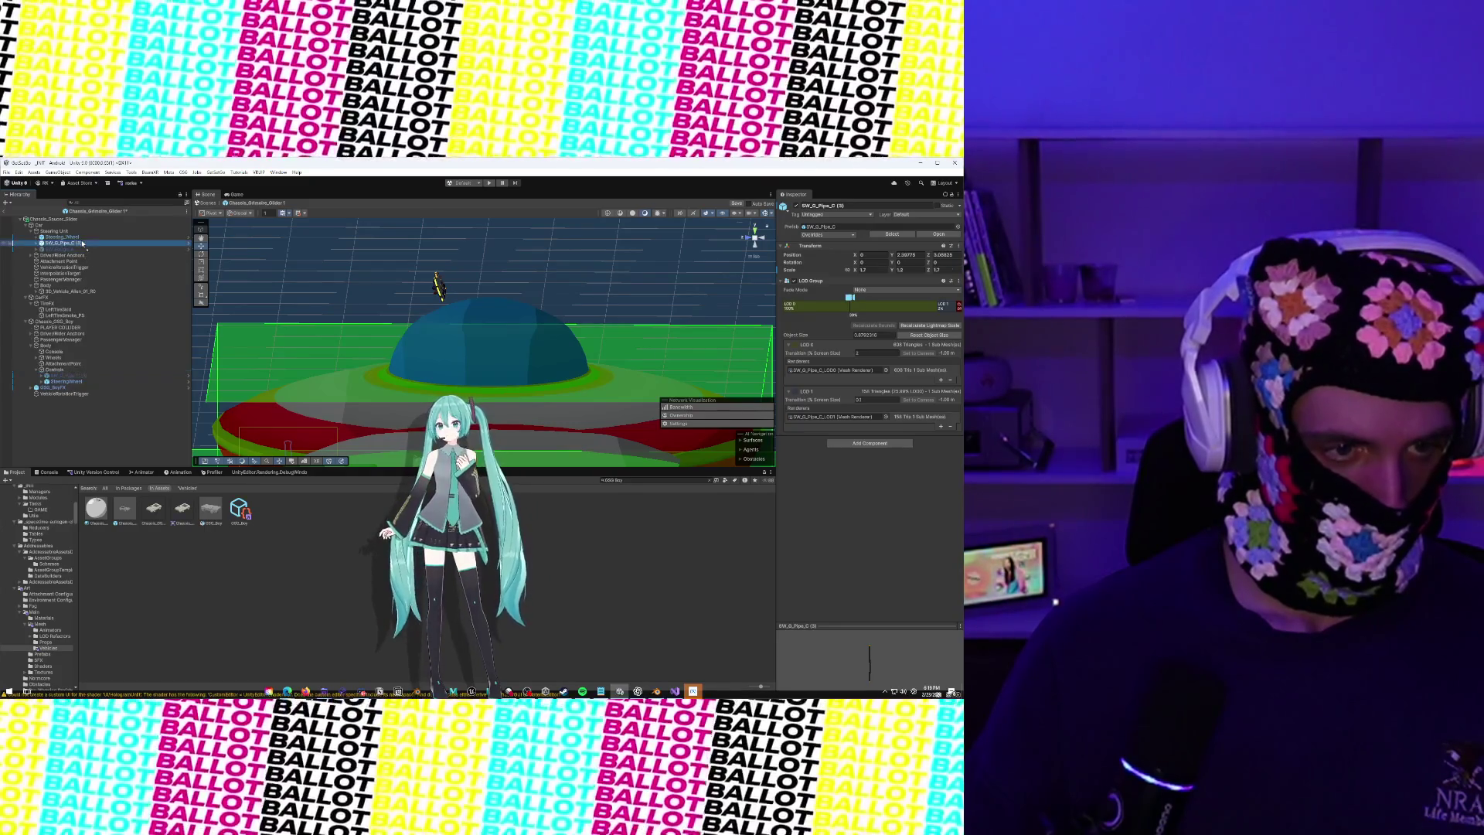
pyautogui.moveTo(74, 374); pyautogui.dragTo(60, 332)
# Delete the Chassis_GSG_Boy reference bus from the scene
pyautogui.rightClick(62, 323)
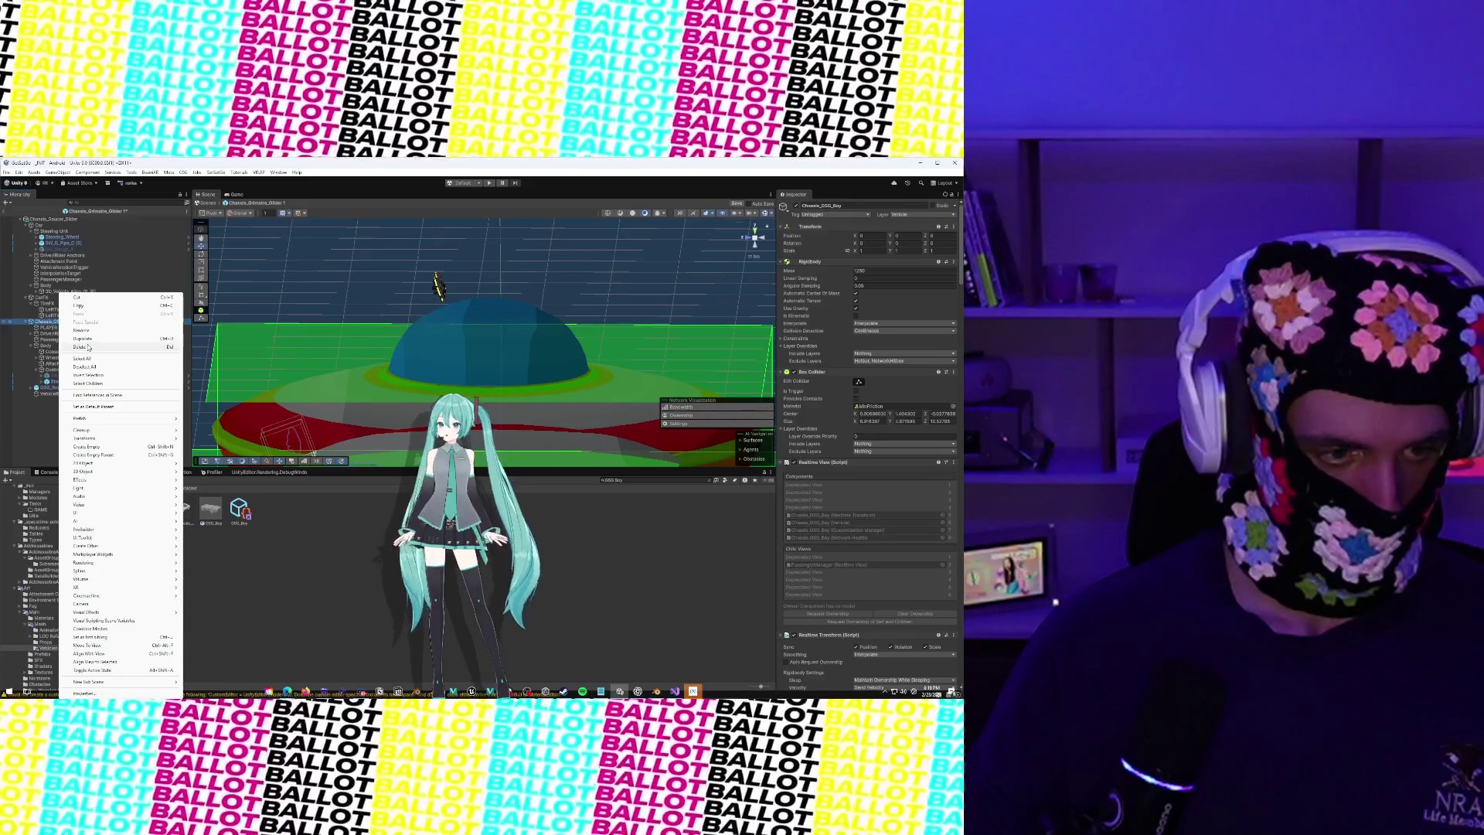
pyautogui.click(89, 347)
pyautogui.click(96, 244)
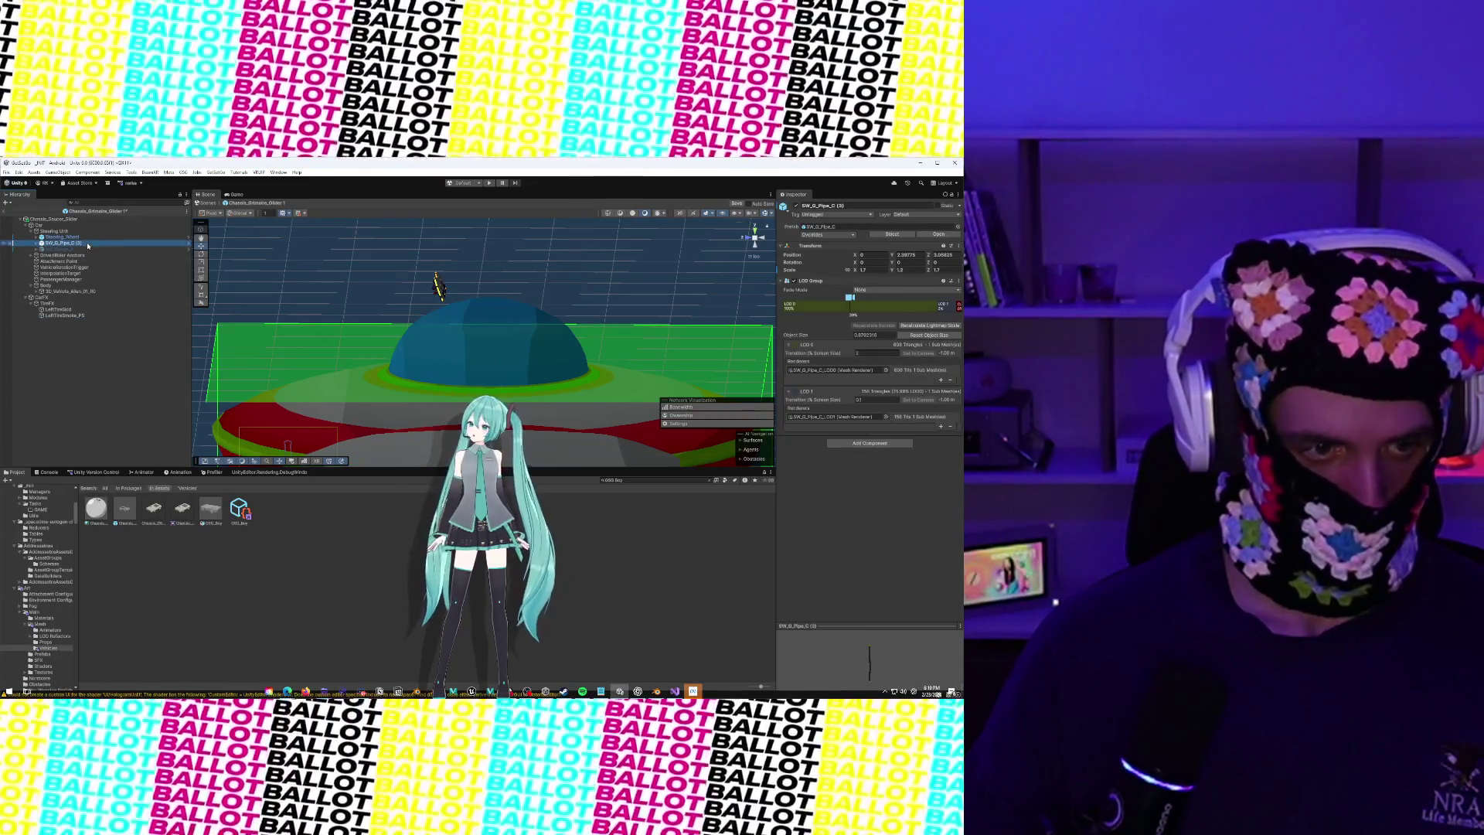
# Reparent the pipe directly under Steering_Unit, zero its position, and lower it beneath the wheel
pyautogui.moveTo(85, 241); pyautogui.dragTo(77, 236)
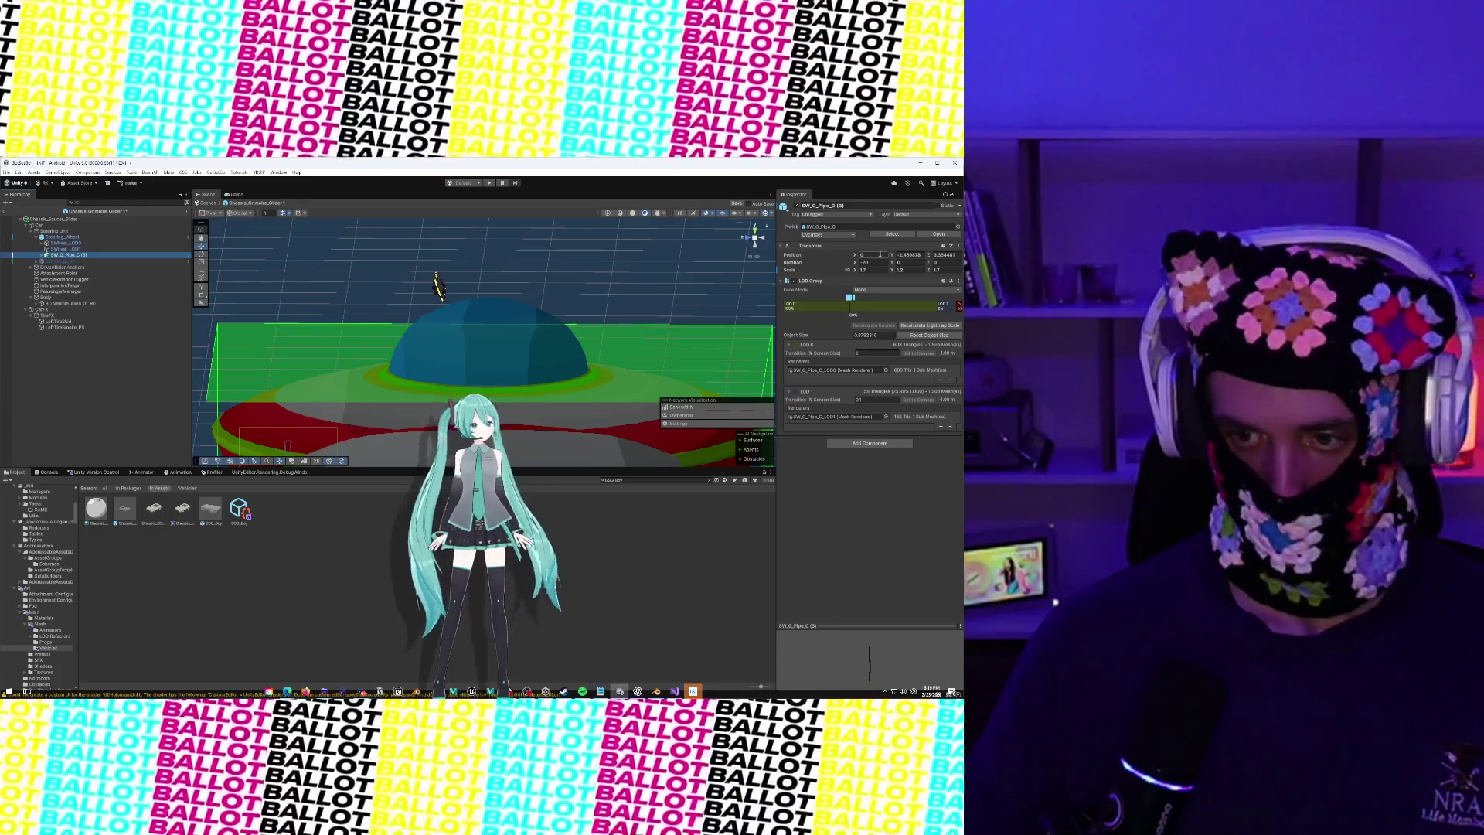
pyautogui.write('0')
pyautogui.click(959, 255)
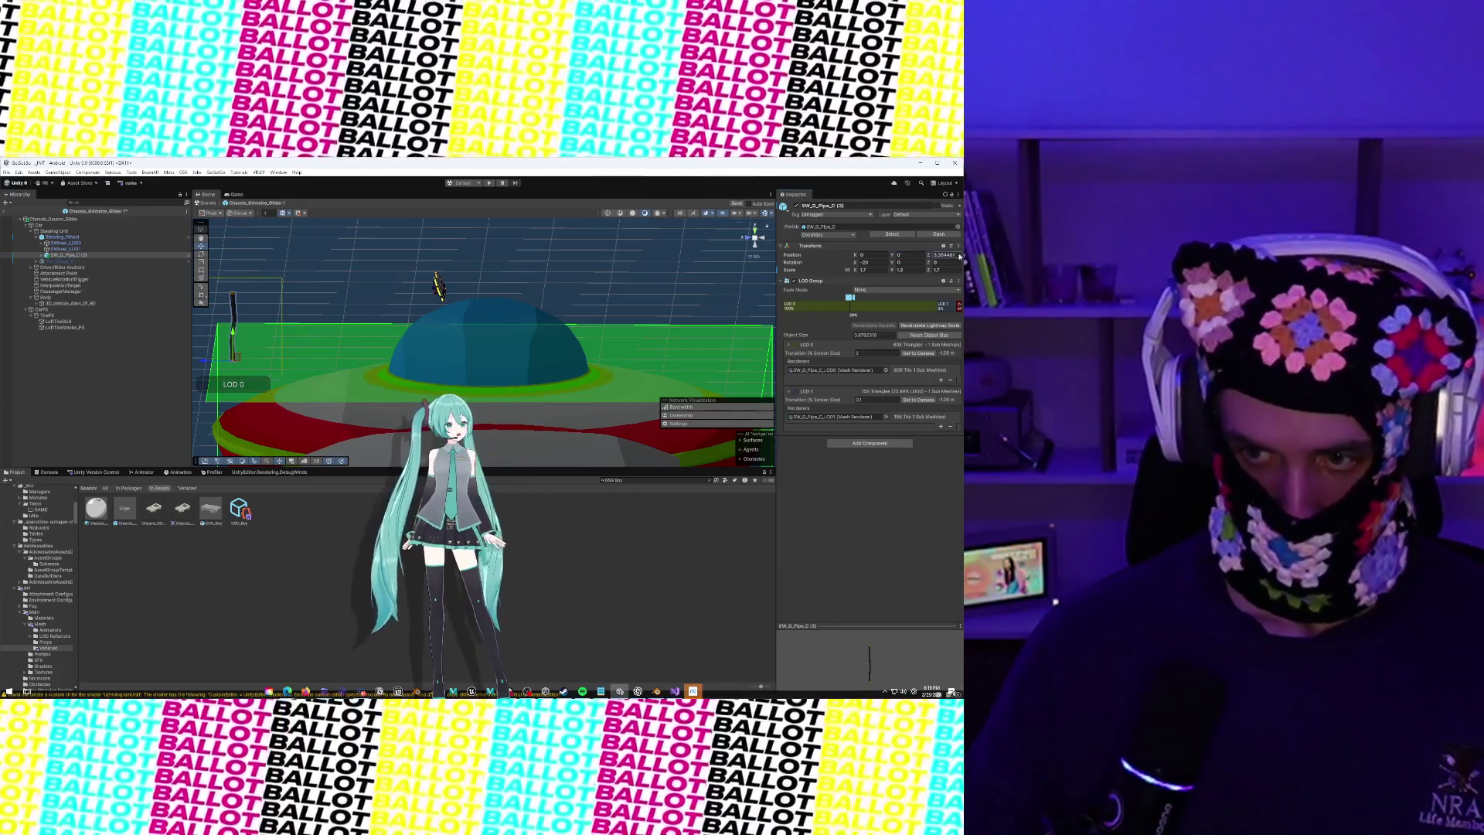
pyautogui.write('0')
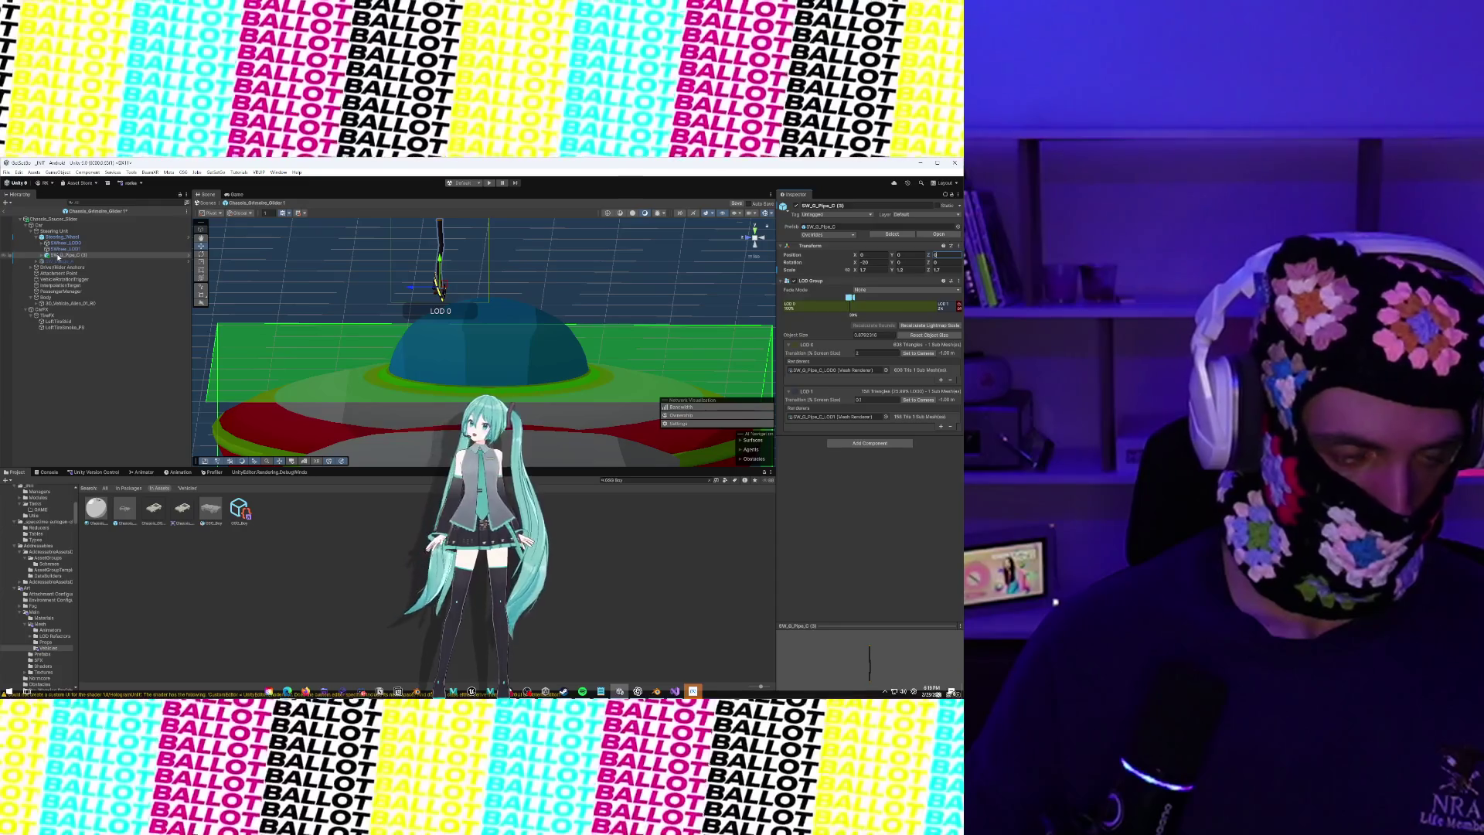
pyautogui.moveTo(58, 257); pyautogui.dragTo(54, 234)
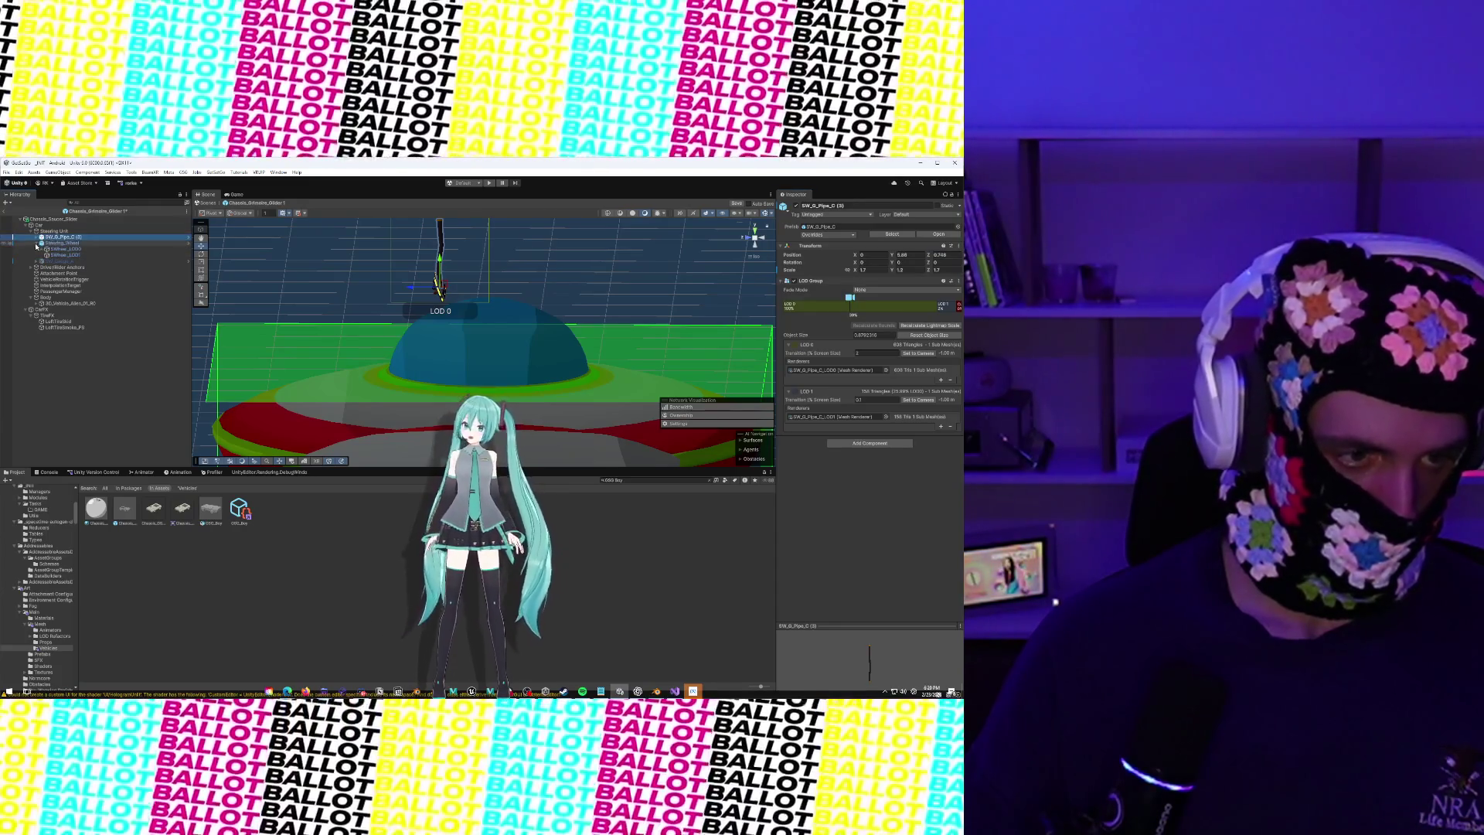
pyautogui.moveTo(439, 259)
pyautogui.mouseDown()
pyautogui.moveTo(431, 337)
pyautogui.moveTo(405, 364)
pyautogui.moveTo(443, 311)
pyautogui.mouseUp()
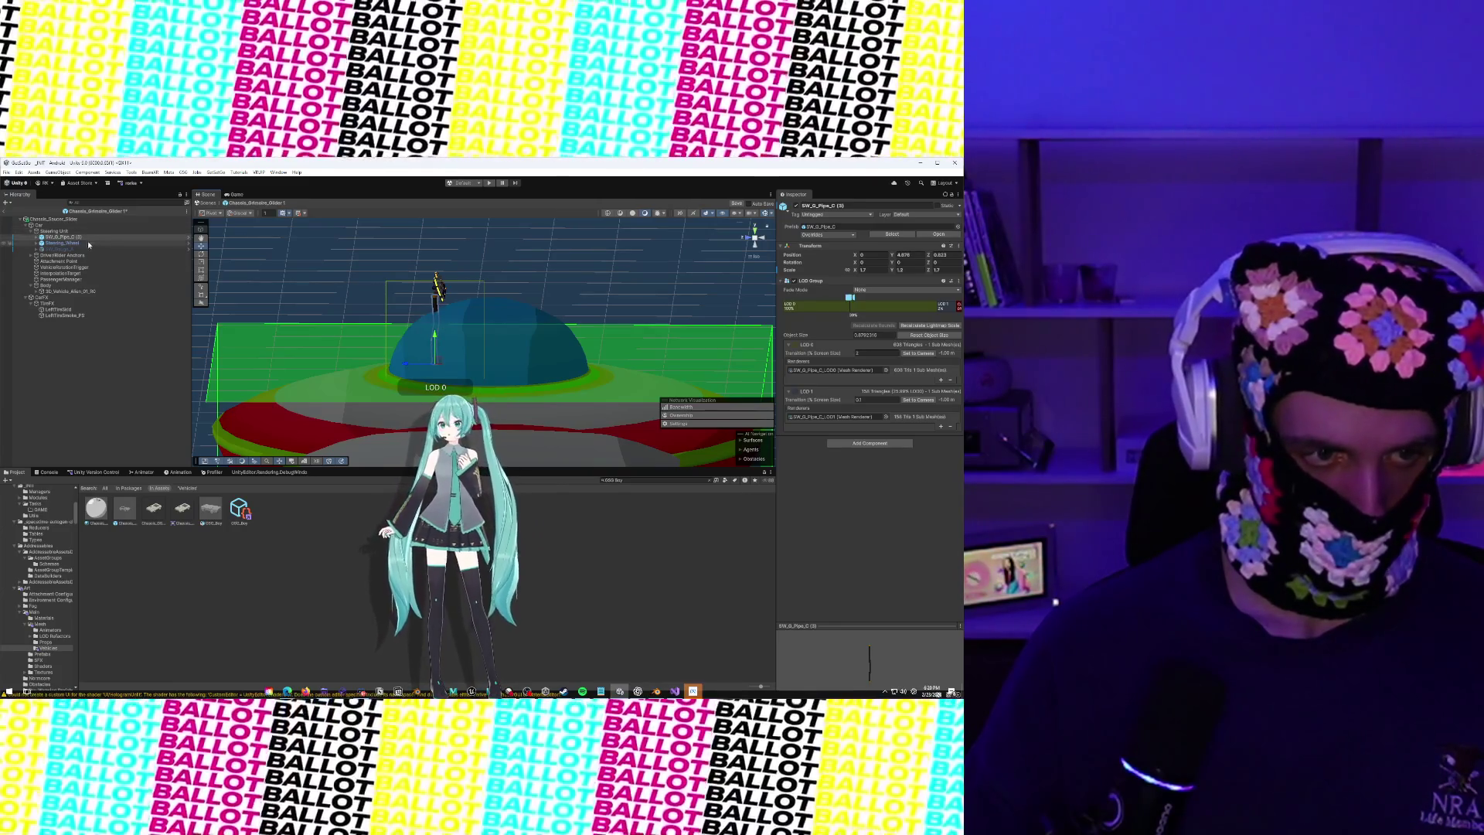
# Shift the pipe and Steering_Wheel together along X
pyautogui.keyDown('ctrl'); pyautogui.click(78, 243); pyautogui.keyUp('ctrl')
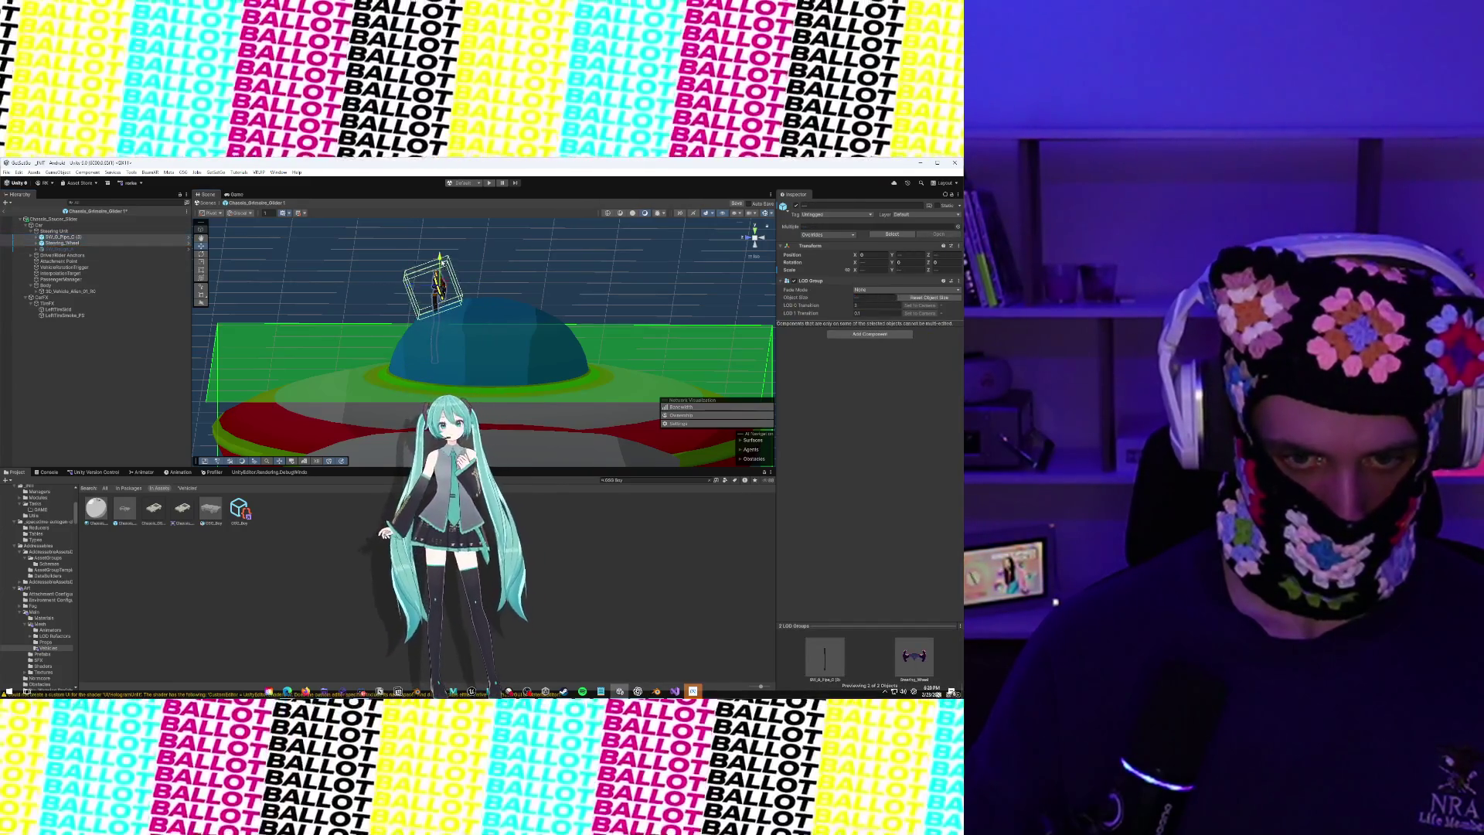
pyautogui.moveTo(410, 261)
pyautogui.mouseDown()
pyautogui.moveTo(444, 261)
pyautogui.moveTo(470, 221)
pyautogui.moveTo(447, 244)
pyautogui.moveTo(531, 347)
pyautogui.moveTo(472, 262)
pyautogui.mouseUp()
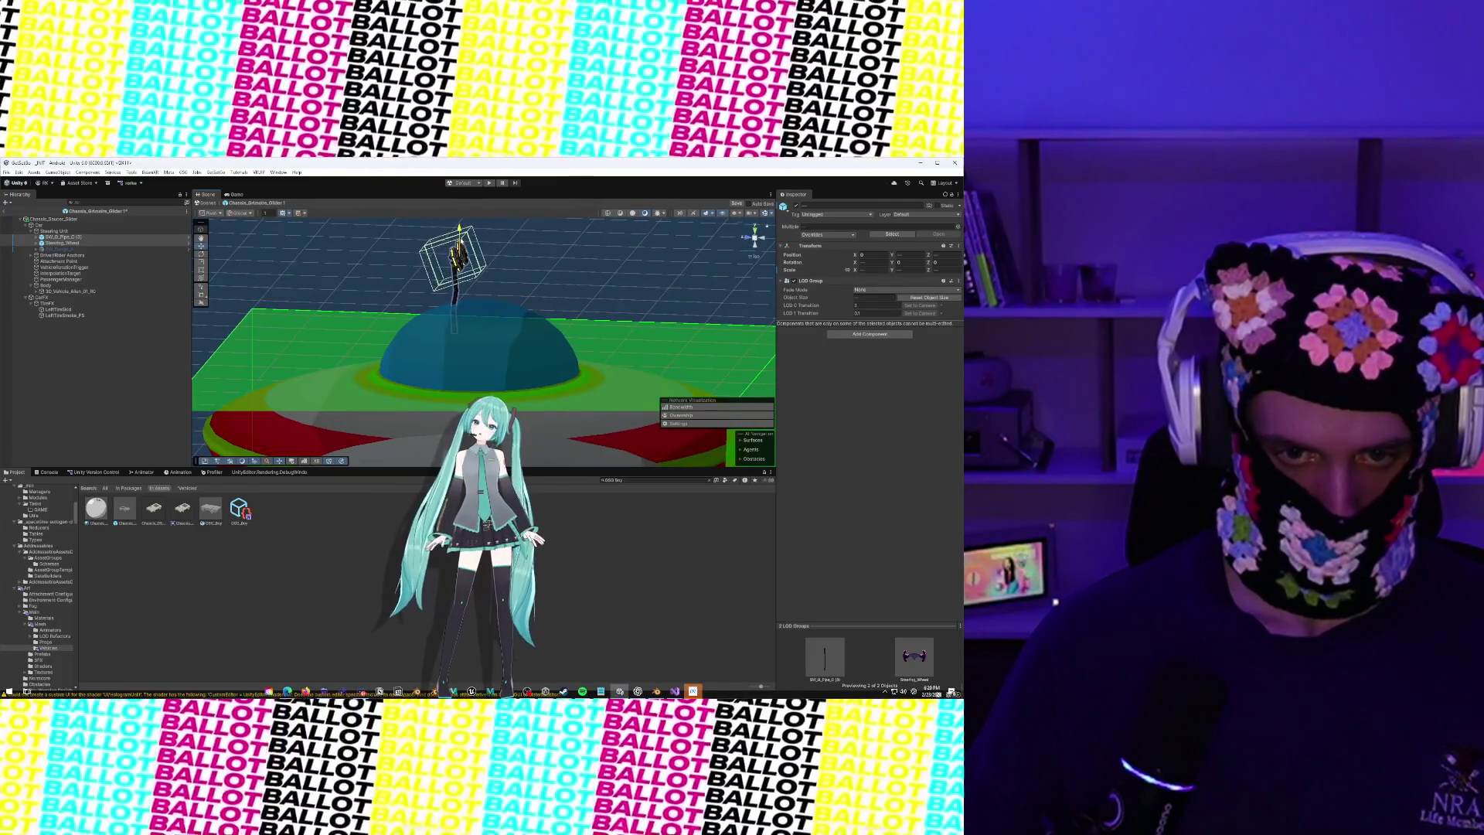
pyautogui.moveTo(460, 246)
pyautogui.mouseDown()
pyautogui.moveTo(392, 260)
pyautogui.moveTo(518, 281)
pyautogui.moveTo(465, 253)
pyautogui.mouseUp()
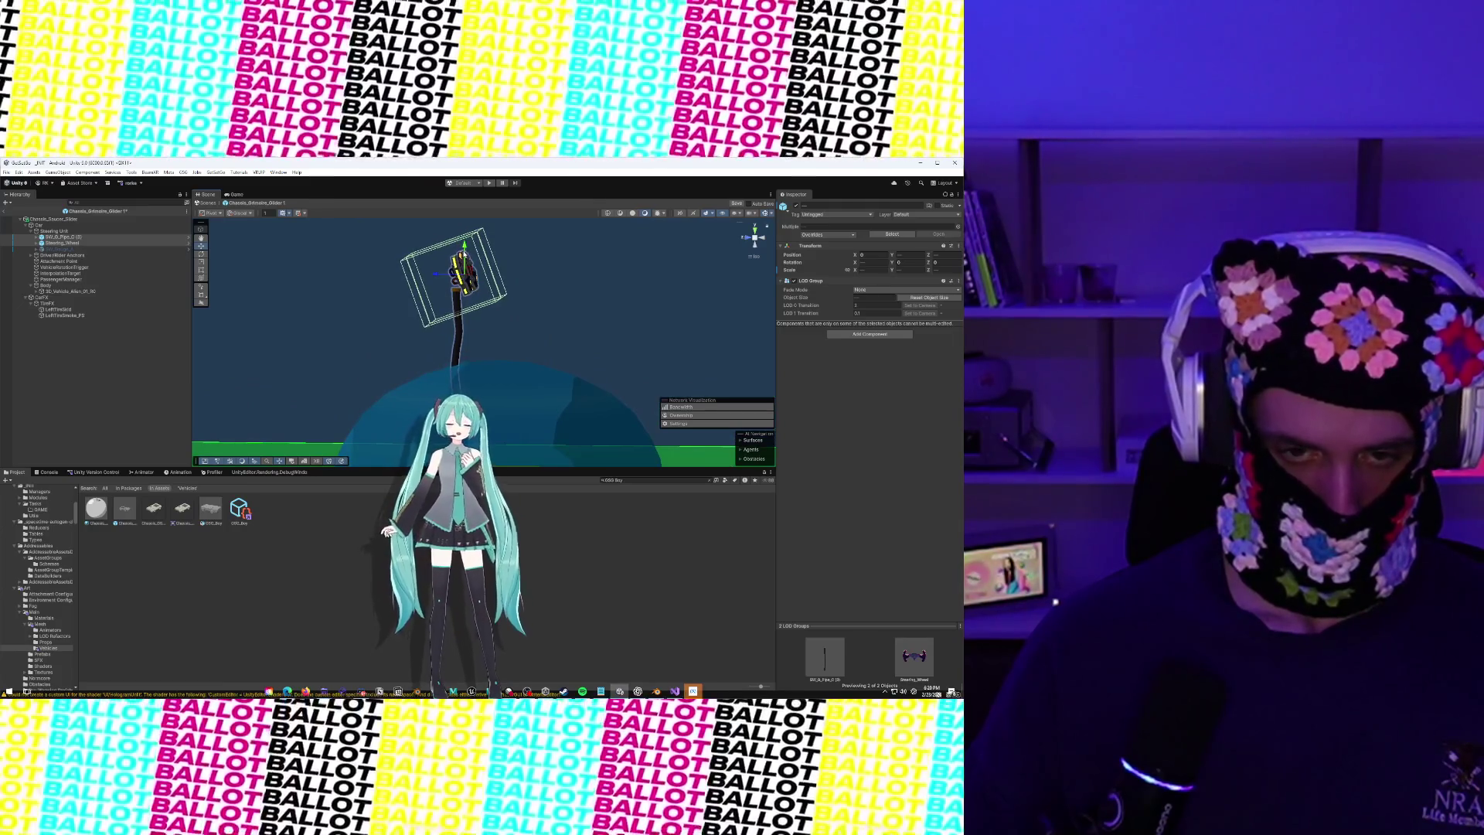
pyautogui.click(121, 244)
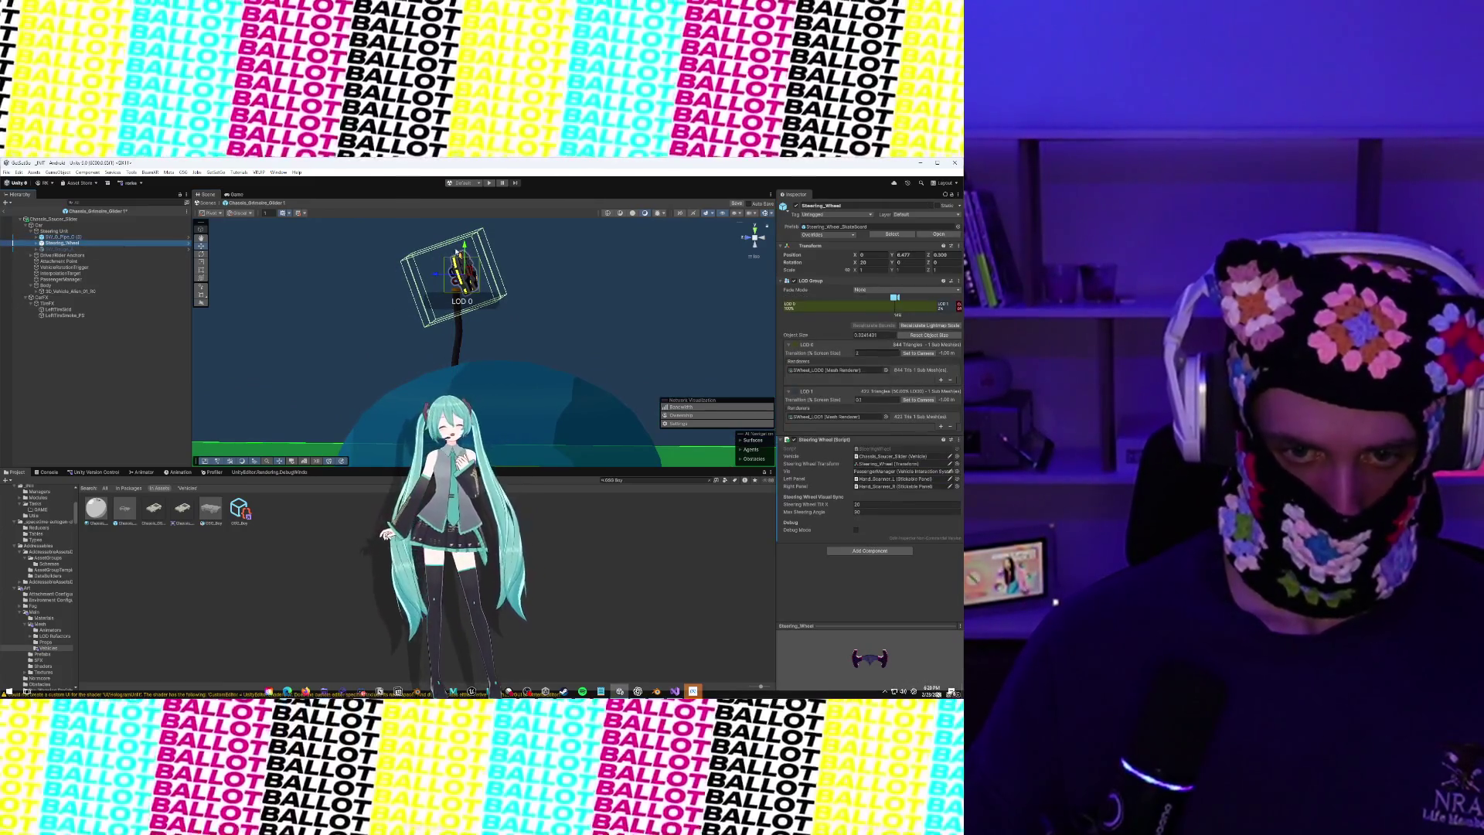
# Lower the steering wheel to Position Y 6.388 and frame it in view
pyautogui.moveTo(459, 255); pyautogui.dragTo(459, 263)
pyautogui.press('f')
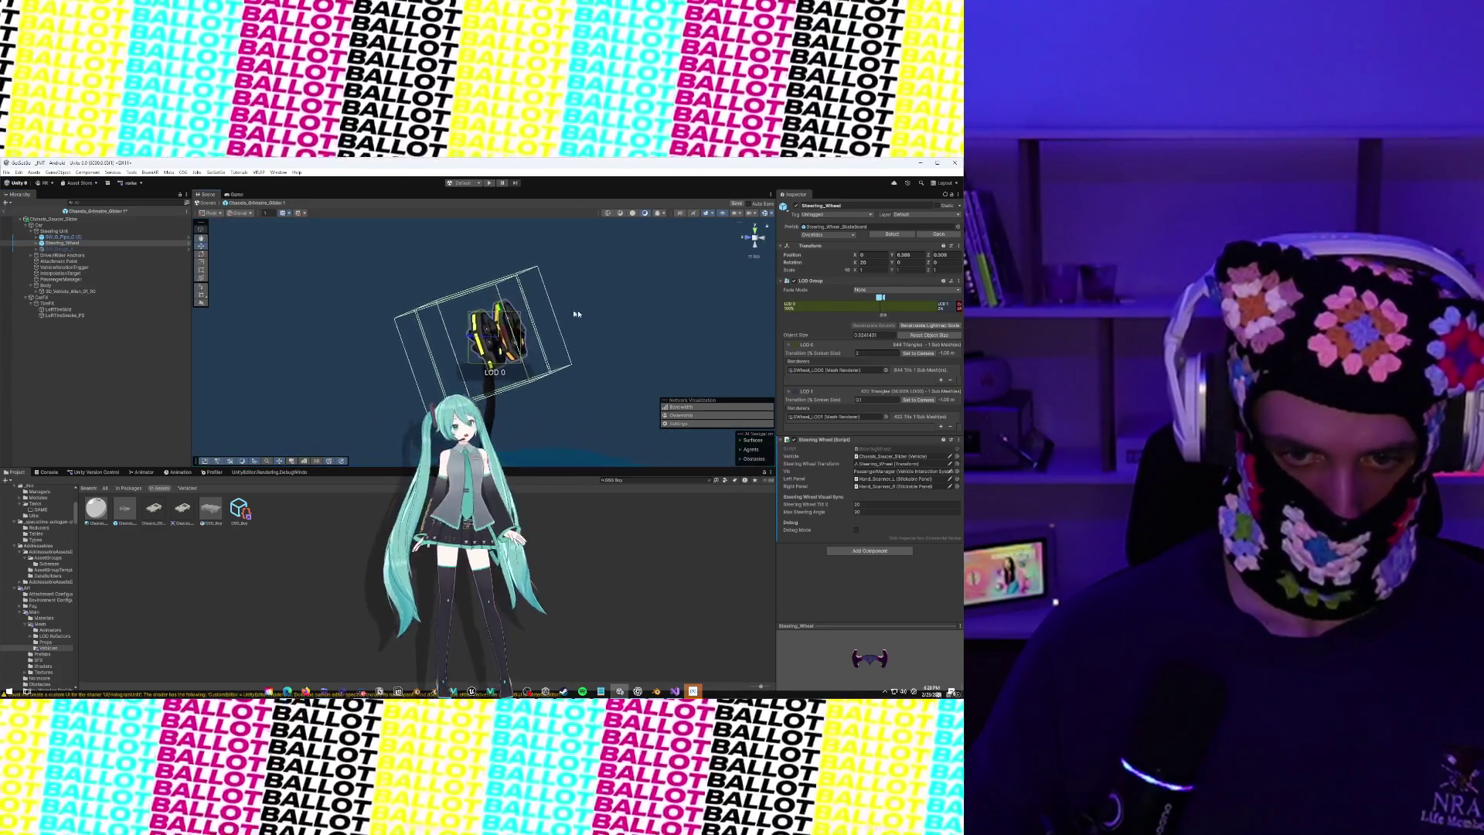
pyautogui.moveTo(575, 313)
pyautogui.mouseDown()
pyautogui.moveTo(221, 309)
pyautogui.moveTo(387, 312)
pyautogui.moveTo(465, 340)
pyautogui.moveTo(463, 374)
pyautogui.moveTo(722, 276)
pyautogui.moveTo(367, 304)
pyautogui.mouseUp()
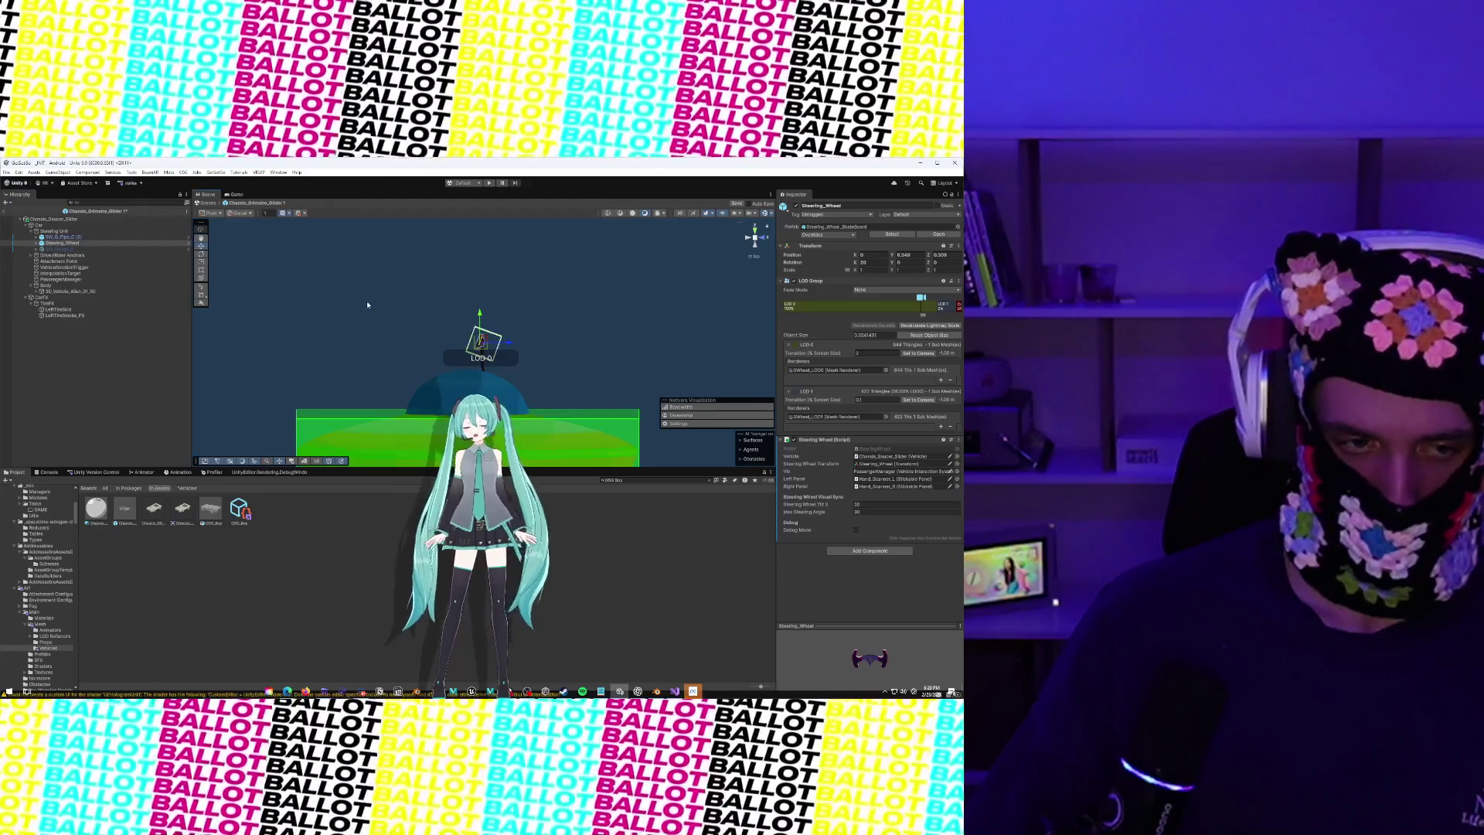
# Nudge the wheel and pipe together into alignment, then clear the selection
pyautogui.keyDown('ctrl'); pyautogui.click(56, 238); pyautogui.keyUp('ctrl')
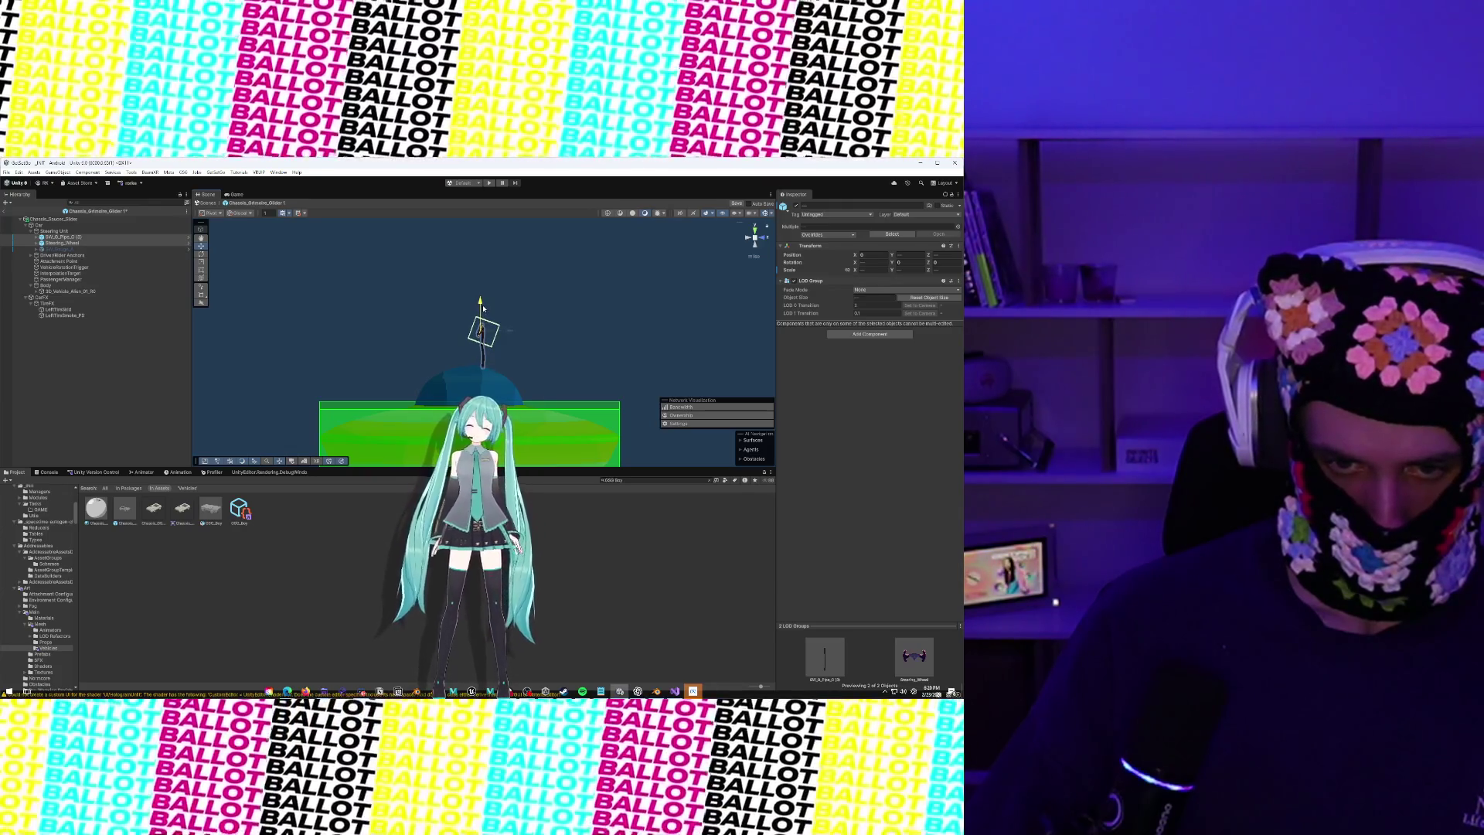
pyautogui.moveTo(526, 324); pyautogui.dragTo(507, 346)
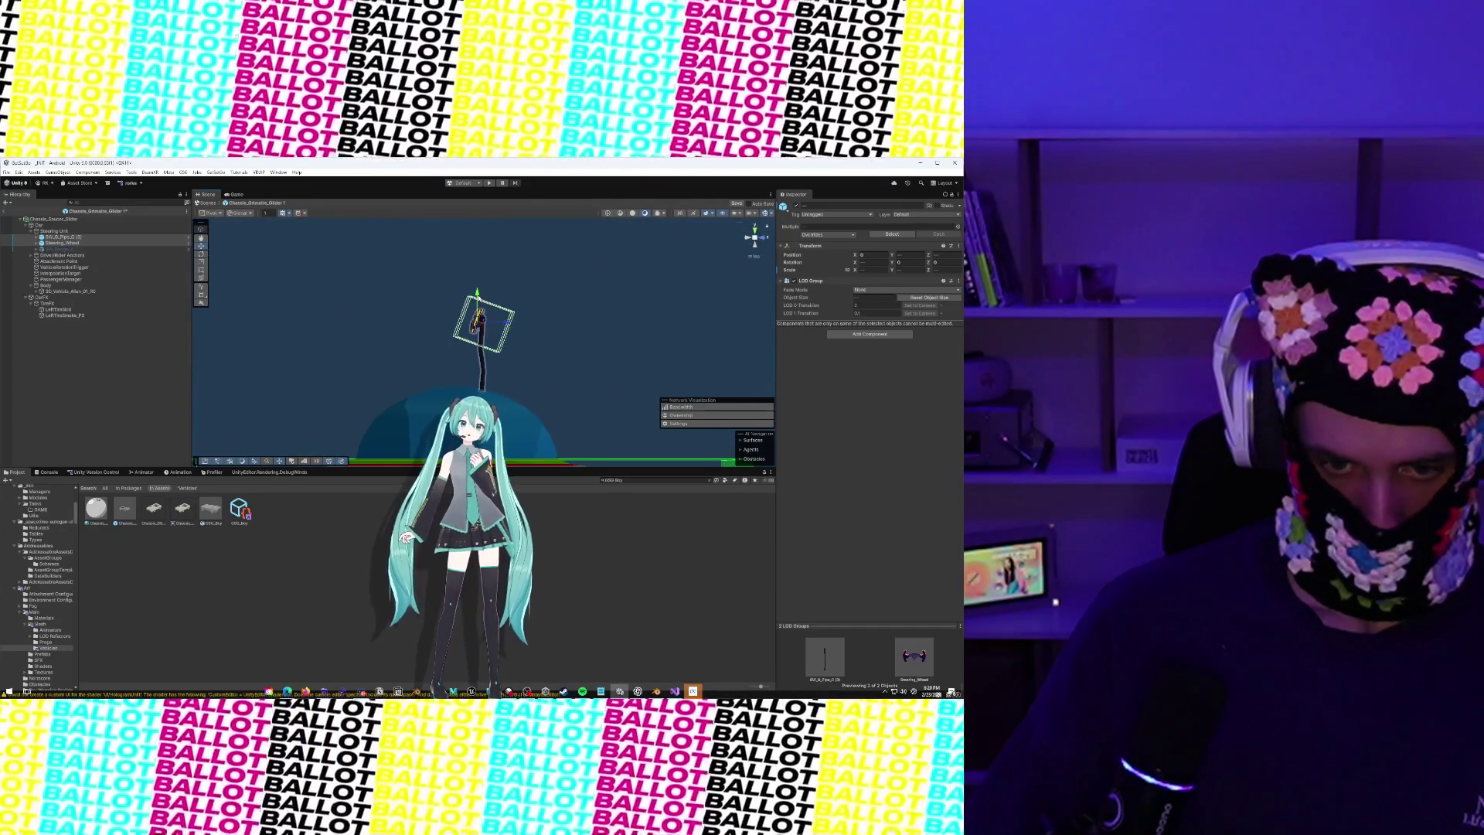
pyautogui.moveTo(509, 323); pyautogui.dragTo(517, 325)
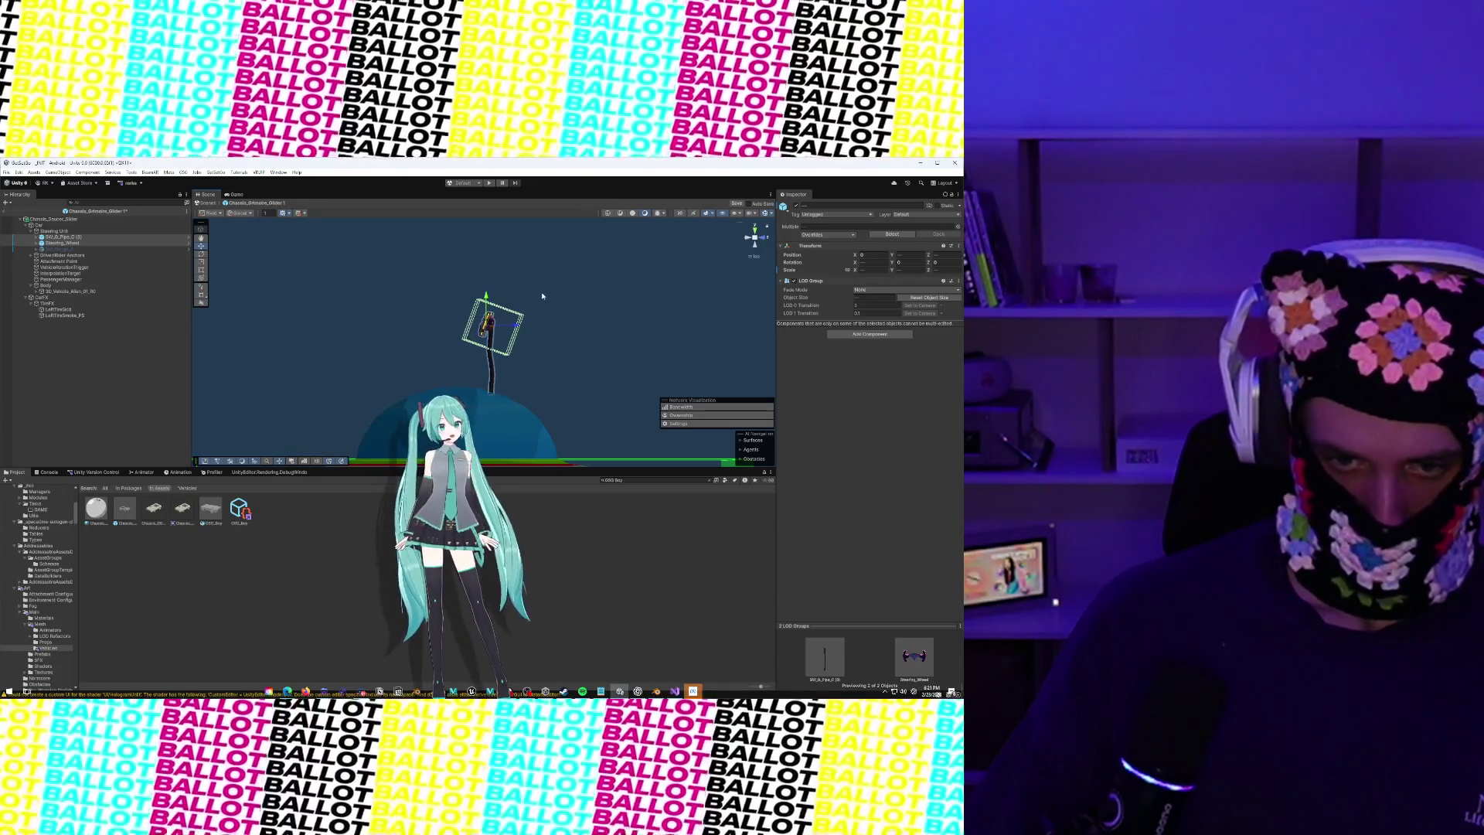
pyautogui.click(542, 296)
pyautogui.moveTo(541, 302)
pyautogui.mouseDown()
pyautogui.moveTo(517, 392)
pyautogui.moveTo(583, 324)
pyautogui.mouseUp()
pyautogui.scroll(-3, 572, 387)
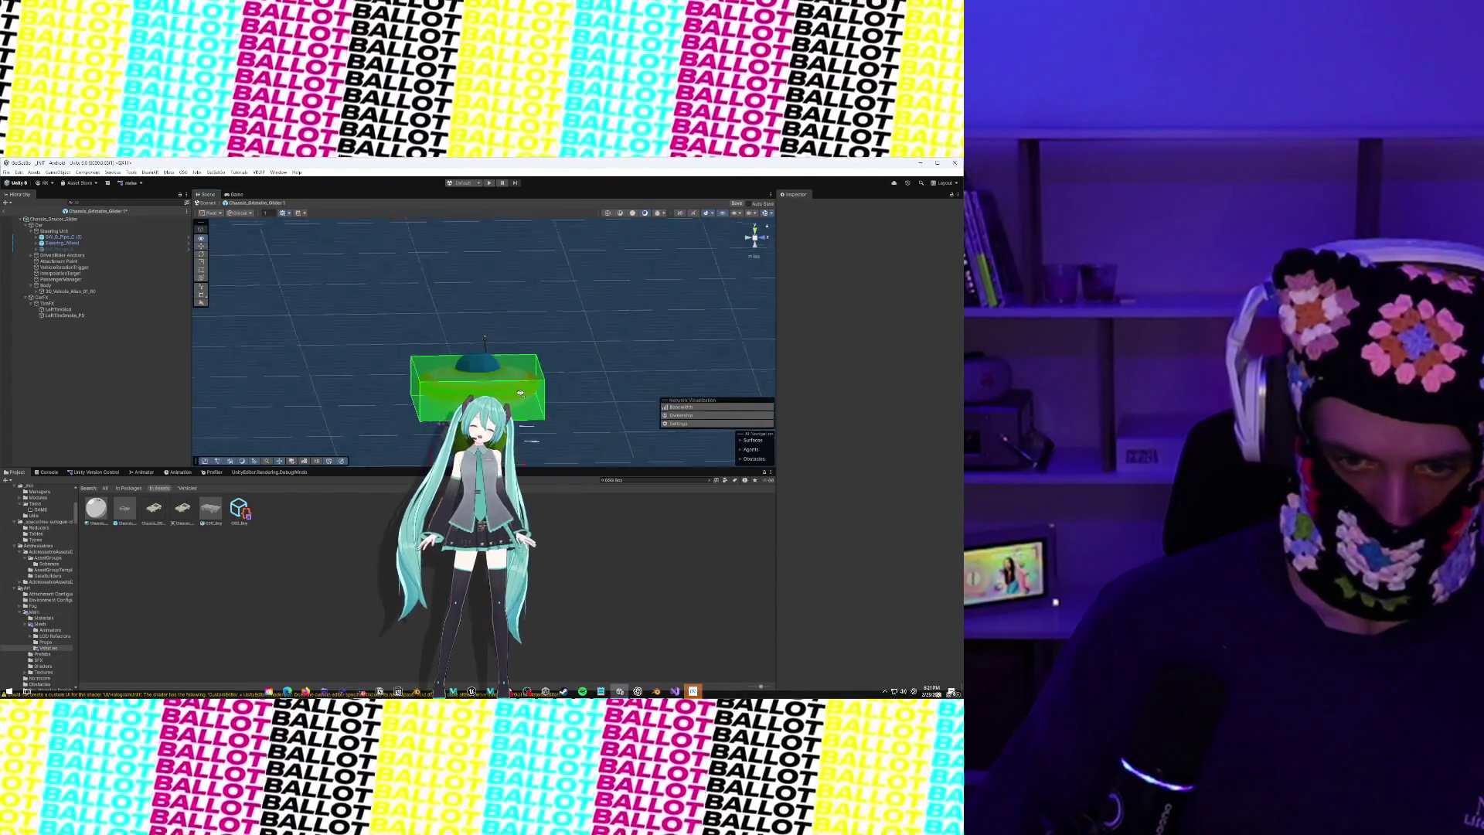
# Save the edited saucer prefab with Ctrl+S
pyautogui.moveTo(520, 393); pyautogui.dragTo(193, 367)
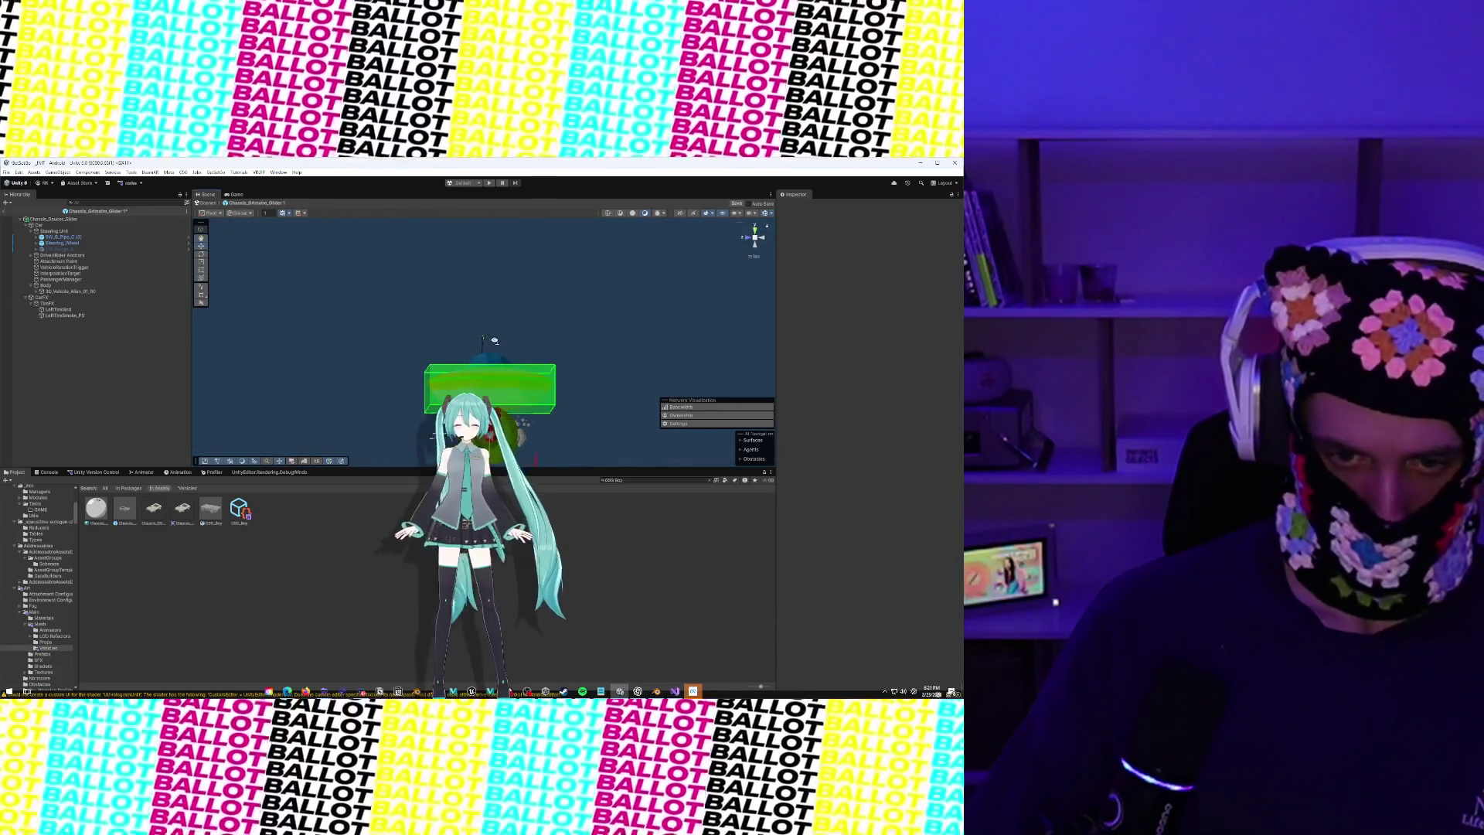
pyautogui.moveTo(516, 347)
pyautogui.mouseDown()
pyautogui.moveTo(529, 259)
pyautogui.moveTo(396, 285)
pyautogui.moveTo(530, 303)
pyautogui.moveTo(520, 284)
pyautogui.mouseUp()
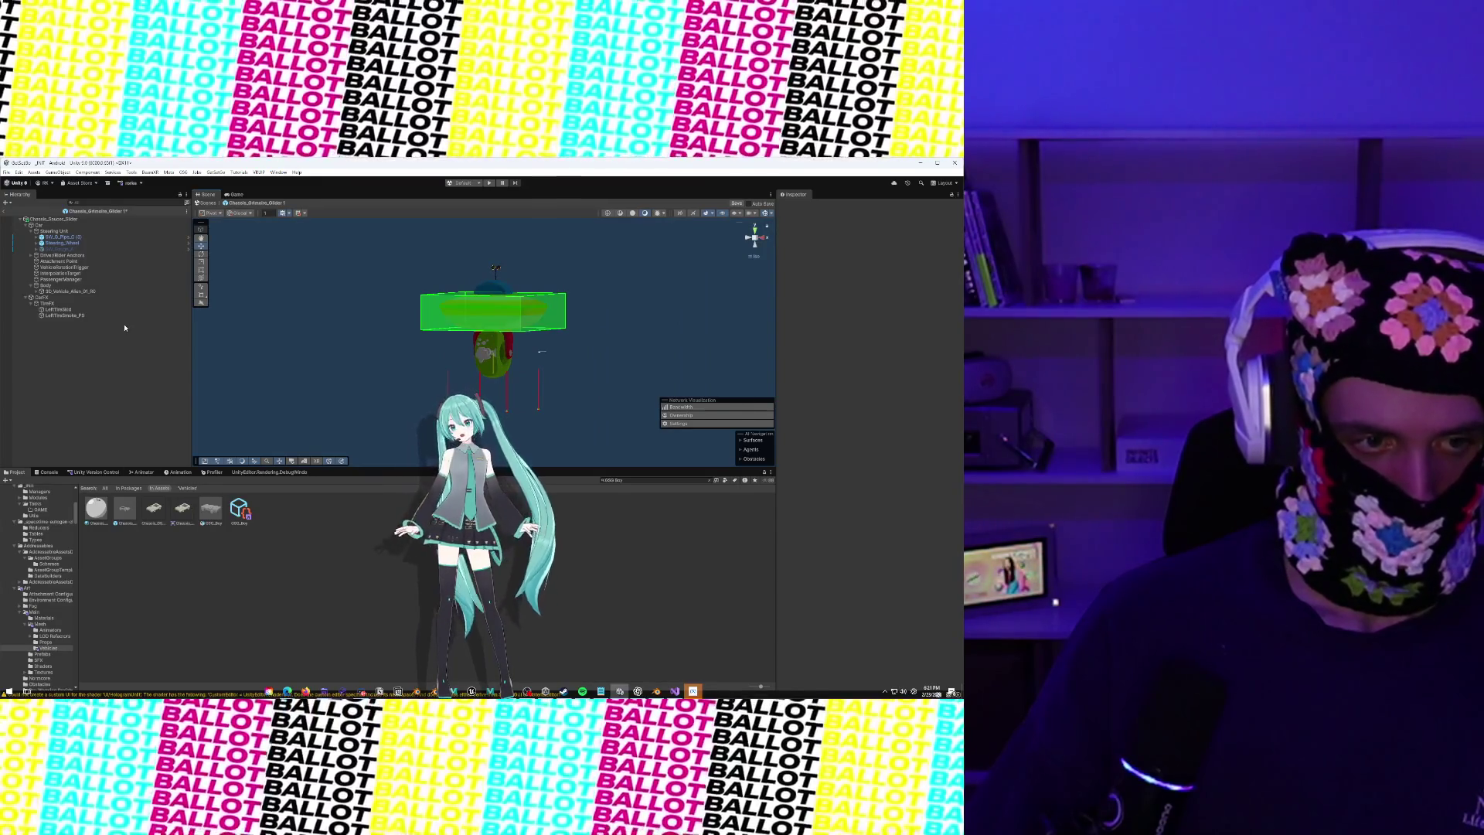
pyautogui.hotkey('ctrl', 's')
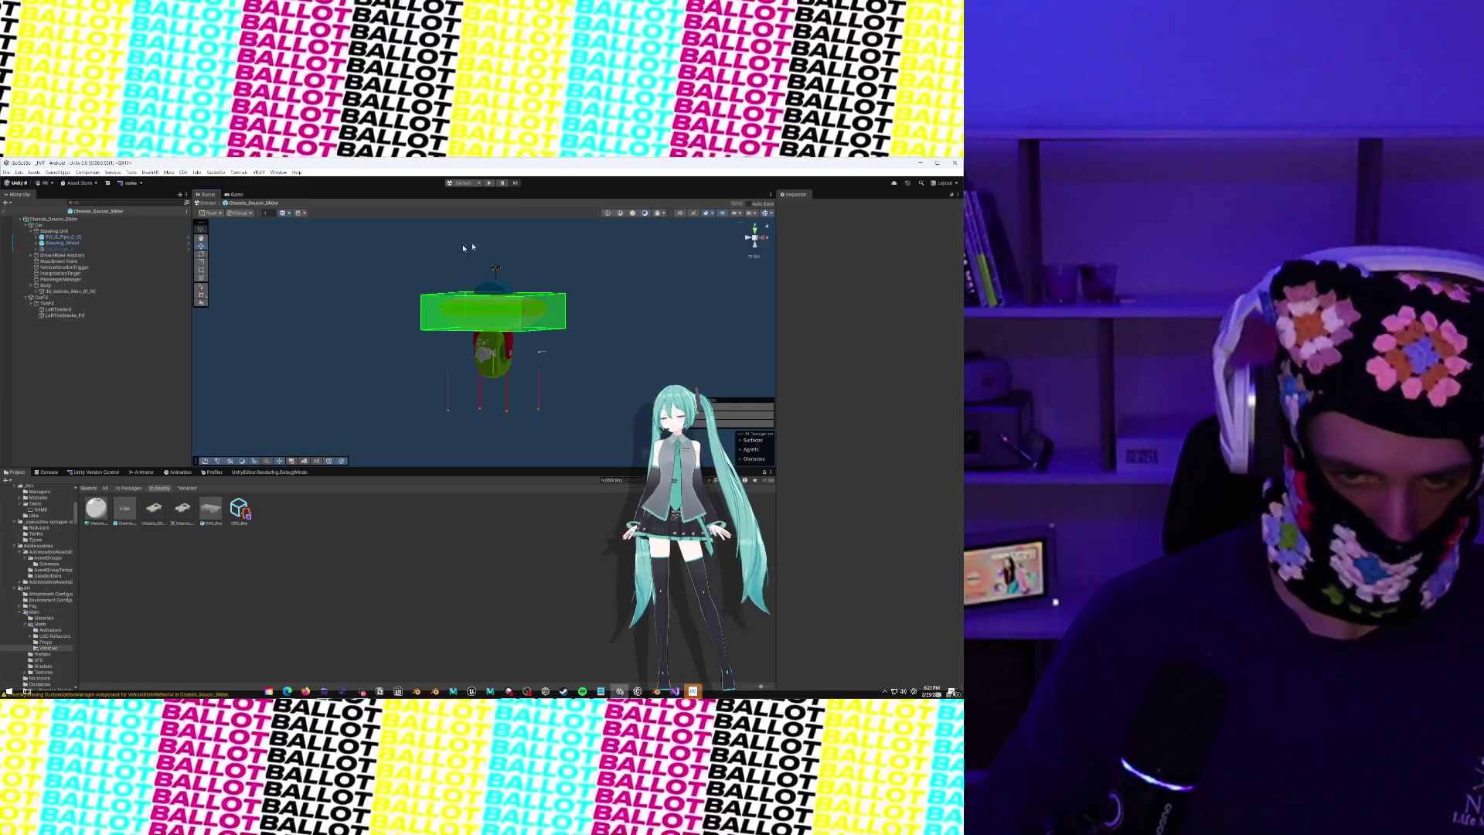
# Return to the main scene, search assets for 'Chassis Saucer', and open Chassis_Saucer_Slider
pyautogui.scroll(3, 635, 305)
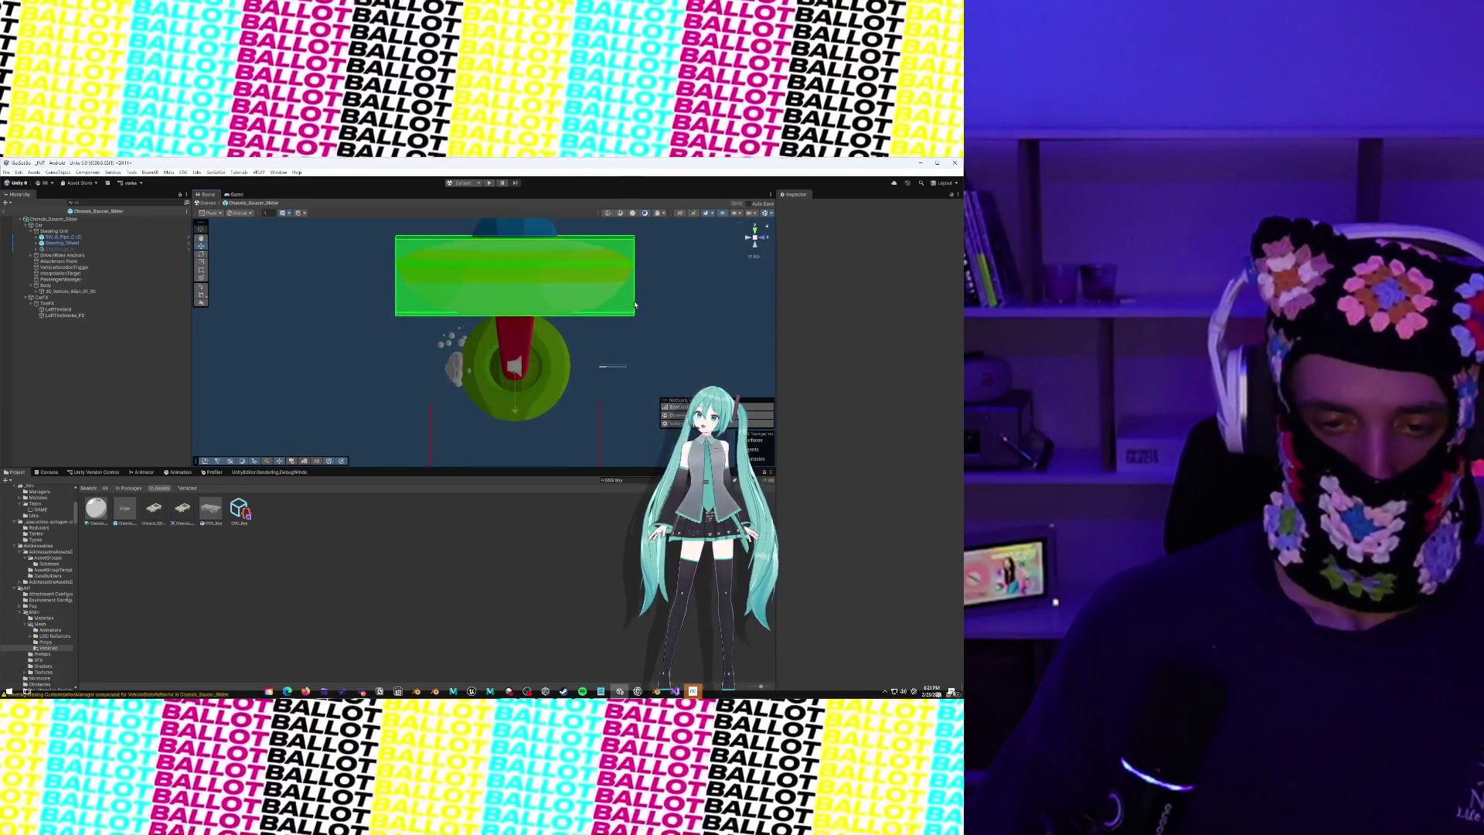
pyautogui.moveTo(635, 305)
pyautogui.mouseDown()
pyautogui.moveTo(529, 362)
pyautogui.moveTo(464, 332)
pyautogui.mouseUp()
pyautogui.click(6, 211)
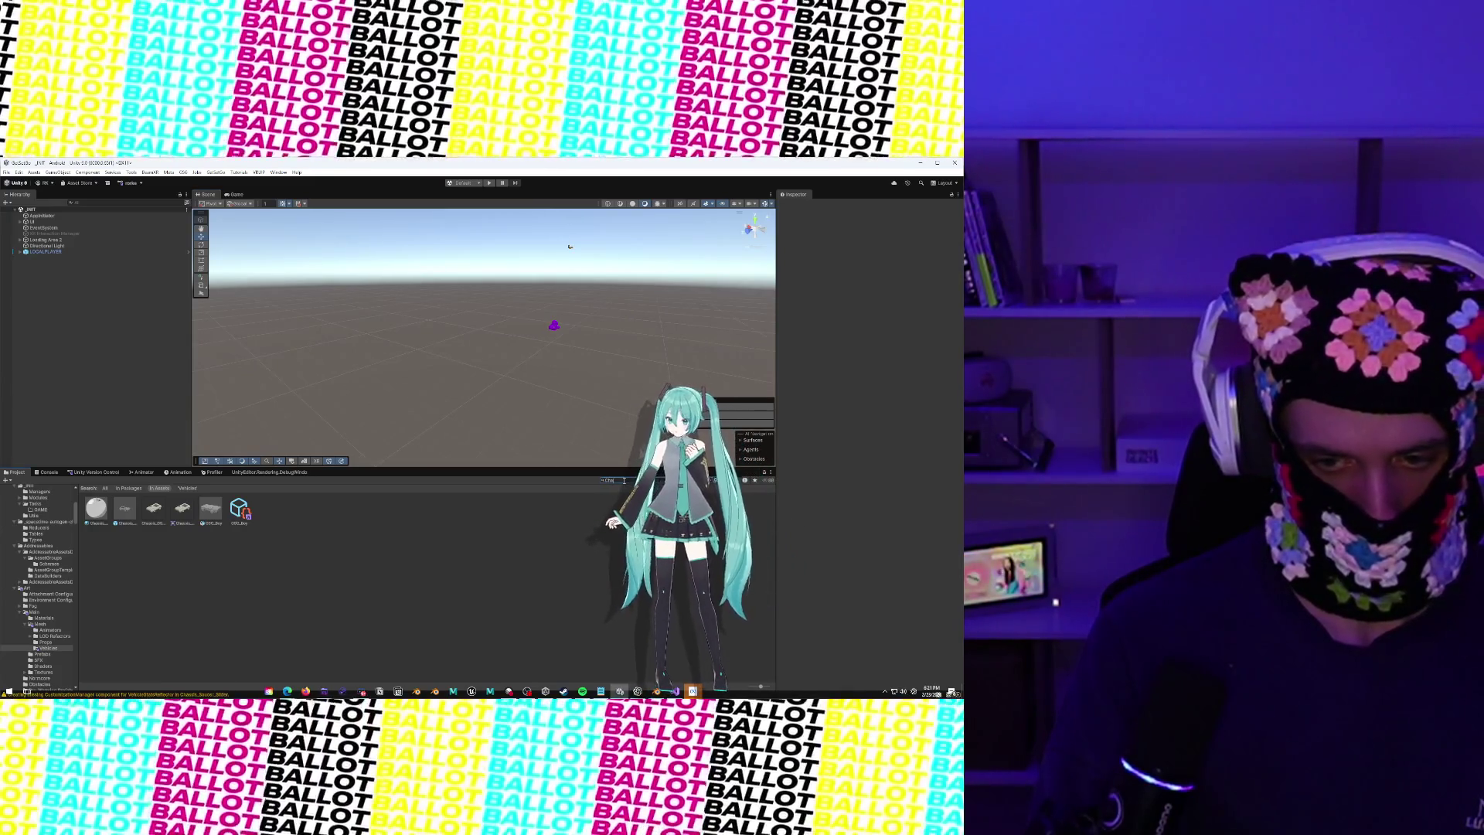
pyautogui.press('BackSpace')
pyautogui.press('BackSpace')
pyautogui.write('assis S')
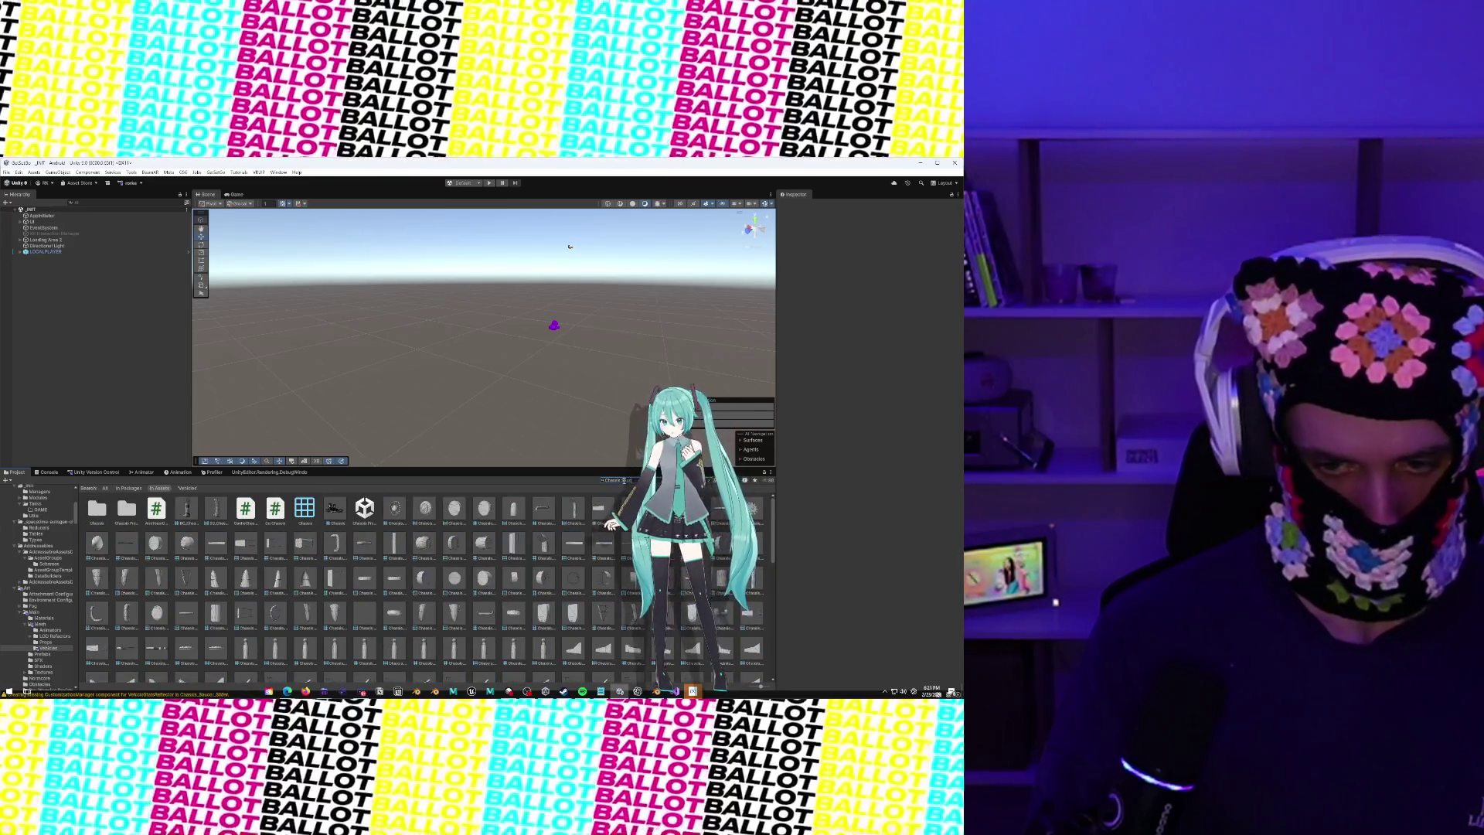
pyautogui.write('aucer')
pyautogui.doubleClick(94, 523)
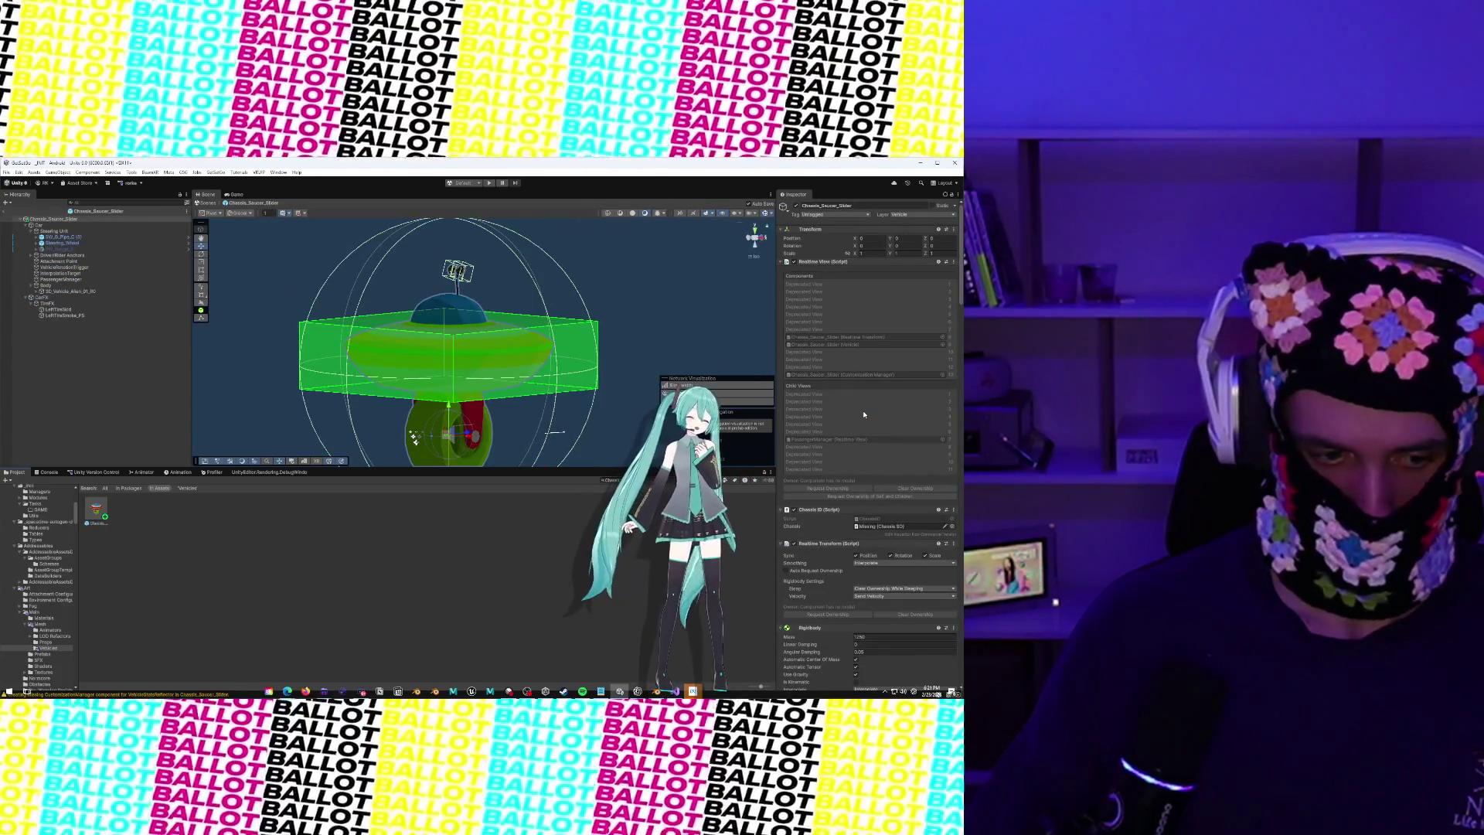
# Scroll through the Chassis_Saucer_Slider prefab's Inspector components and the Project folder tree
pyautogui.scroll(-10, 864, 415)
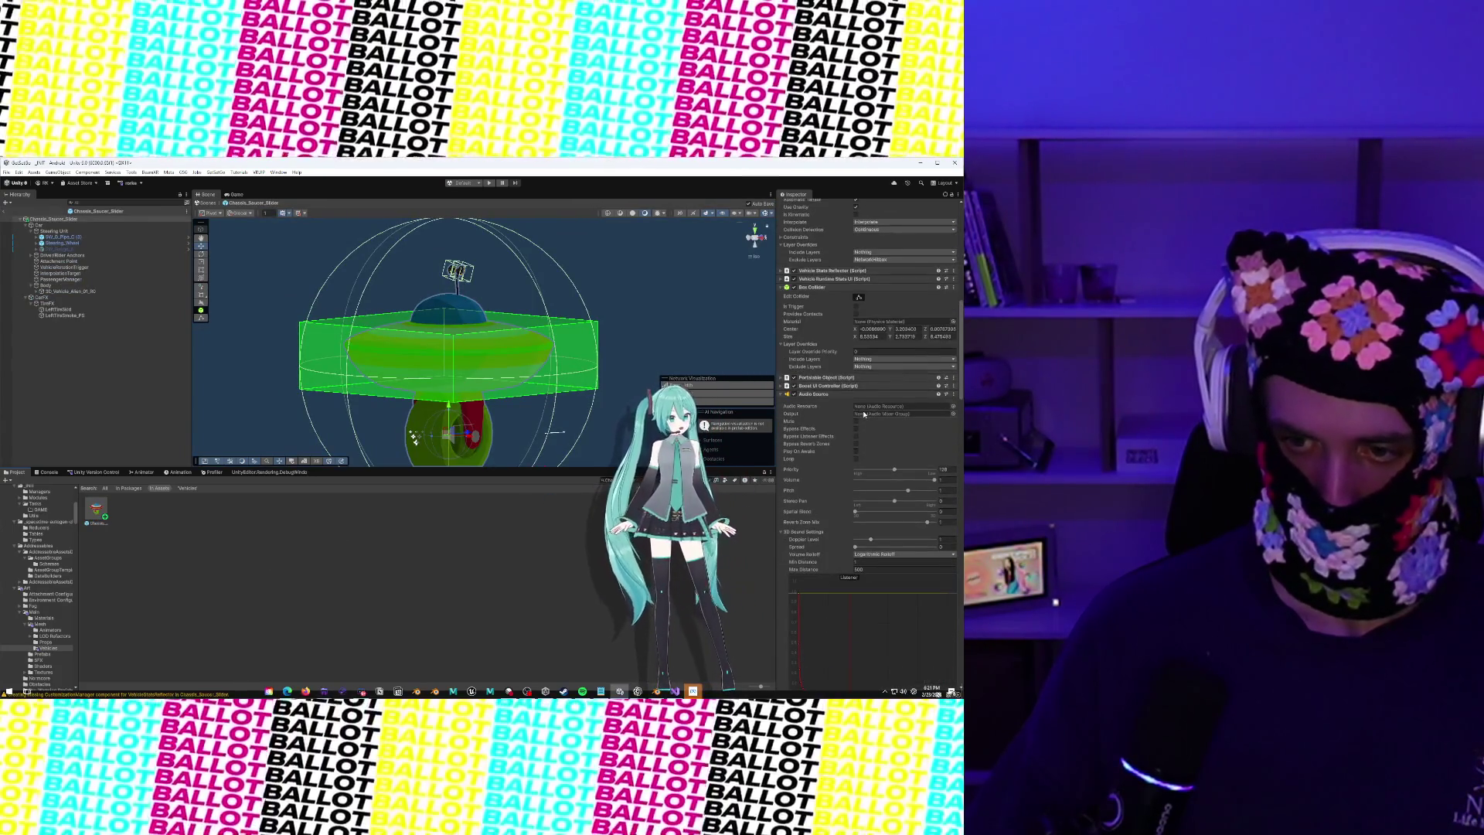
pyautogui.scroll(5, 865, 415)
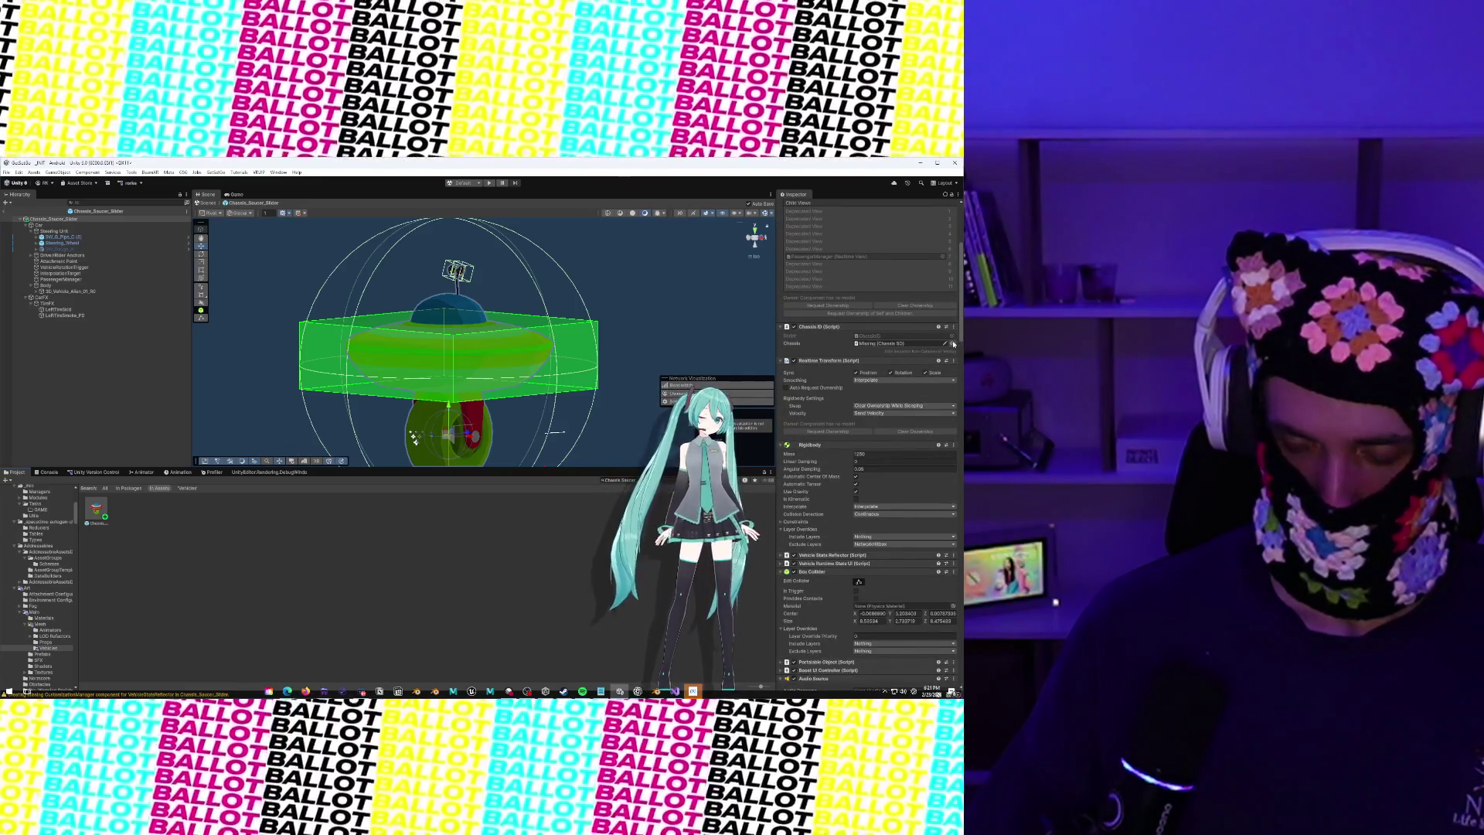
pyautogui.scroll(-10, 45, 618)
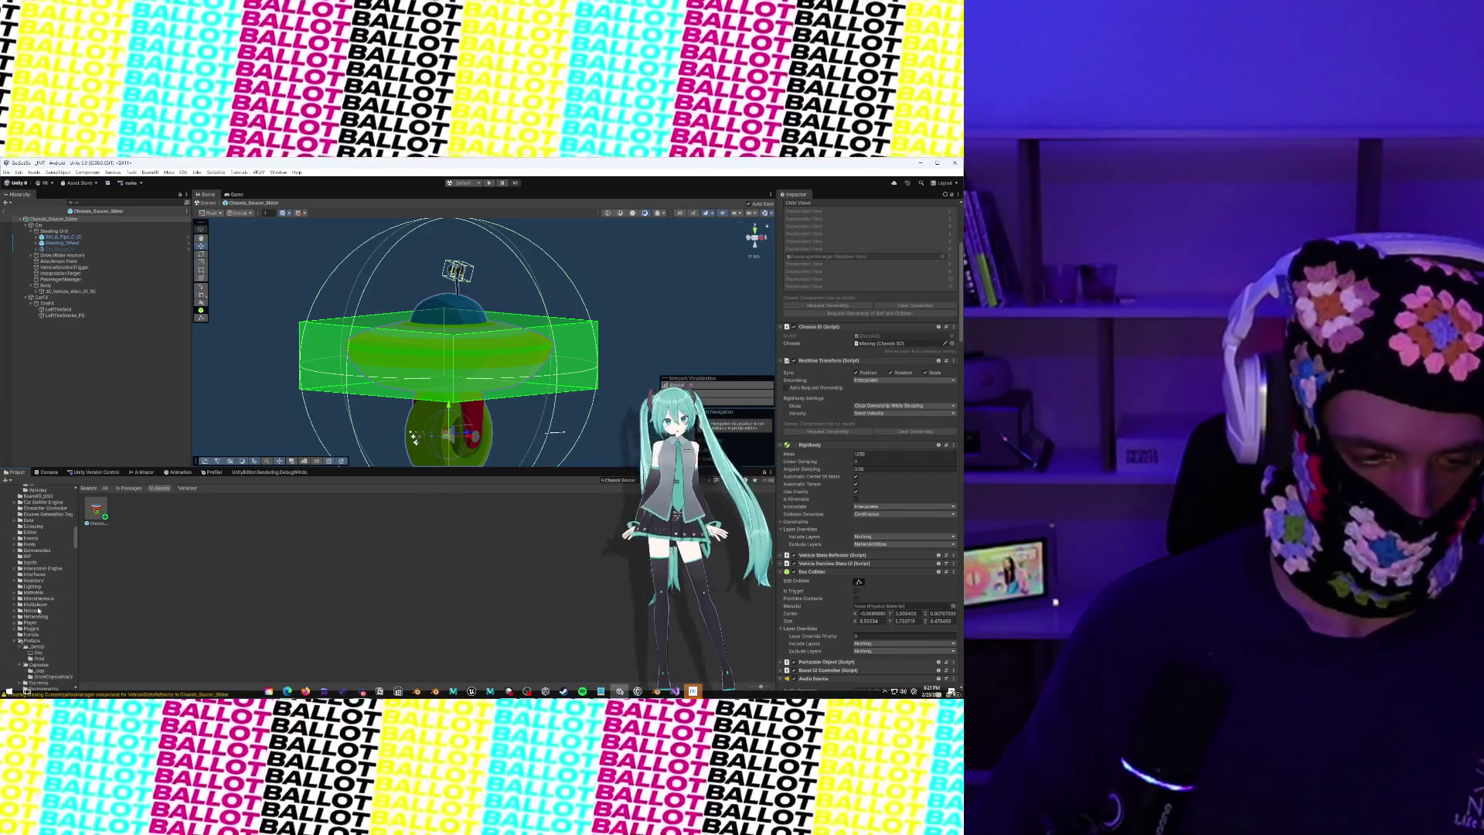
pyautogui.scroll(-3, 38, 611)
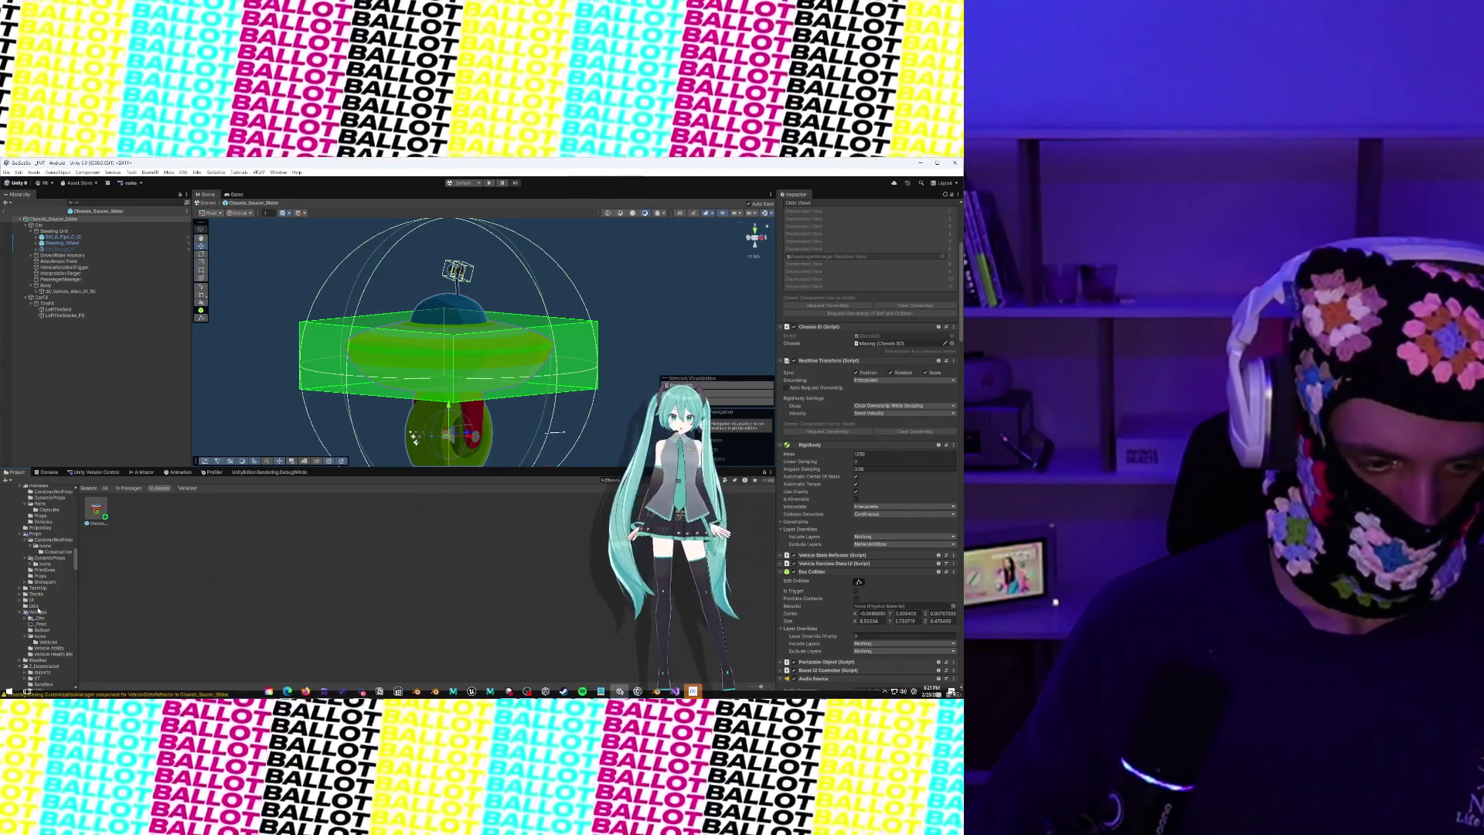
pyautogui.scroll(5, 43, 621)
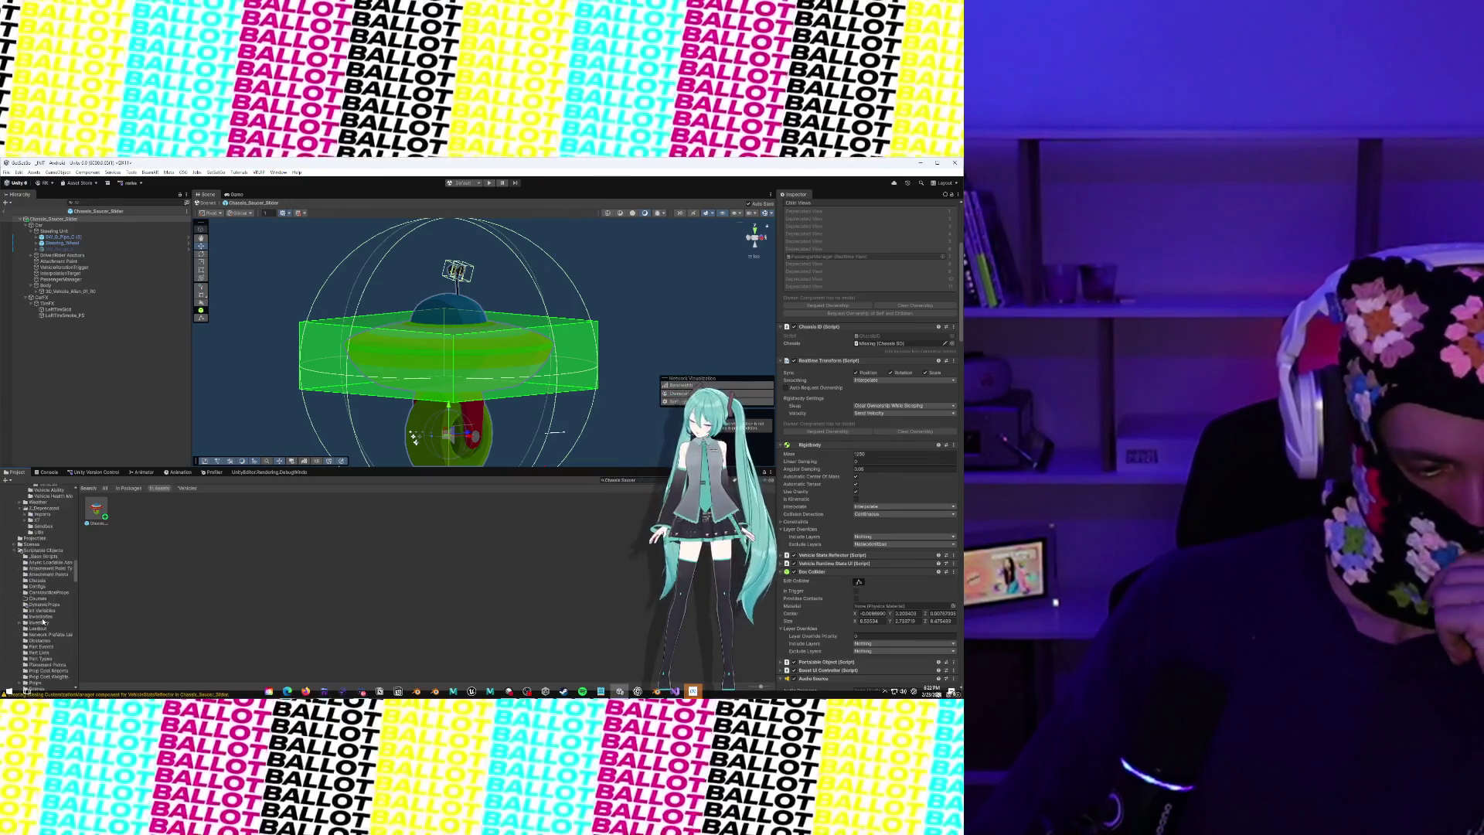
pyautogui.scroll(-4, 42, 621)
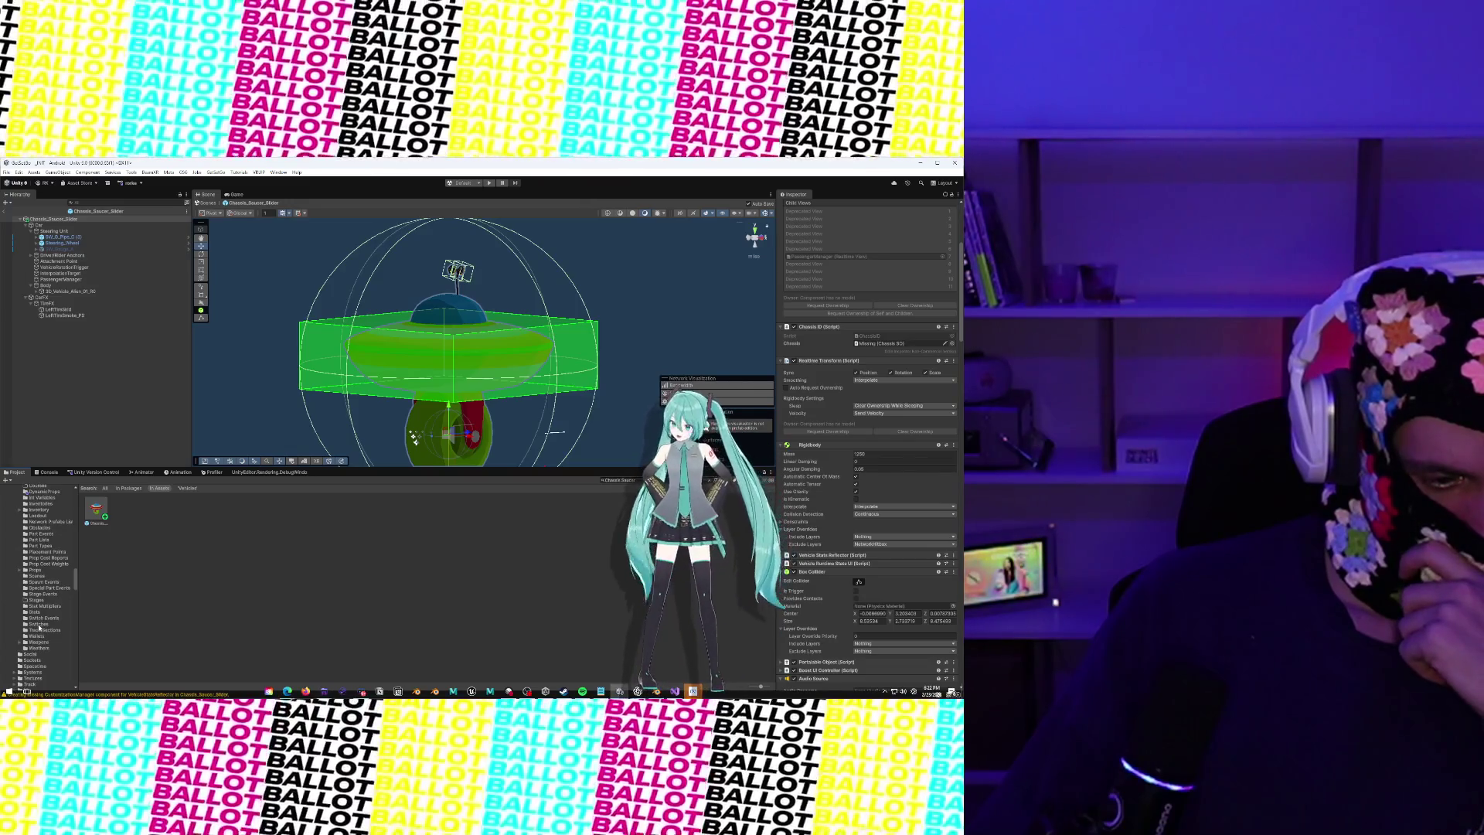
pyautogui.scroll(2, 40, 623)
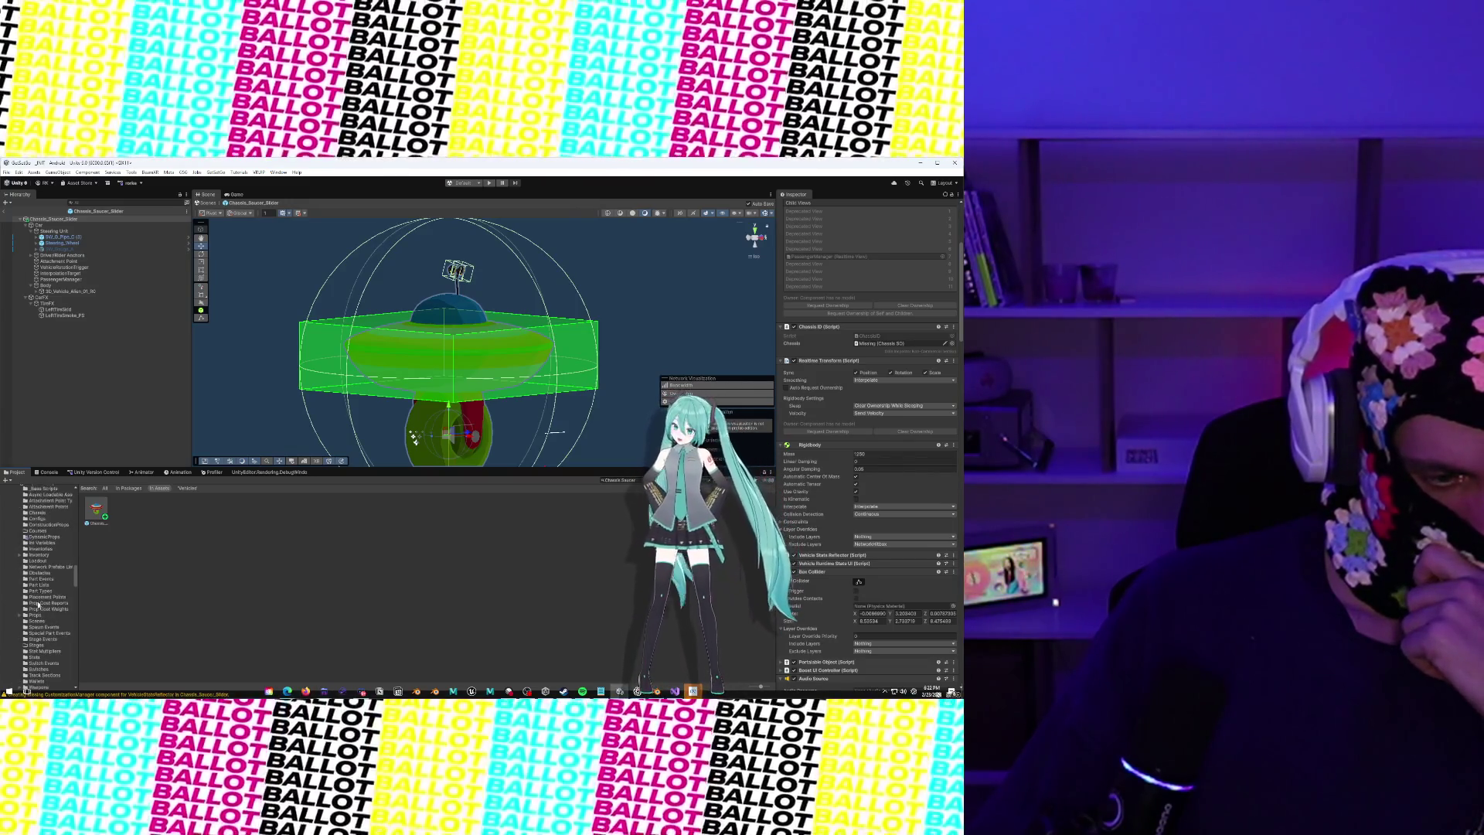
# Create a Vehicle Configuration > Chassis asset inside the Chassis folder
pyautogui.click(39, 513)
pyautogui.rightClick(296, 516)
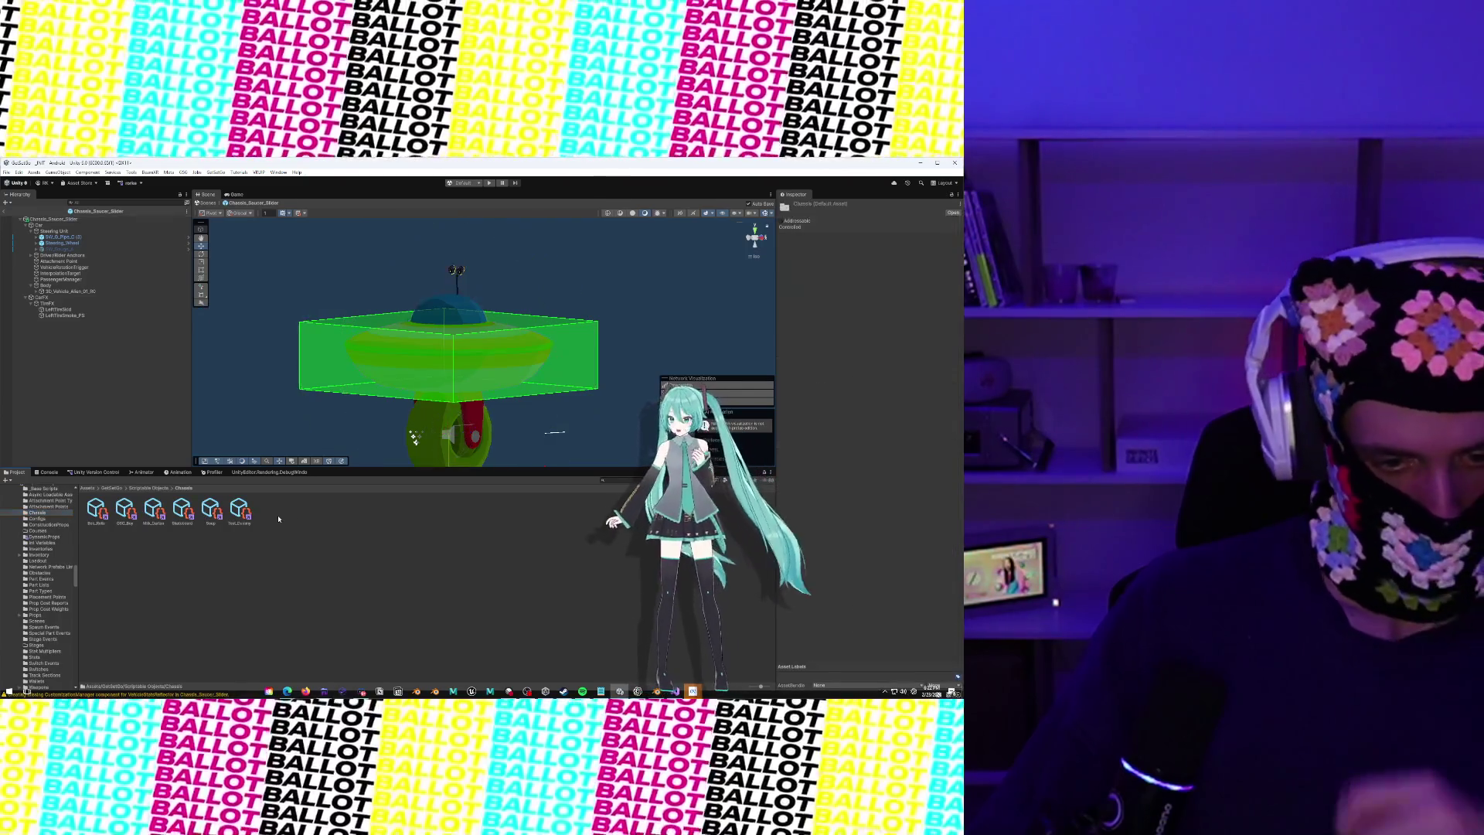
pyautogui.moveTo(317, 255)
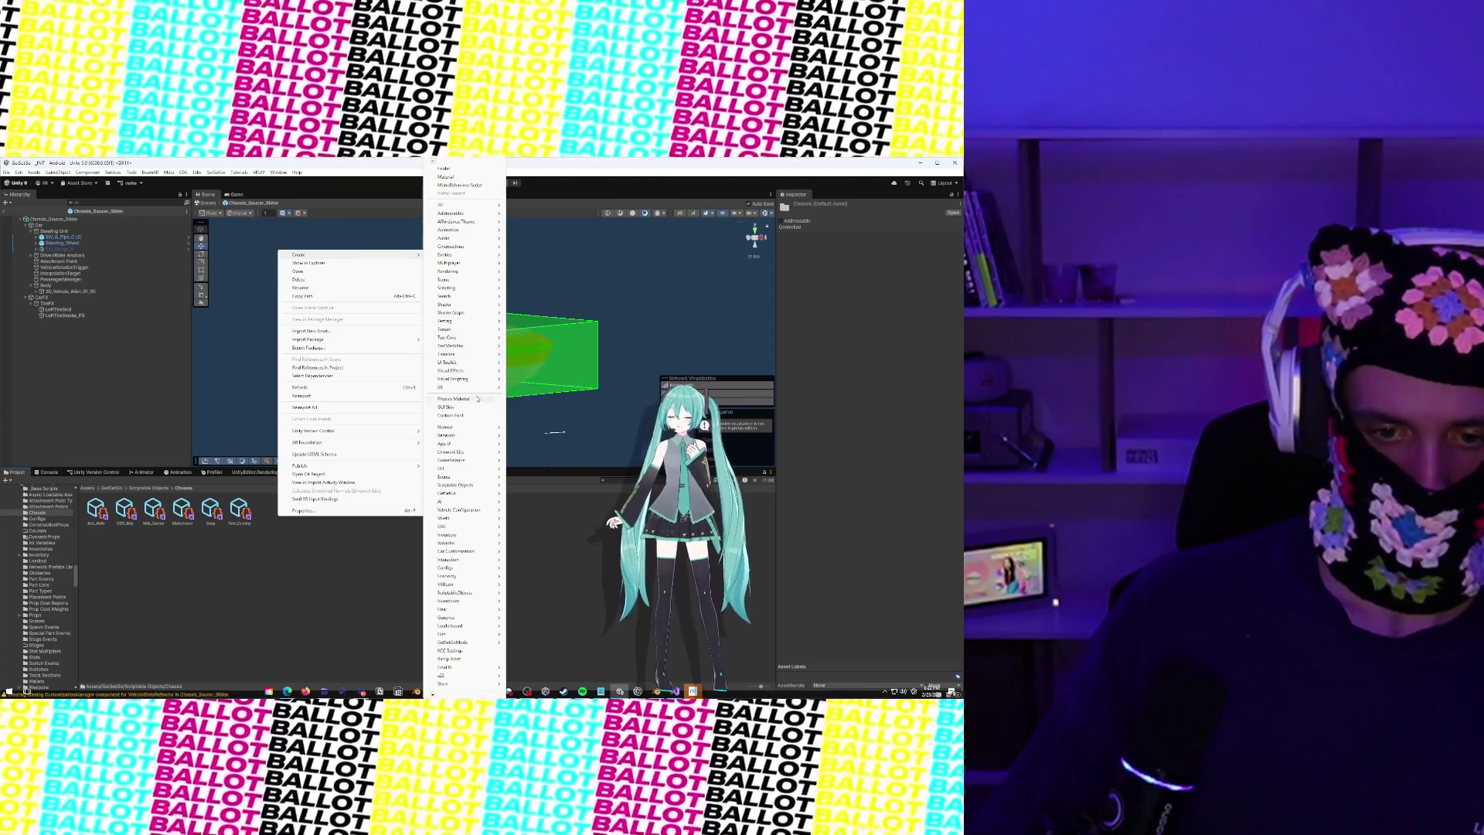
pyautogui.moveTo(480, 486)
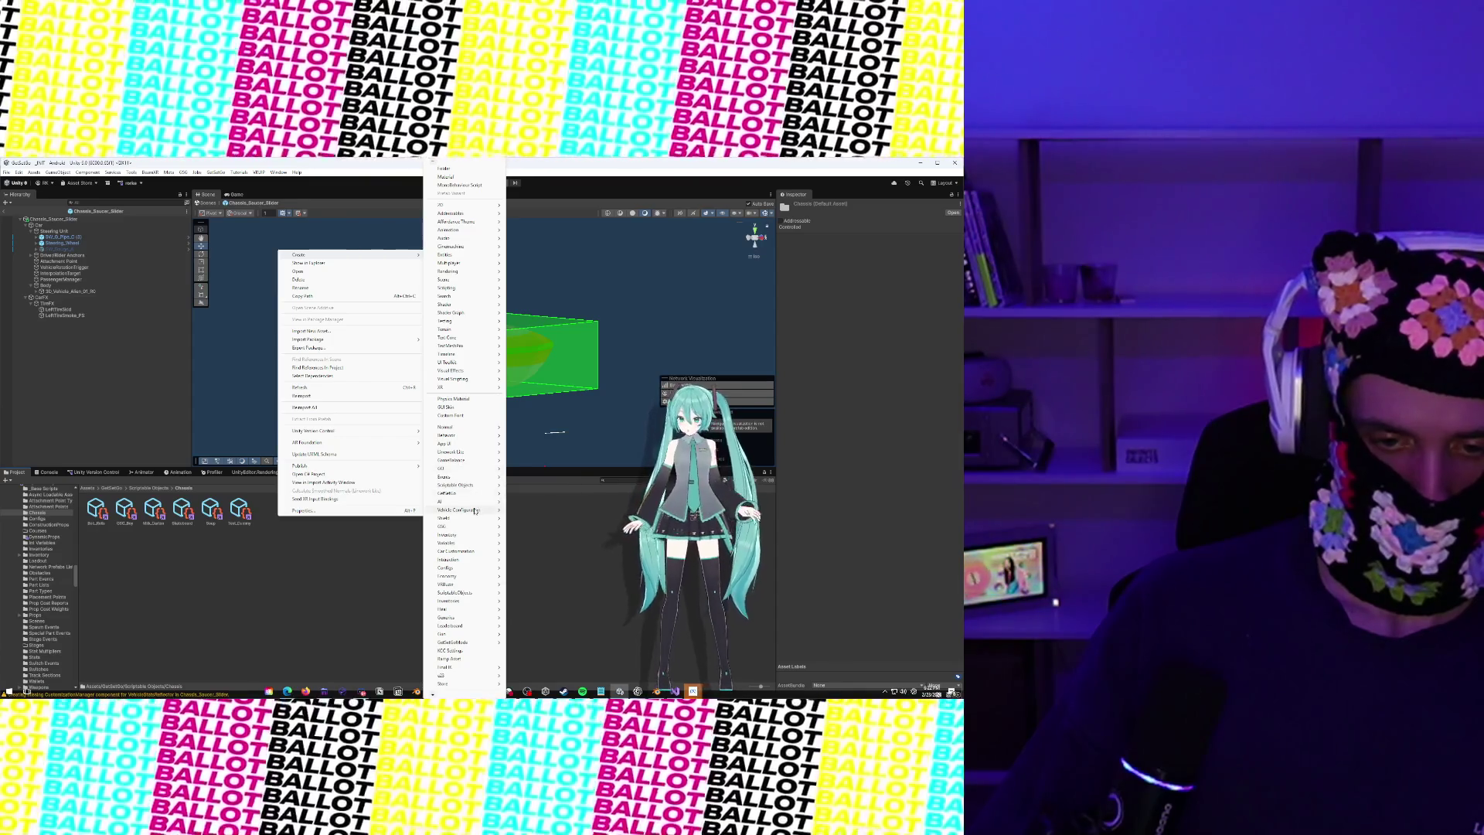
pyautogui.moveTo(475, 511)
pyautogui.click(526, 560)
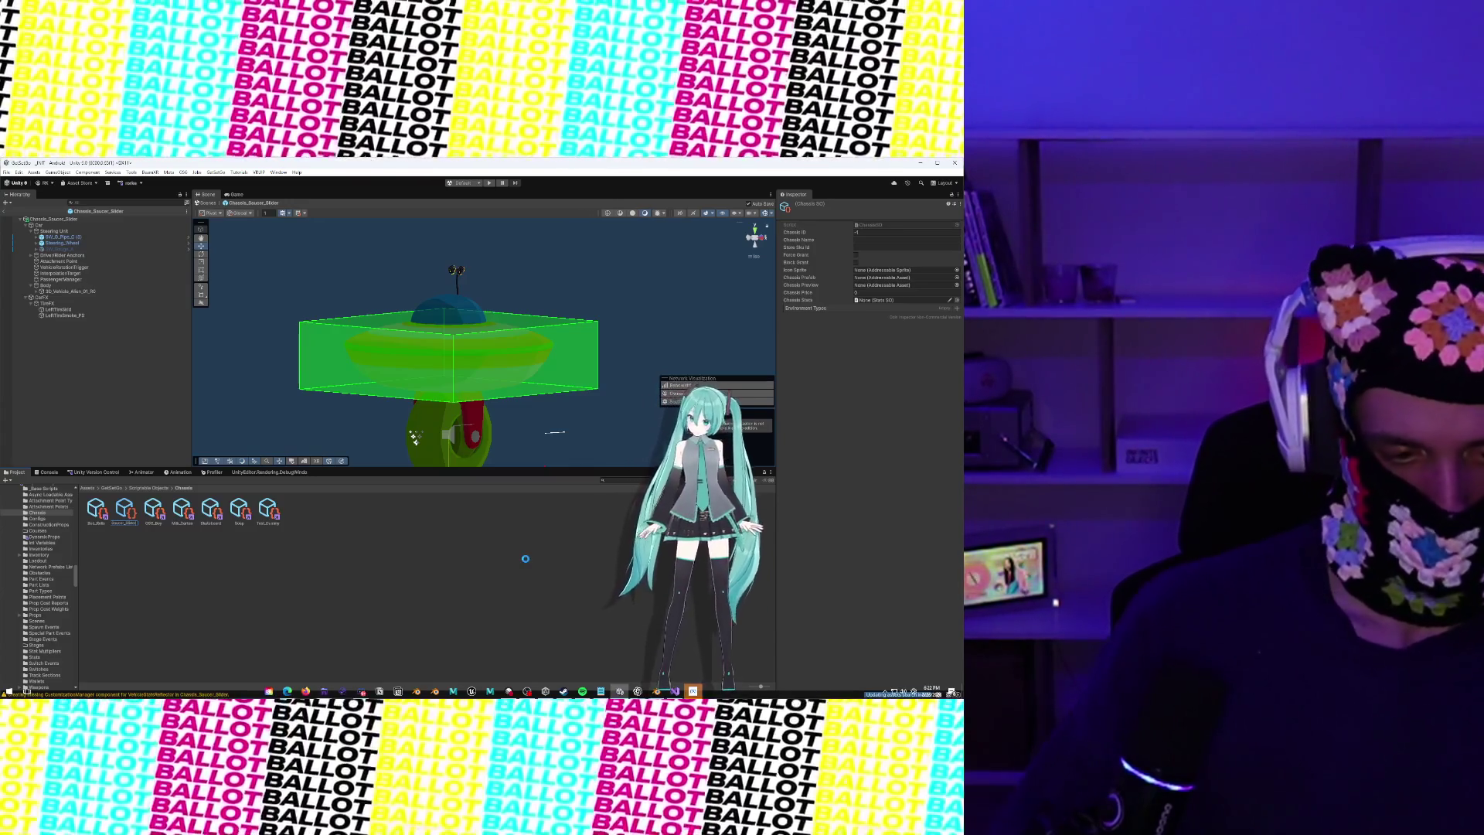
# Name the new Chassis asset Saucer_Slider and check the Console log
pyautogui.press('Return')
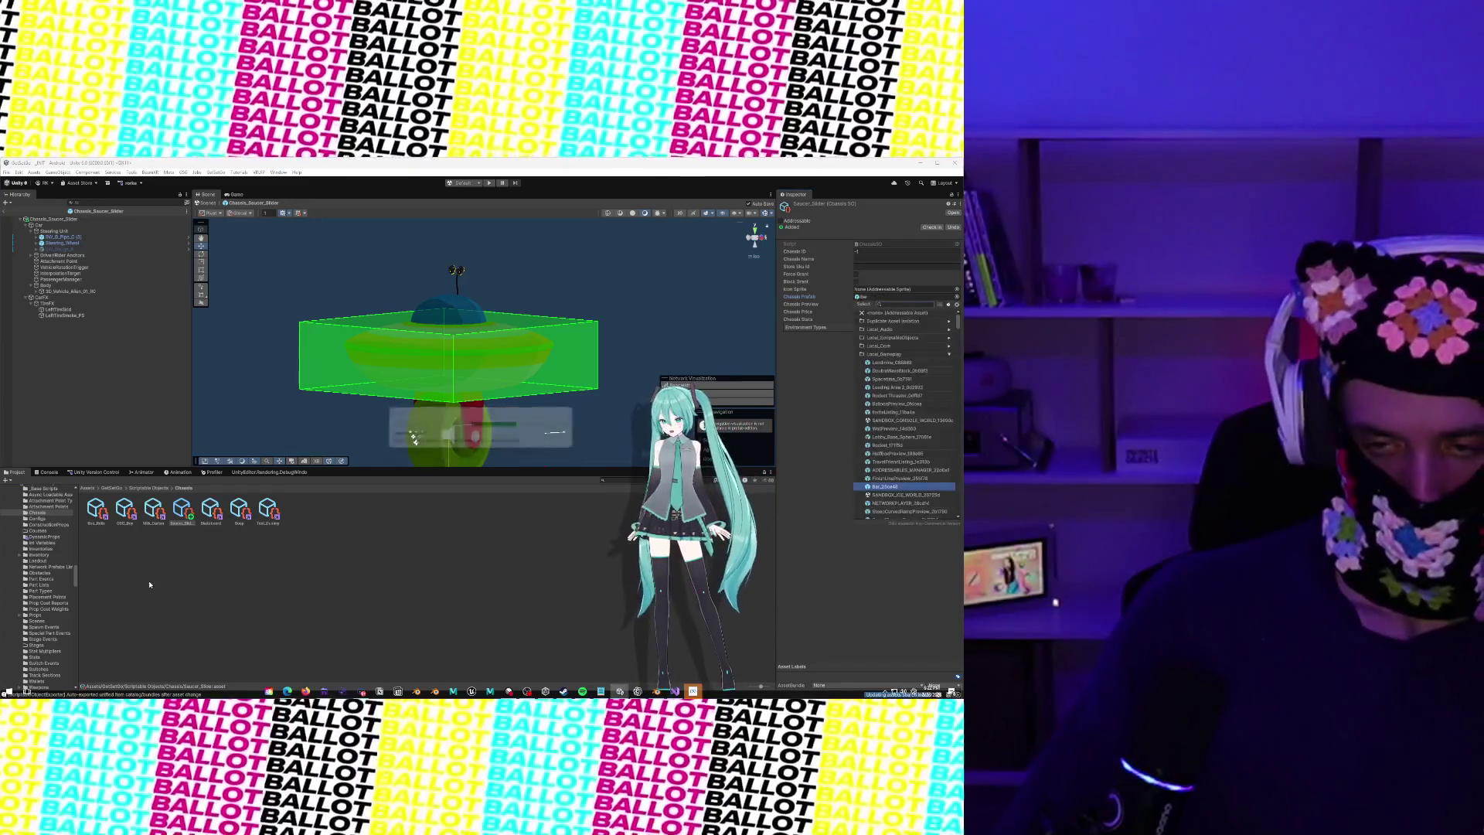
pyautogui.click(54, 472)
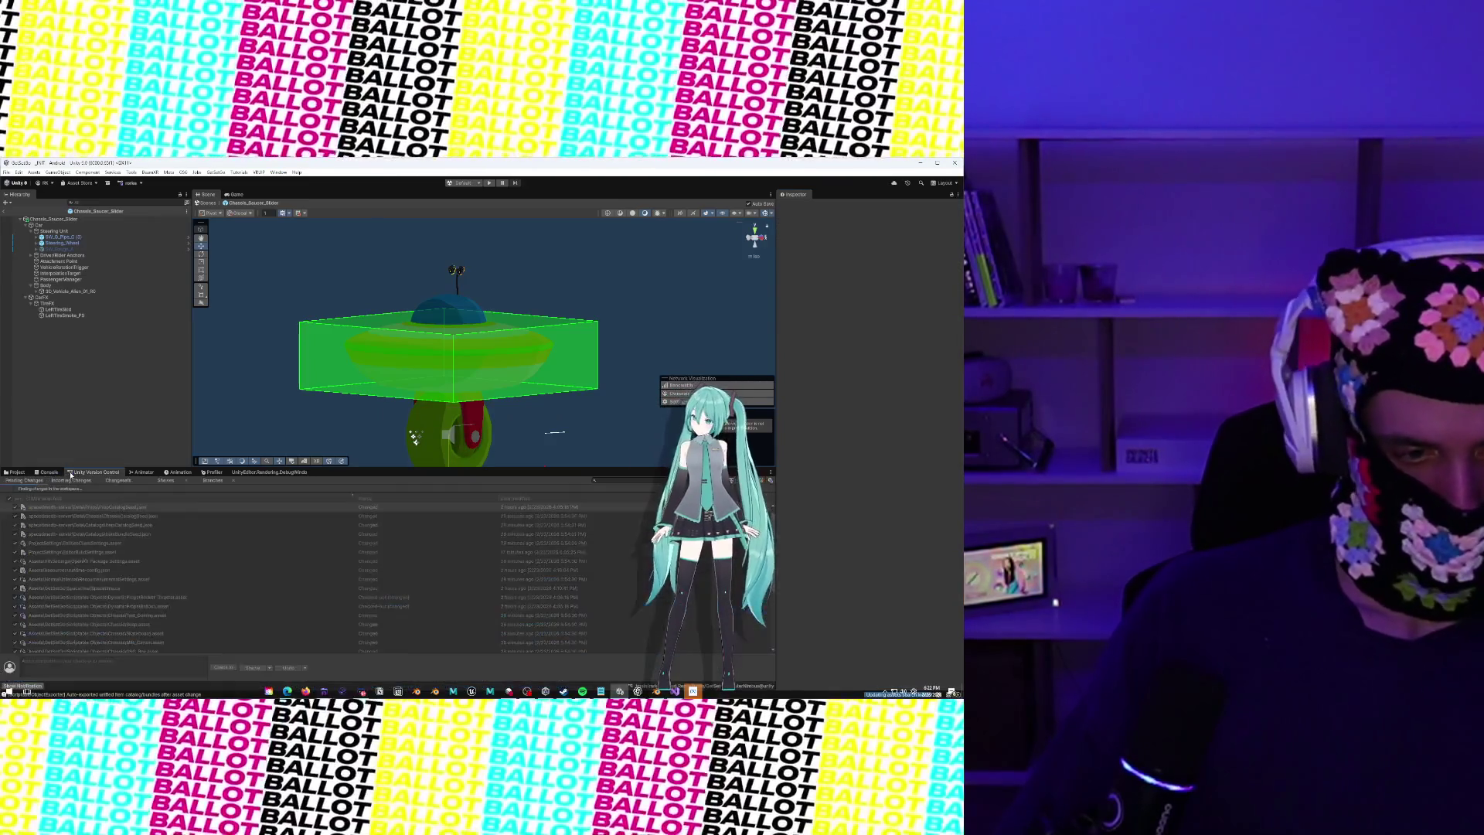
pyautogui.click(16, 471)
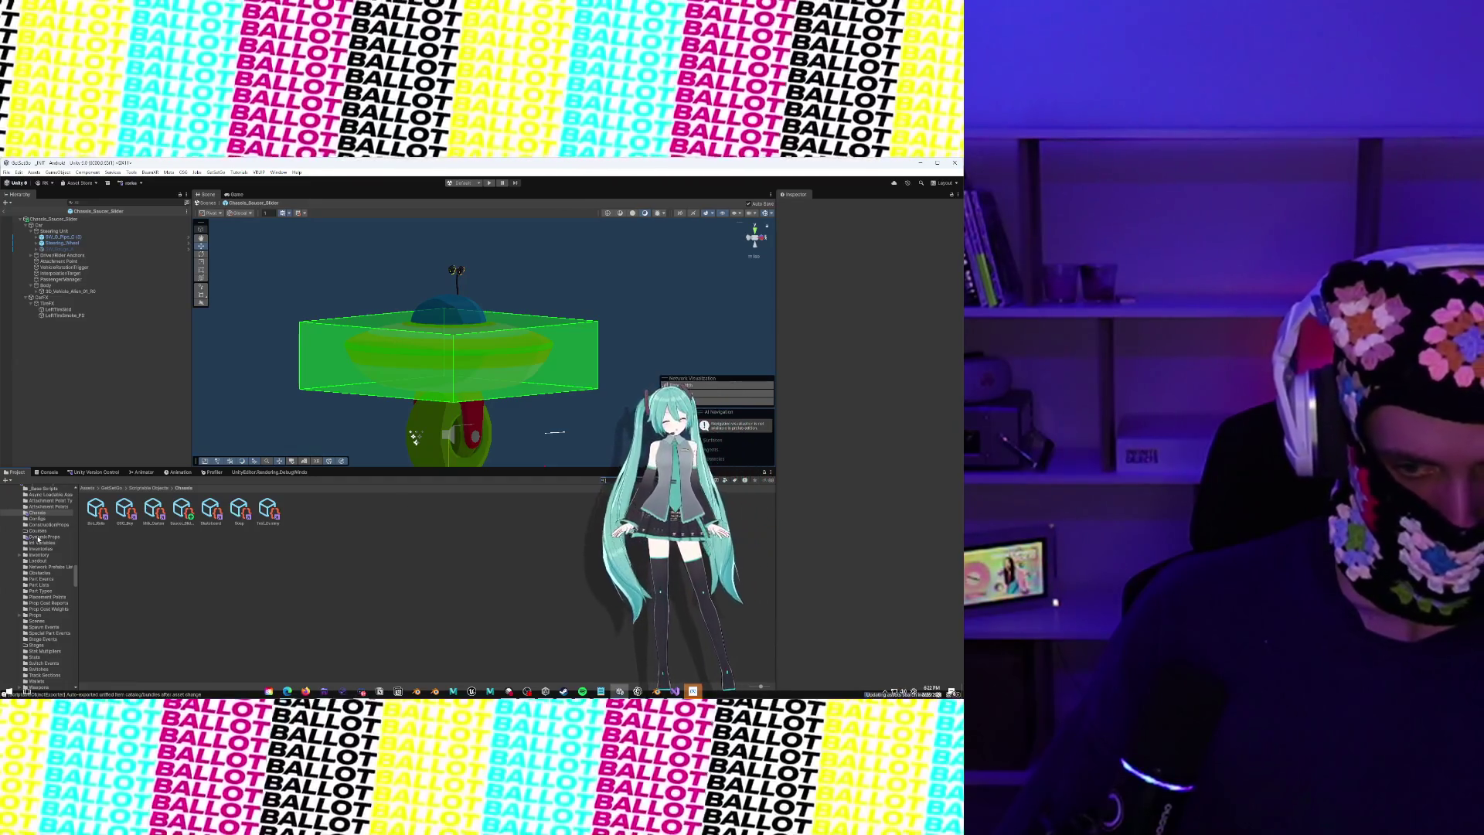
# Search the project for 'Chassis Saucer Slider' and select the Chassis_Saucer_Slider prefab
pyautogui.scroll(1, 38, 539)
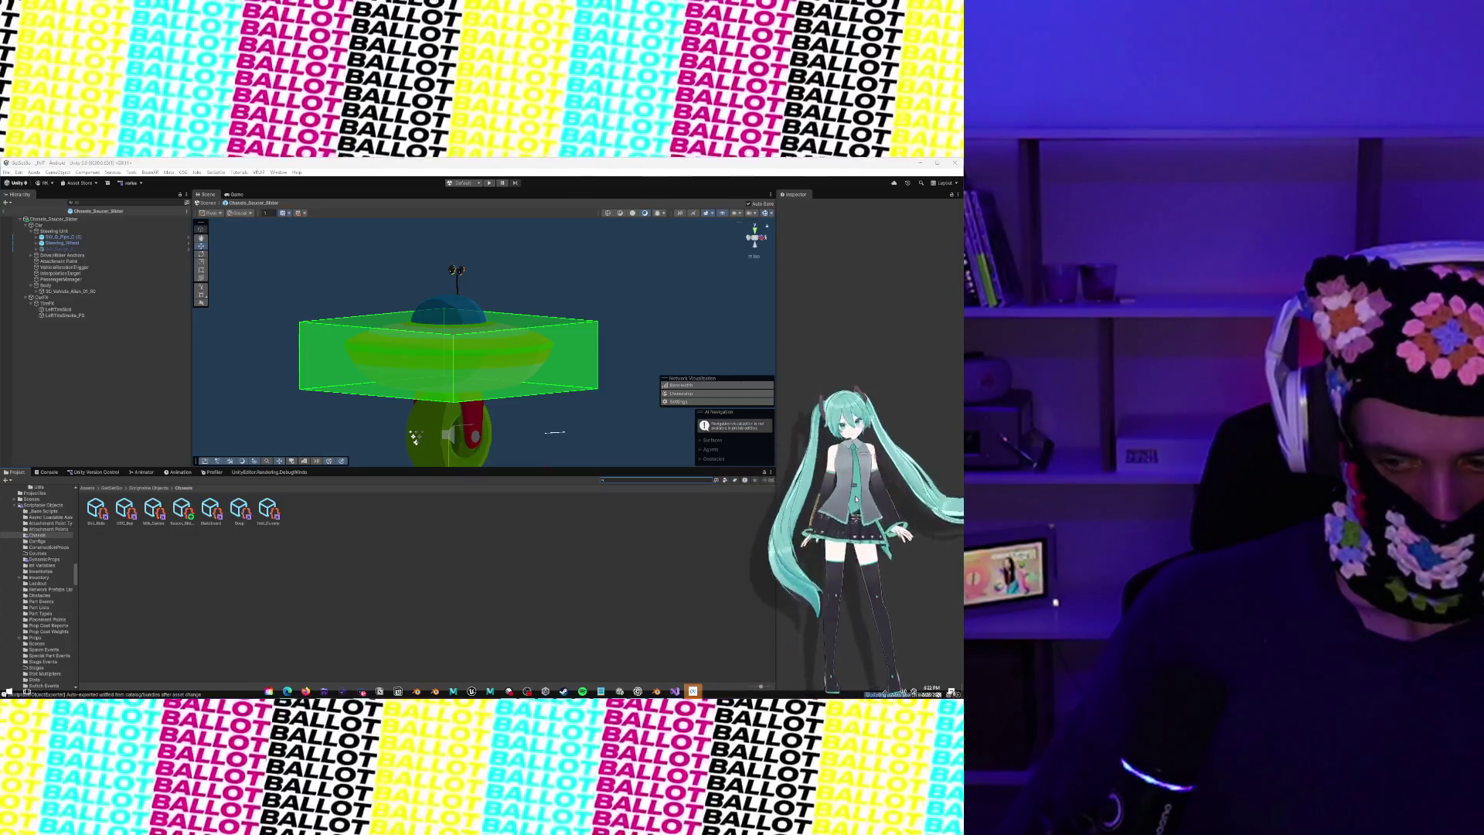
pyautogui.click(626, 480)
pyautogui.write('Chassis')
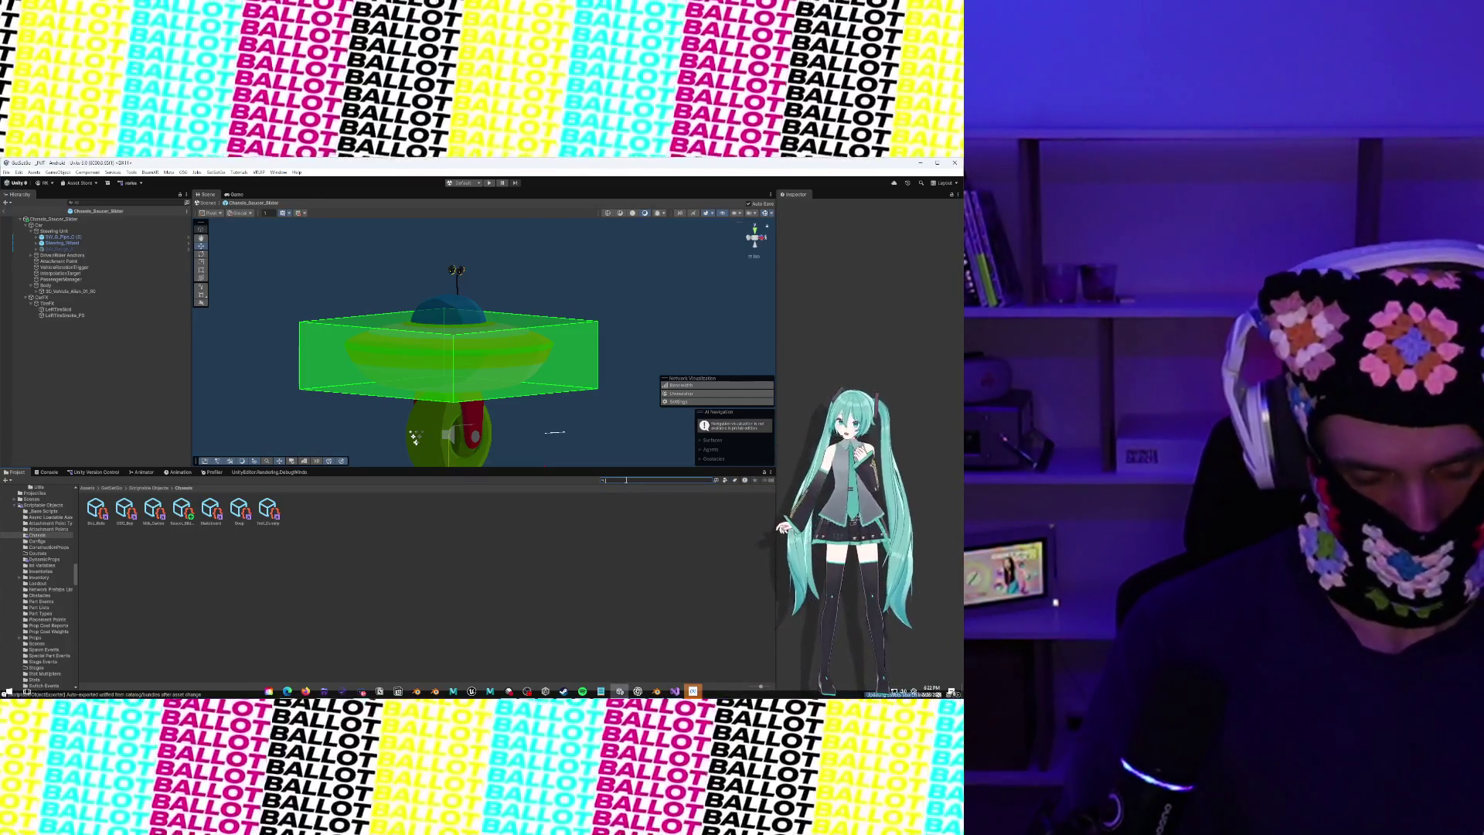
pyautogui.write(' Saucer Slider')
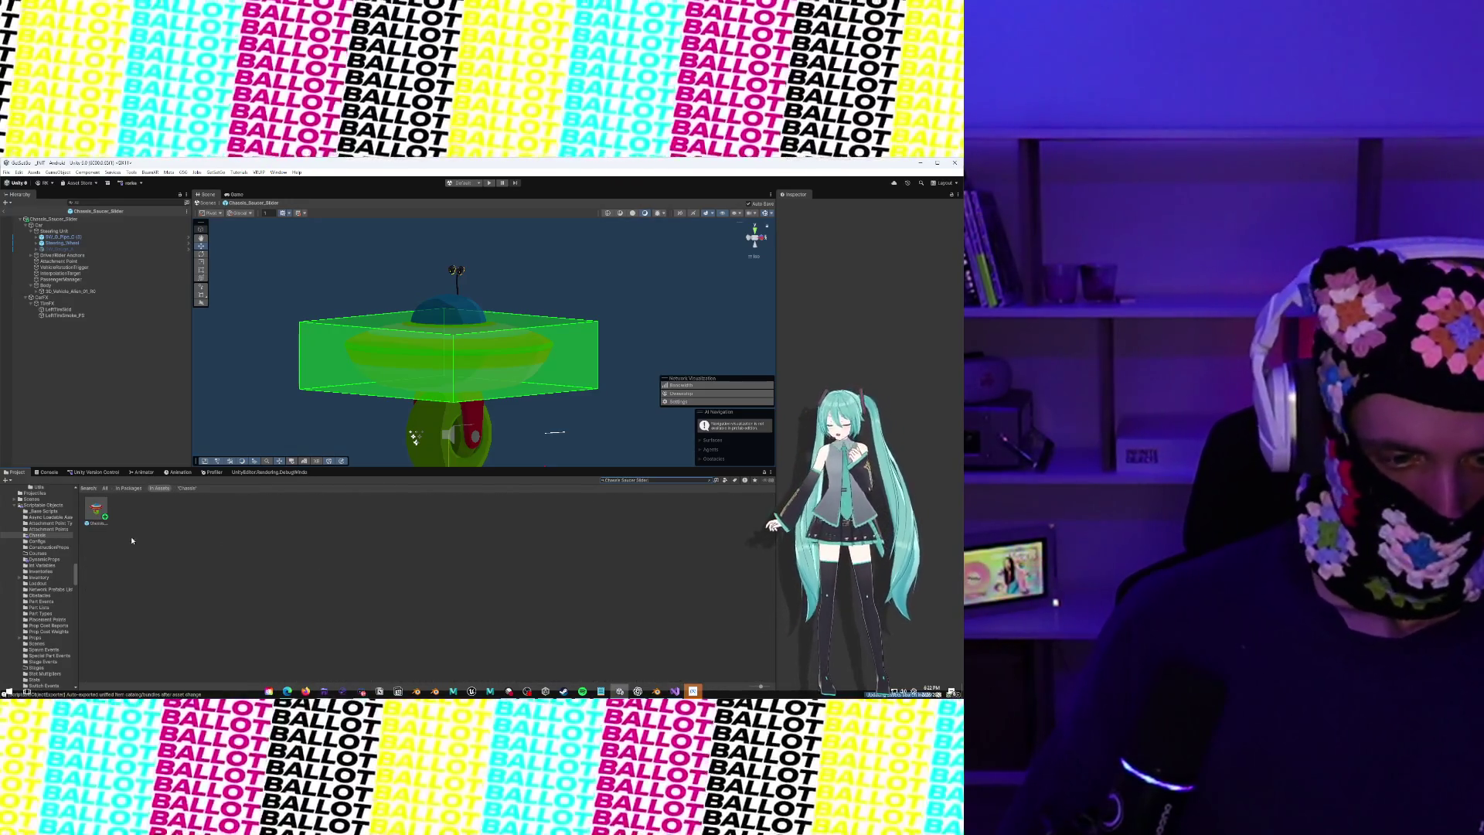
pyautogui.click(98, 512)
# Open the Chassis_Saucer_Slider prefab and scroll through its components
pyautogui.doubleClick(97, 512)
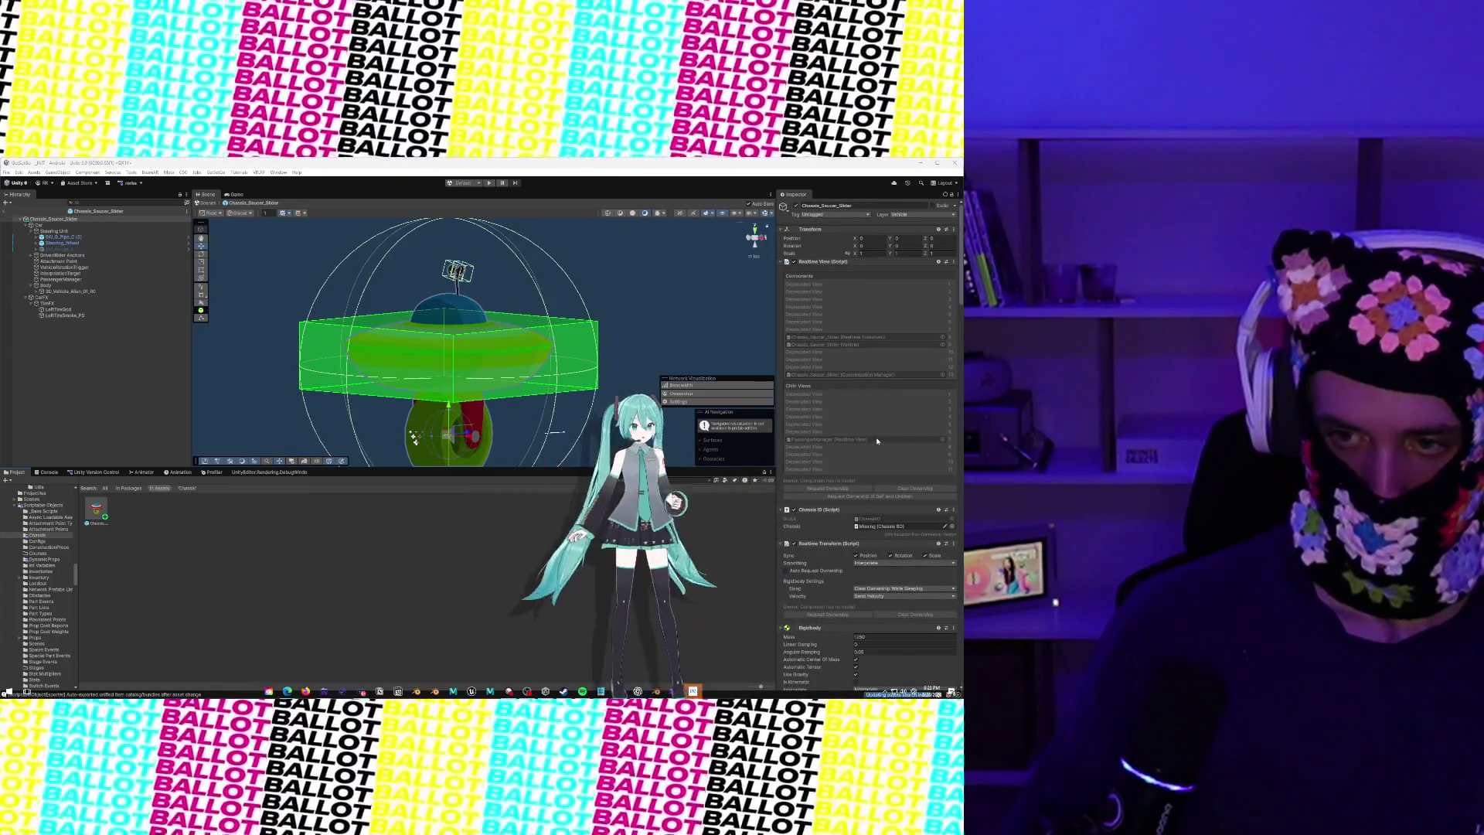
pyautogui.scroll(-10, 875, 439)
pyautogui.scroll(-10, 877, 440)
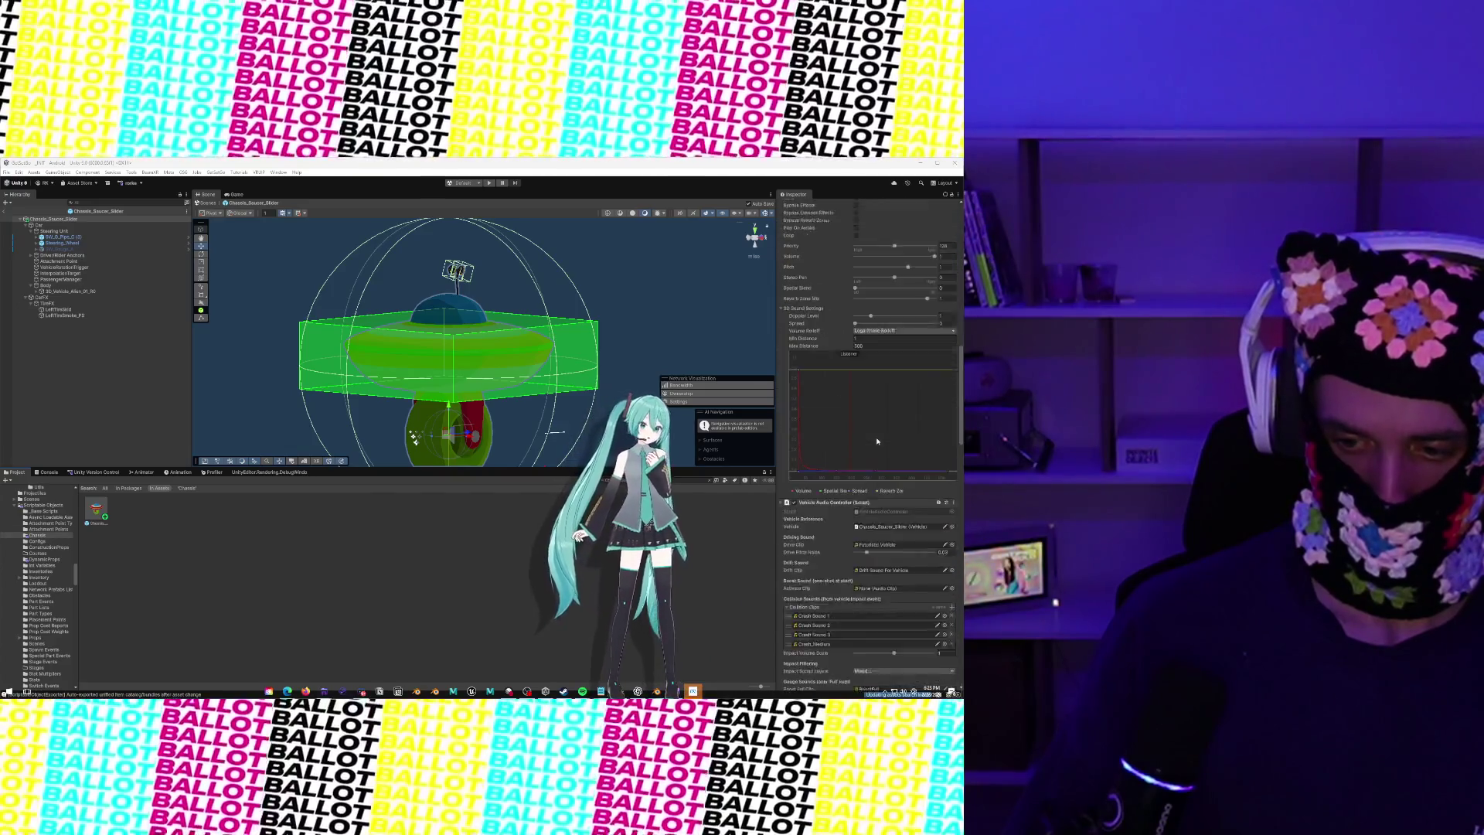
pyautogui.scroll(-2, 877, 440)
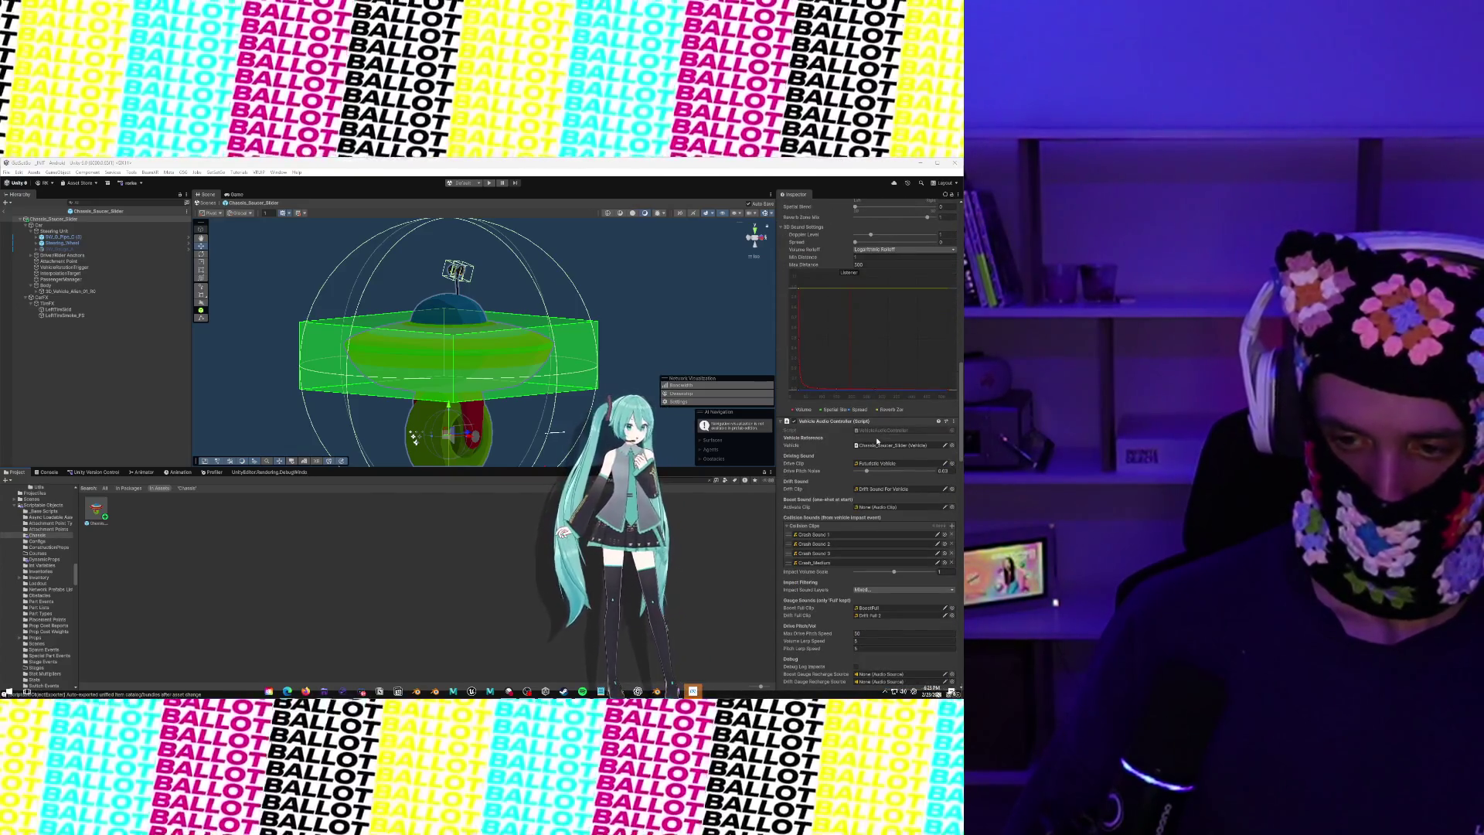
pyautogui.scroll(1, 877, 440)
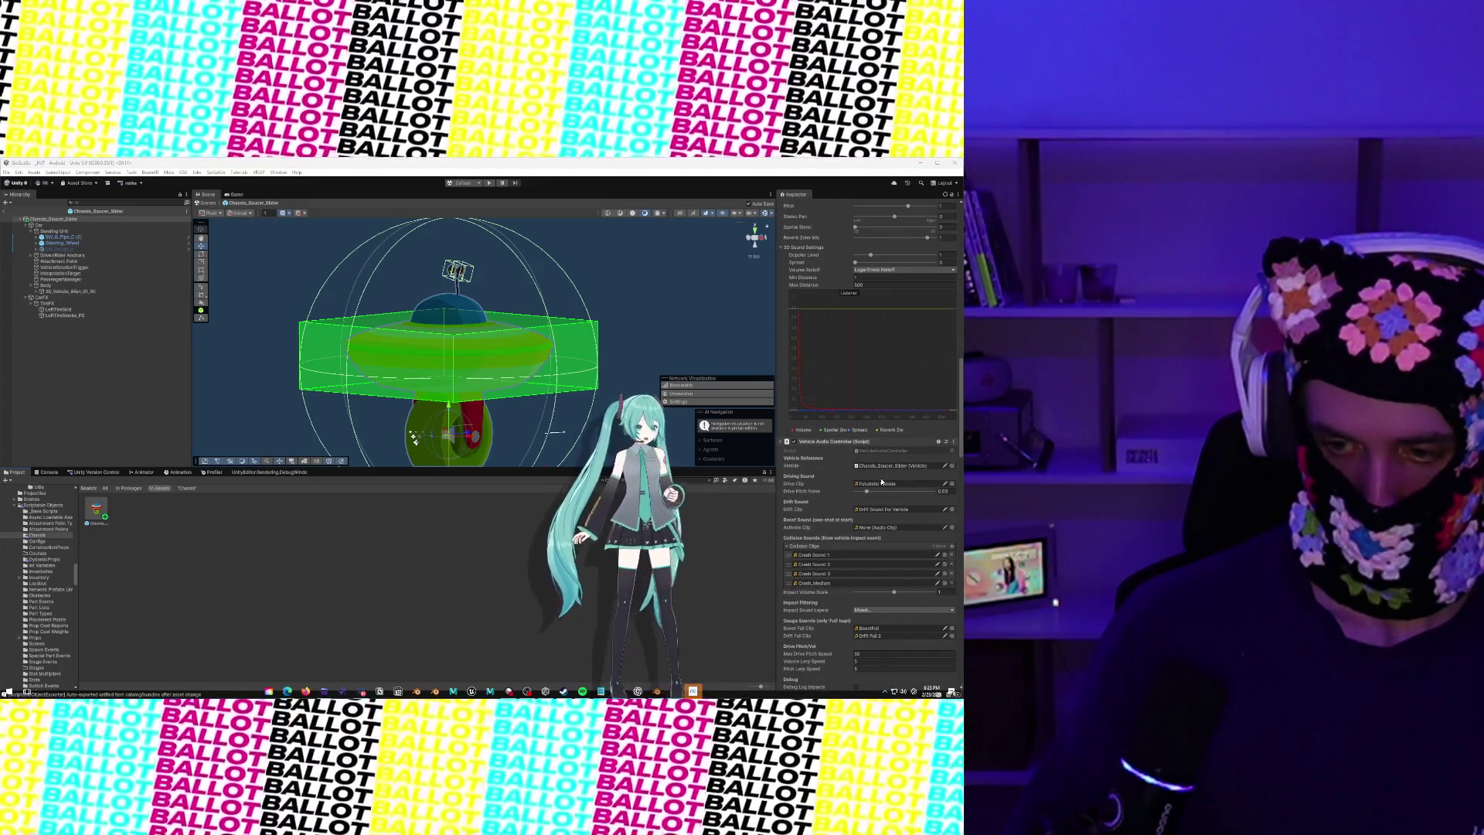
# Preview the Futuristic Vehicle drive sound clip, then reselect the saucer vehicle object
pyautogui.click(884, 483)
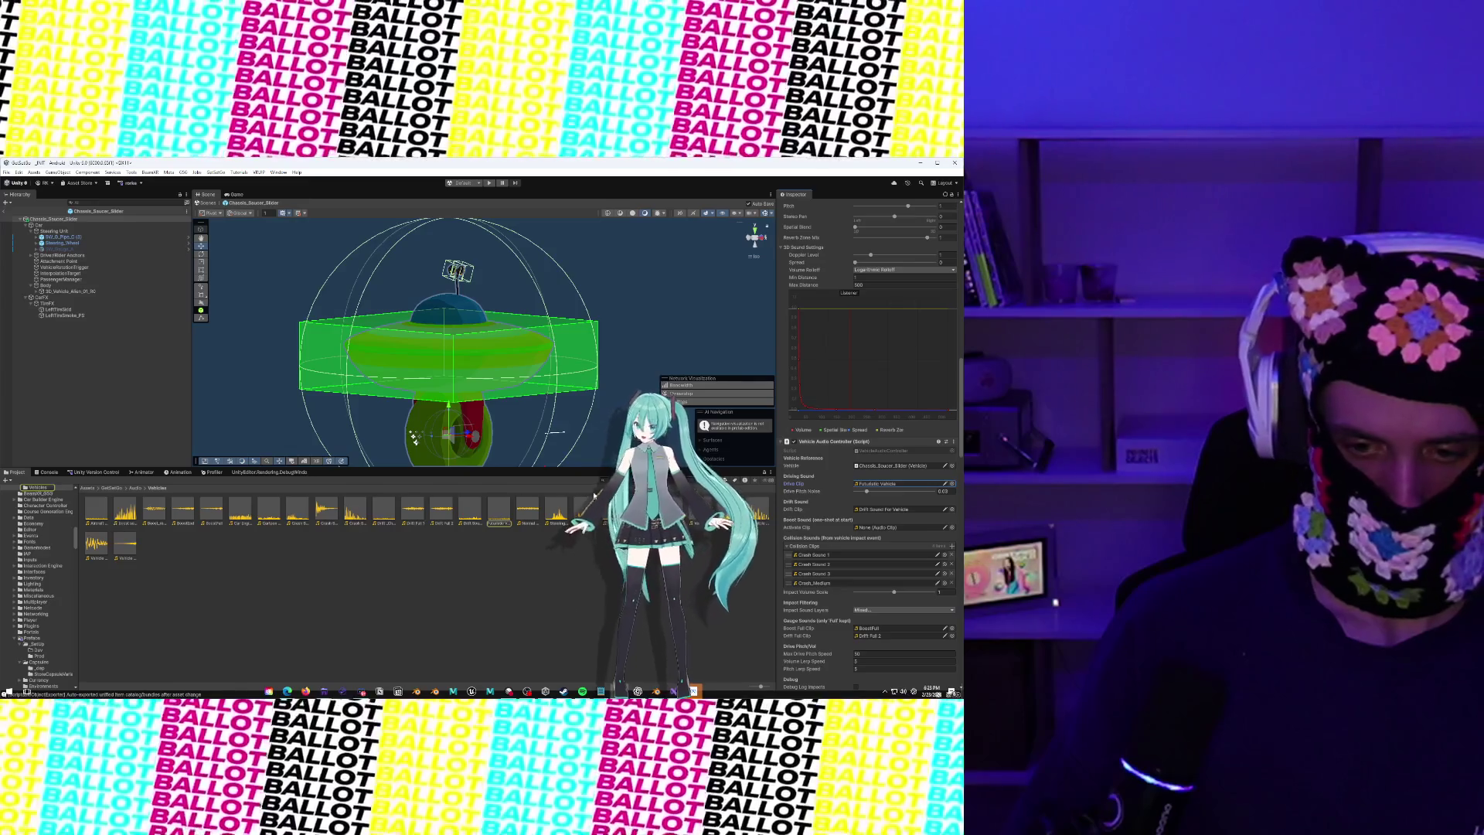
pyautogui.doubleClick(510, 515)
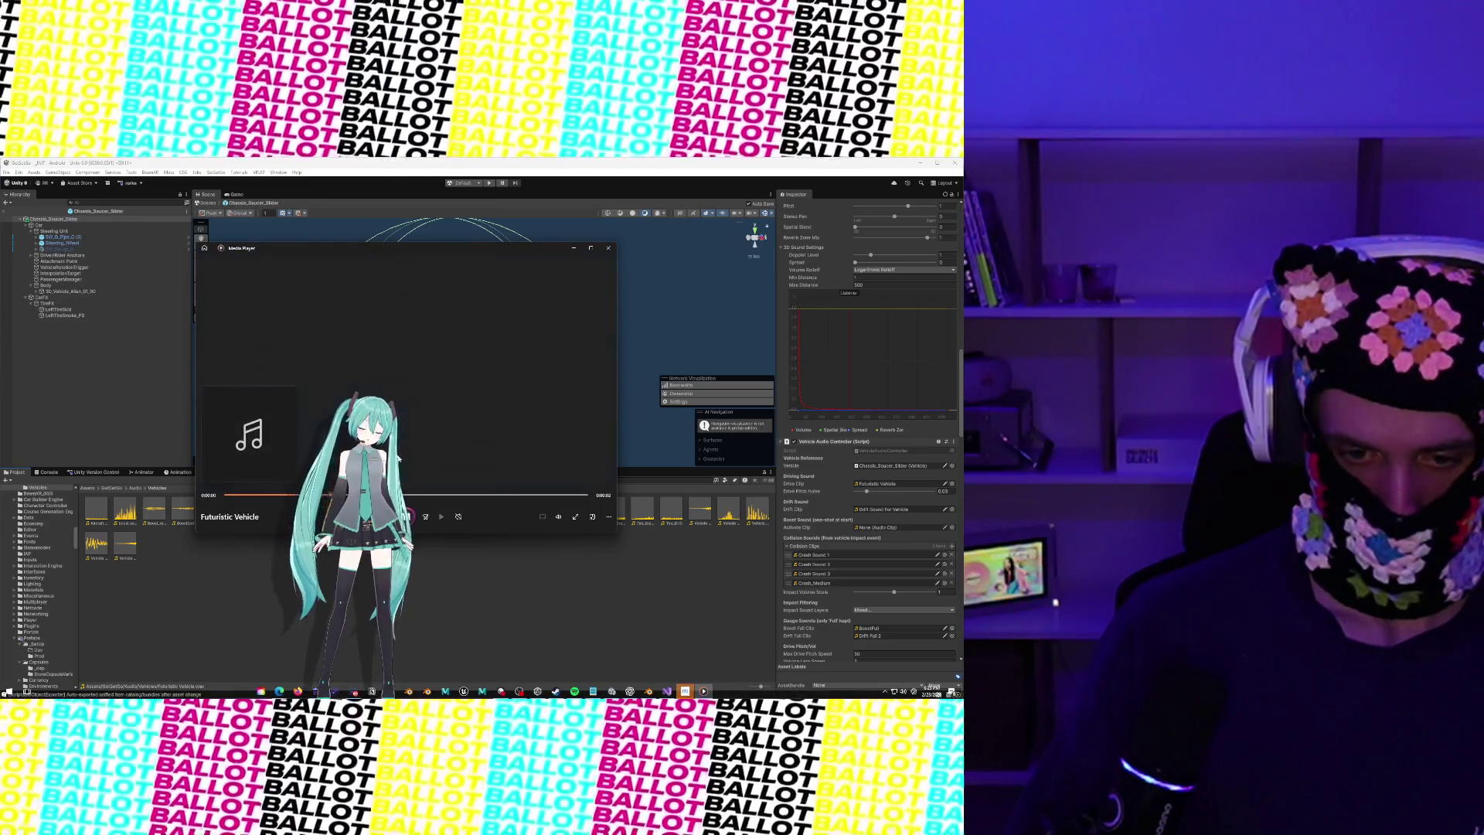
pyautogui.click(609, 247)
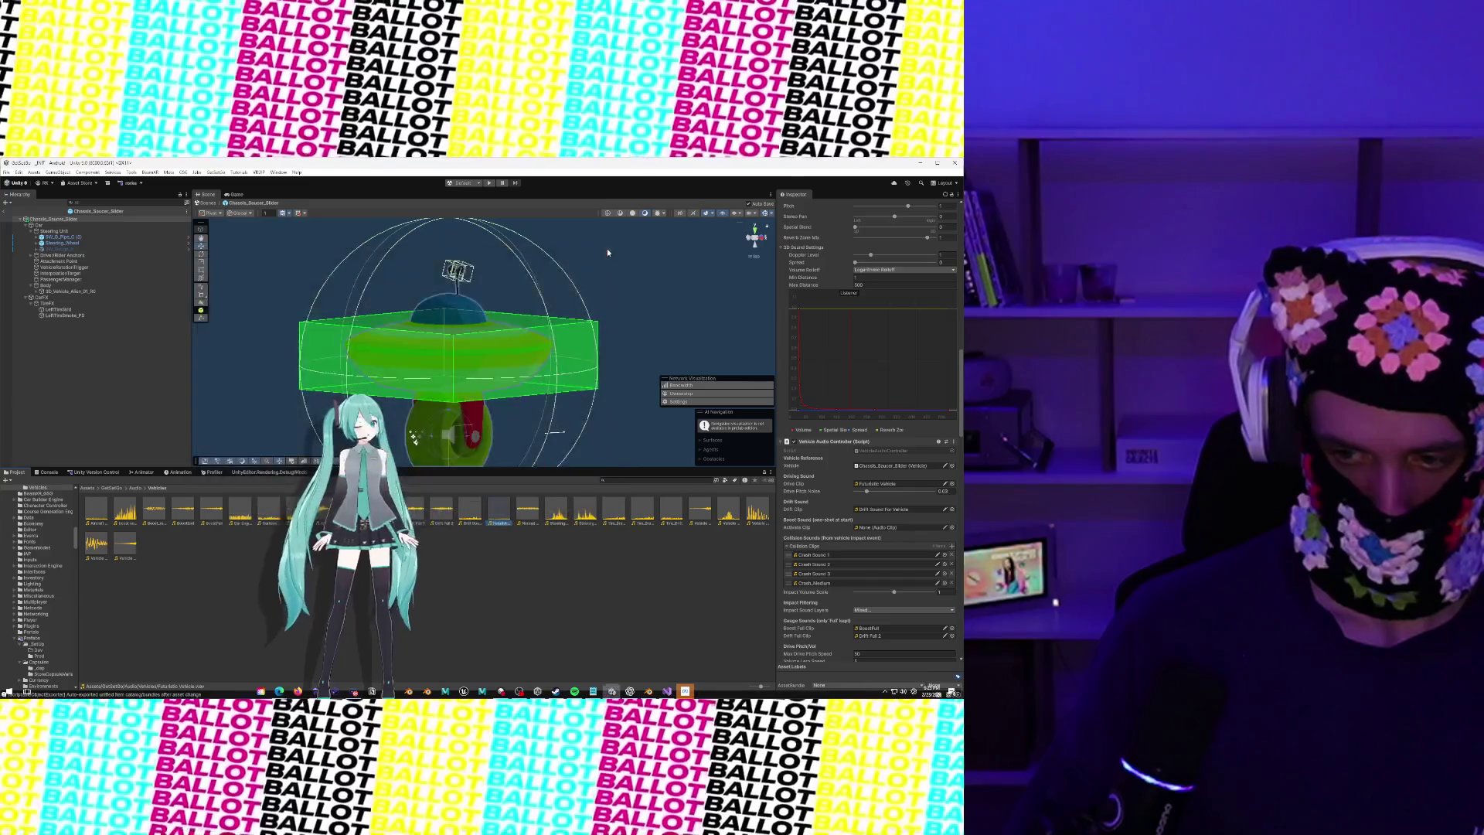
pyautogui.click(495, 516)
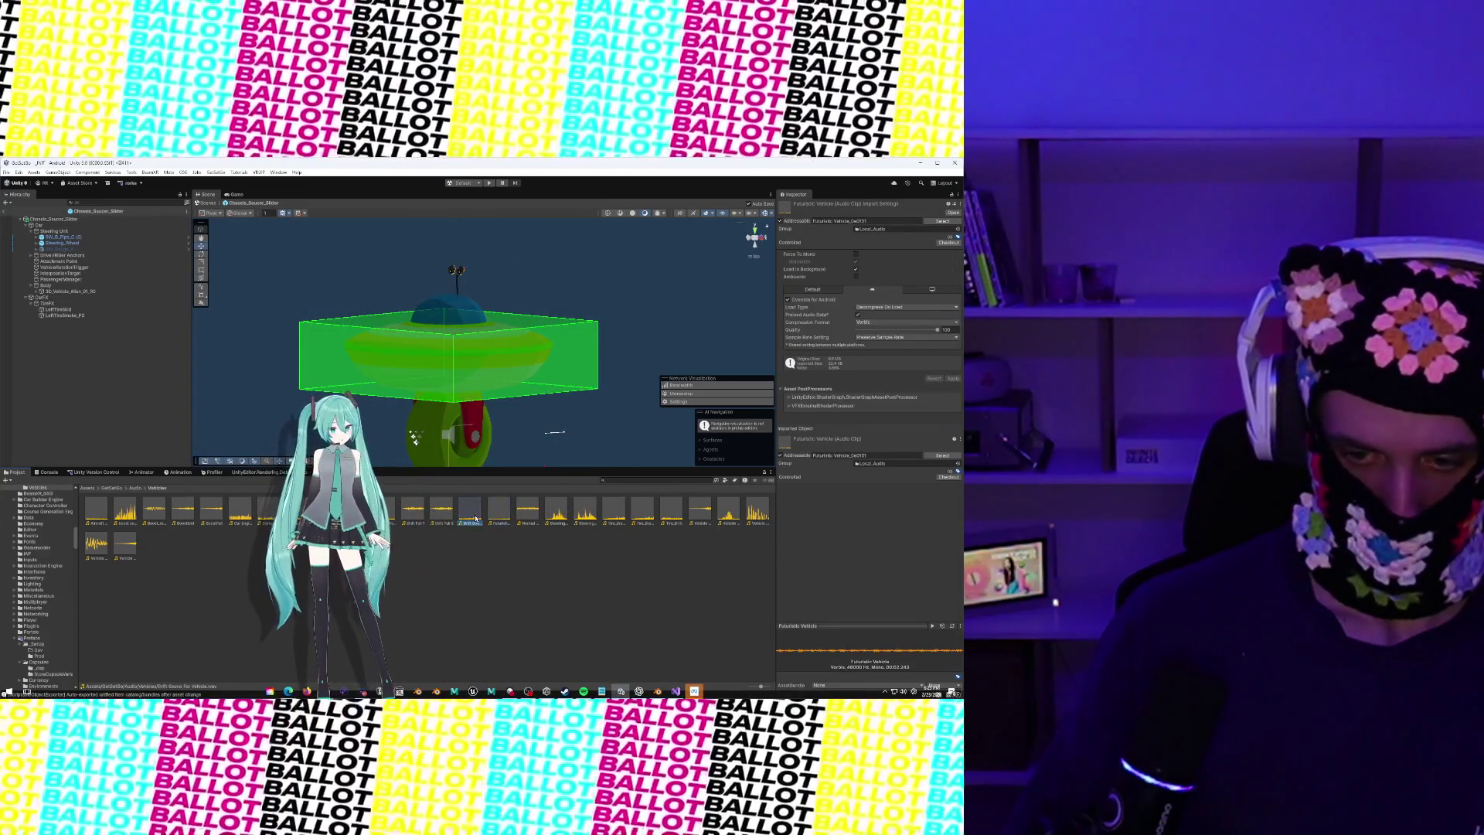
pyautogui.click(766, 489)
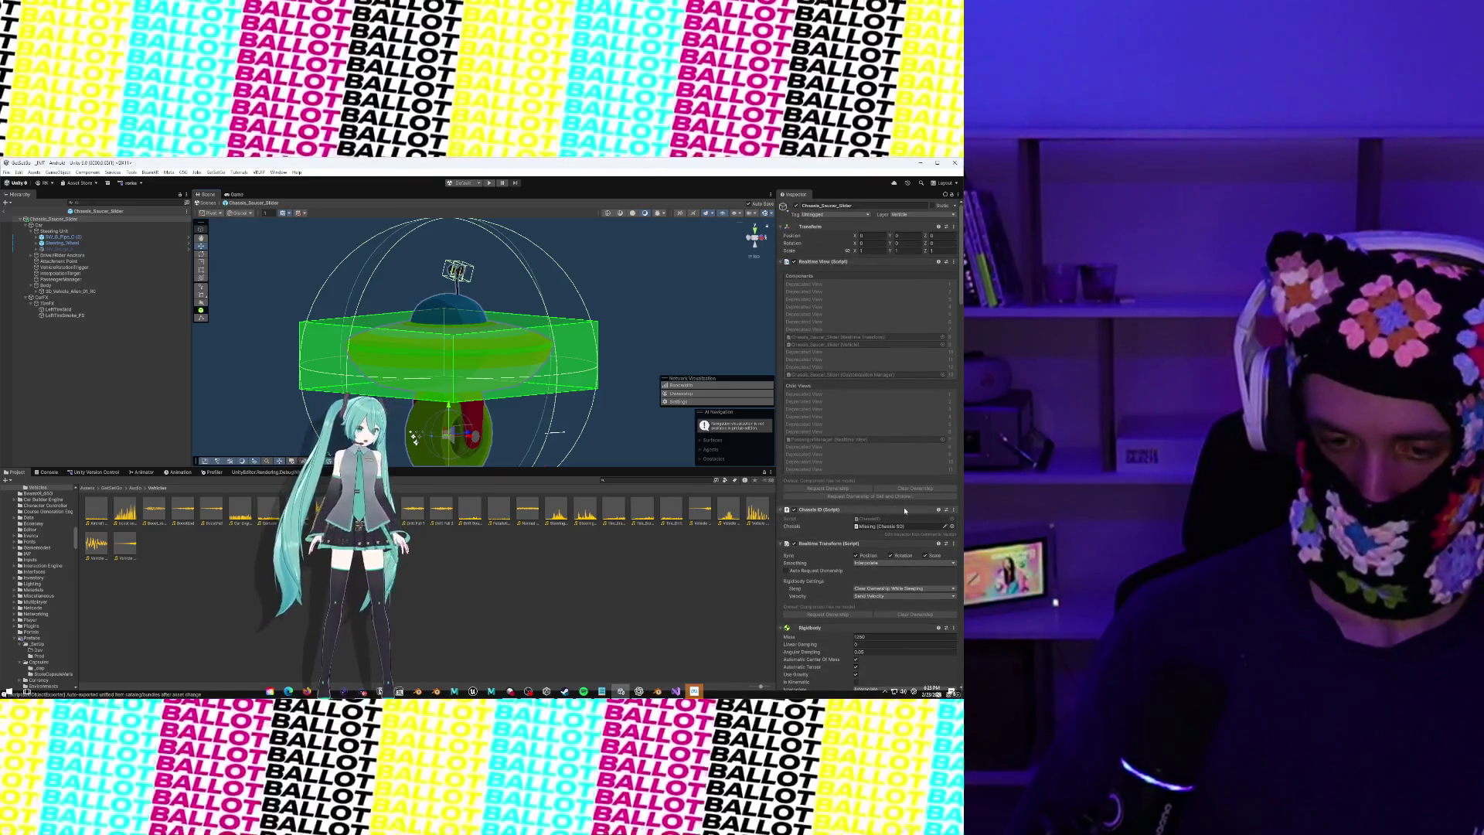
# Assign the Saucer_Slider asset to the vehicle's Chassis field
pyautogui.scroll(-1, 906, 511)
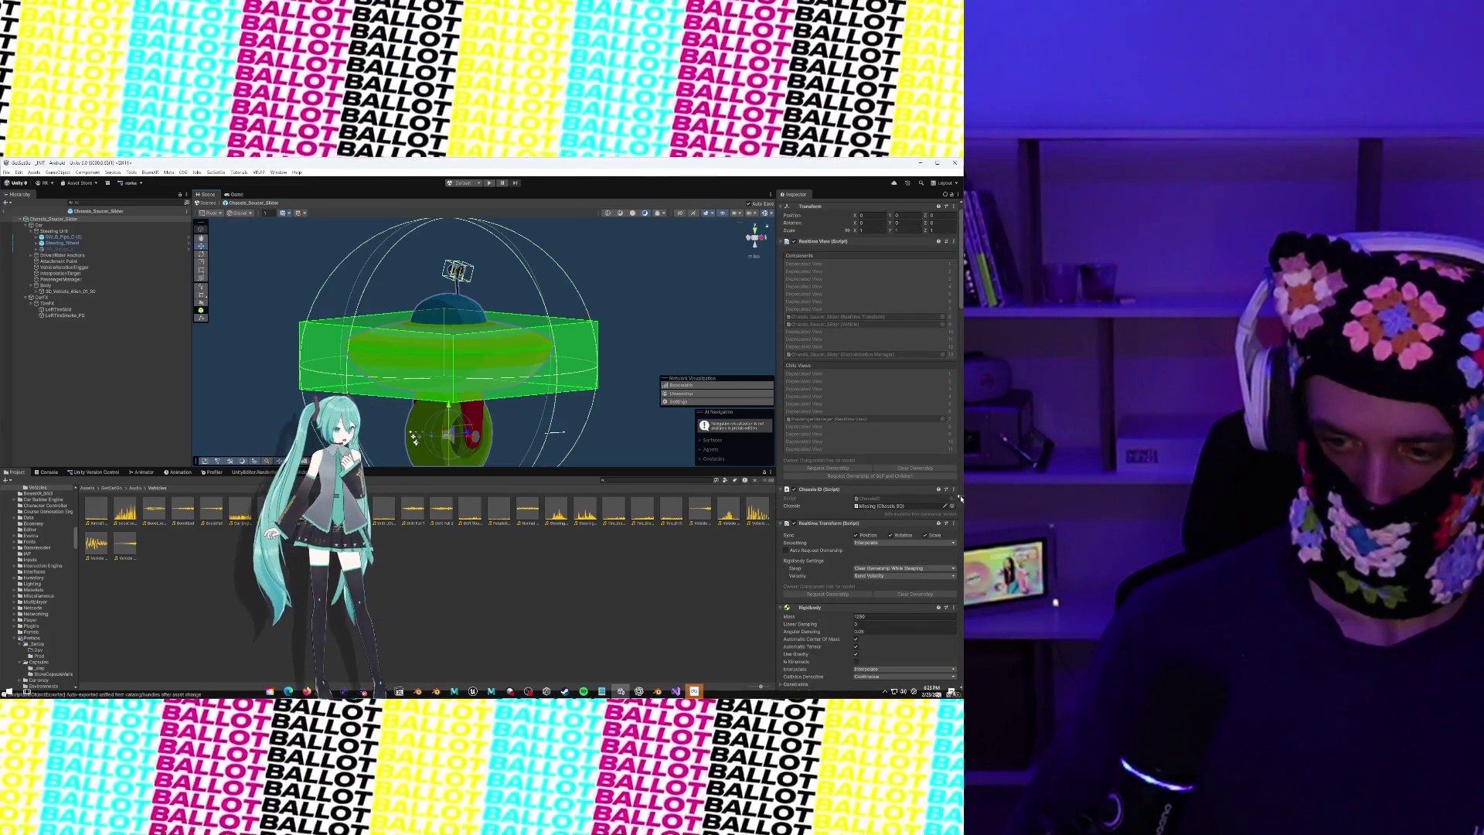
pyautogui.click(951, 506)
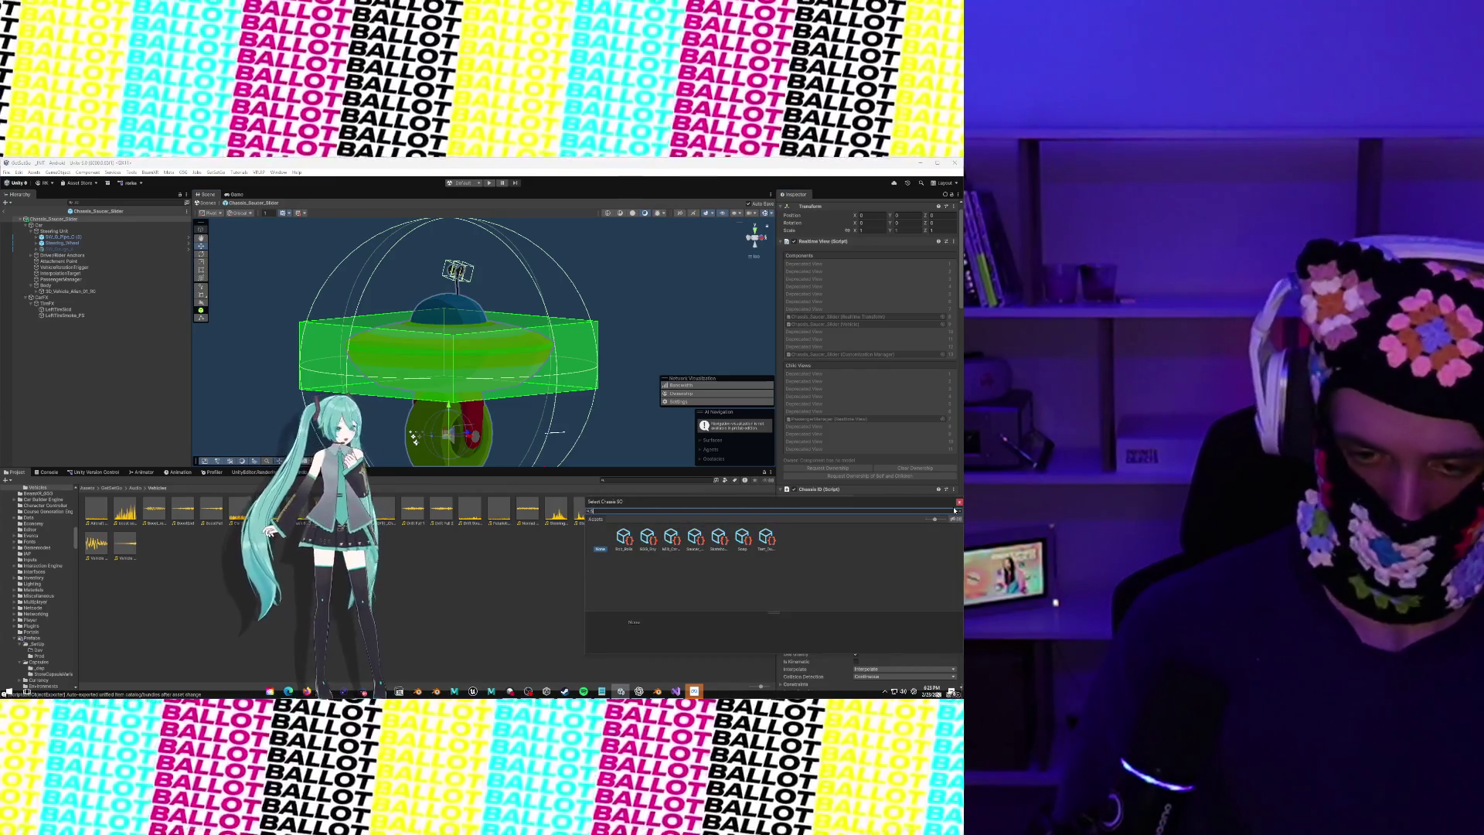
pyautogui.write('Saucer')
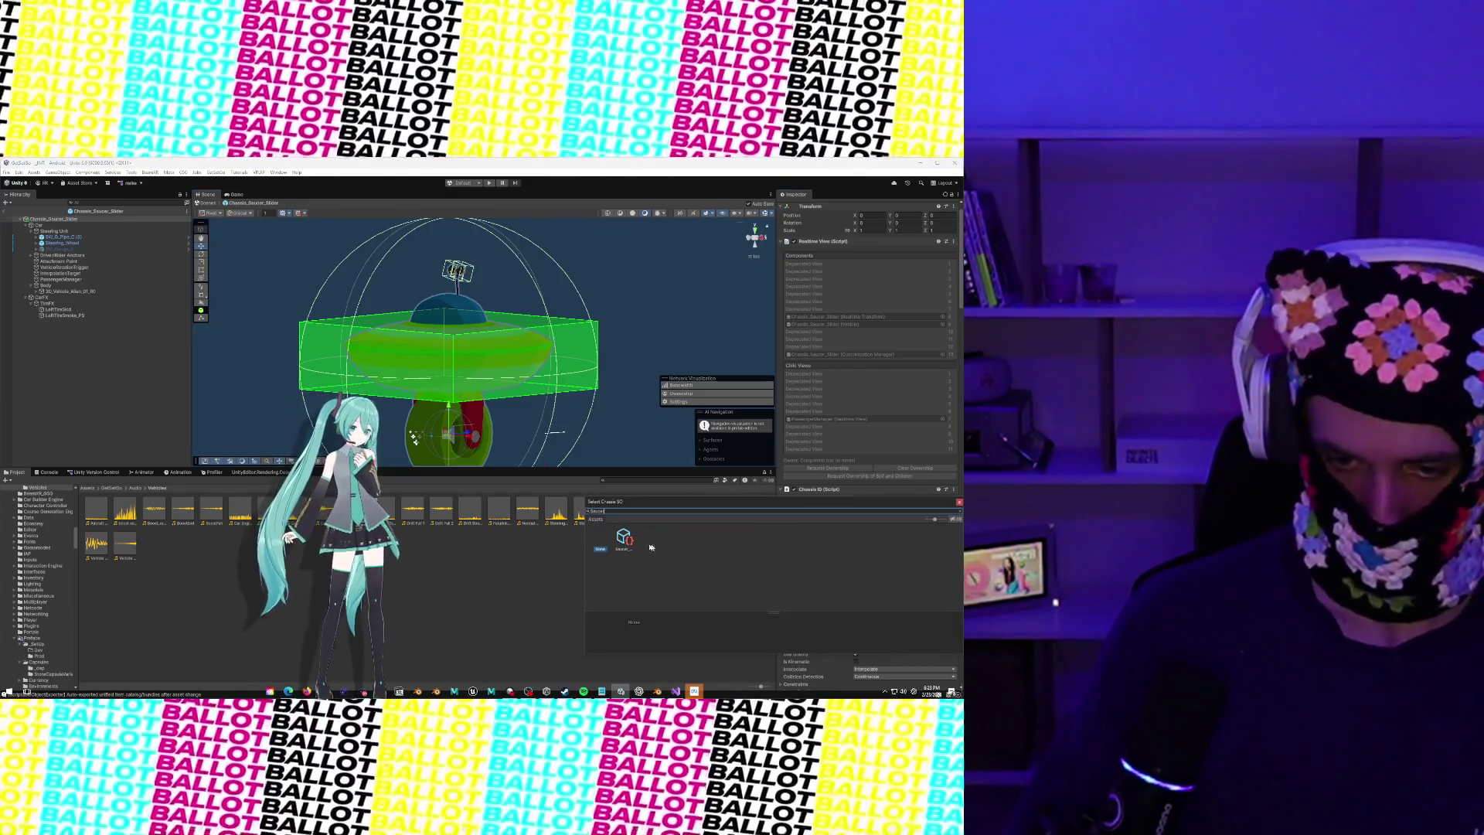
pyautogui.doubleClick(624, 537)
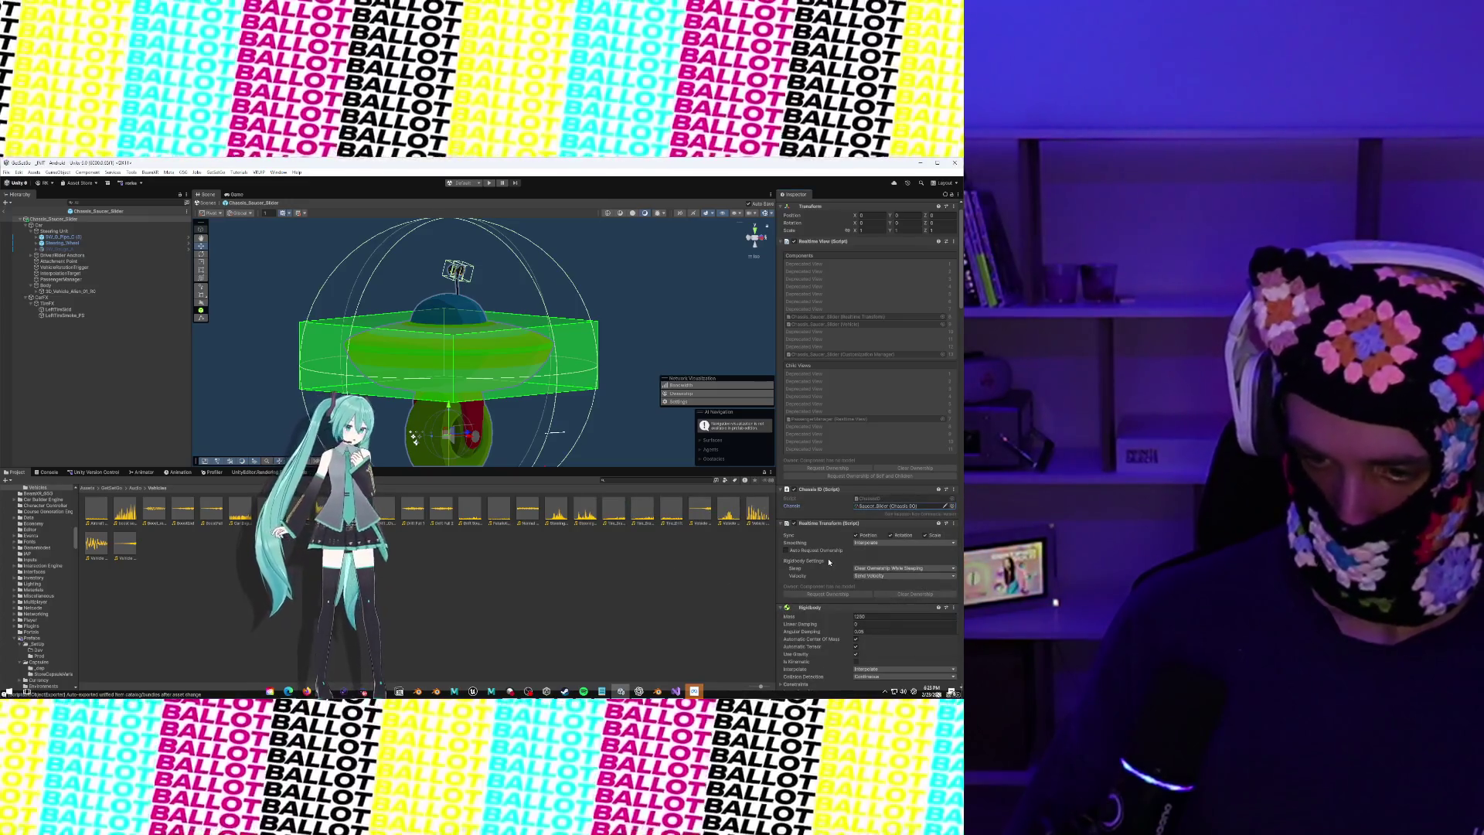
# Remove the Vehicle Runtime Stats UI, Vehicle State Reflector and Boost UI Controller scripts
pyautogui.scroll(-10, 829, 562)
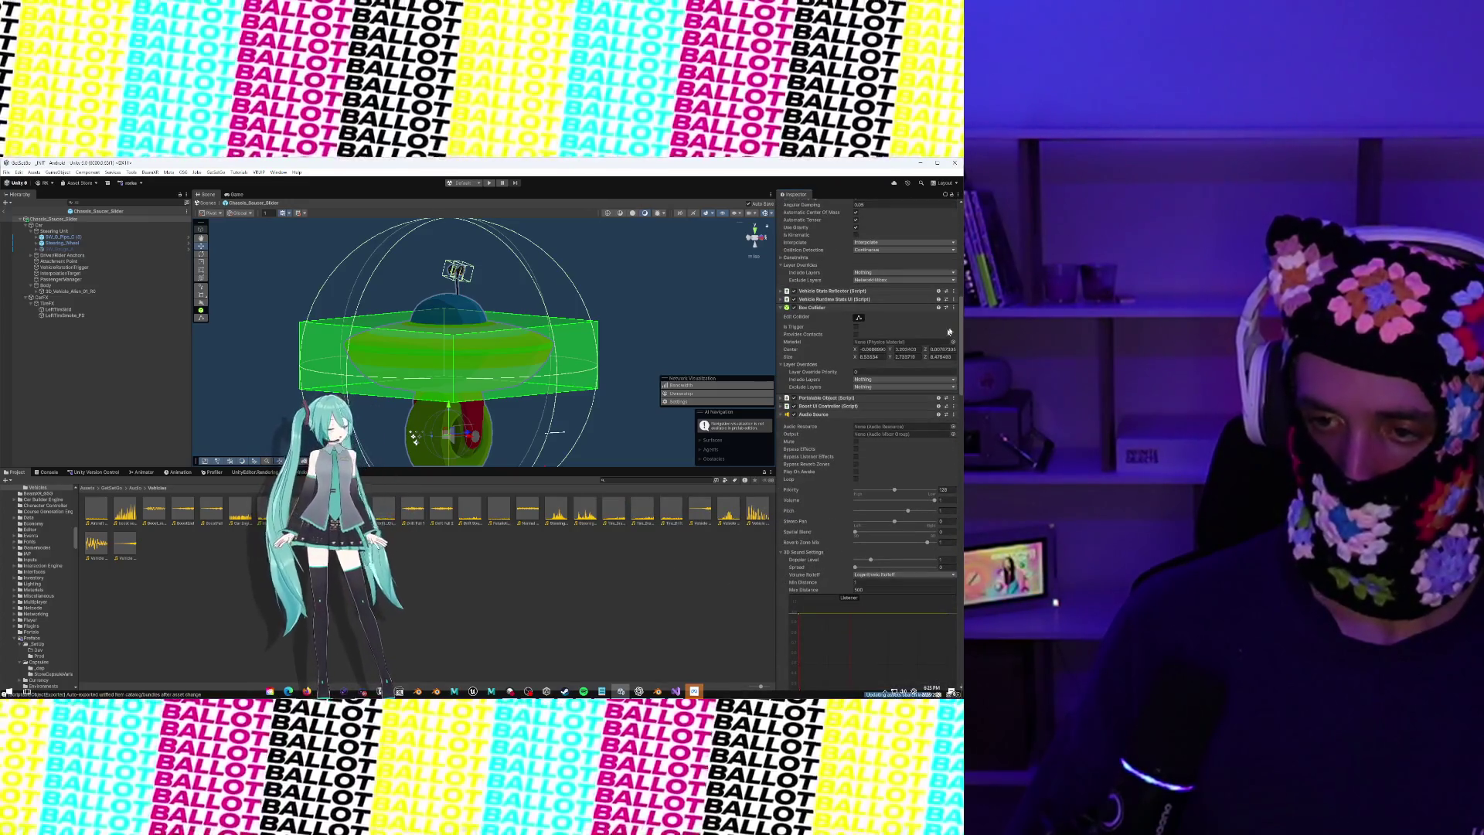
pyautogui.click(953, 299)
pyautogui.click(949, 317)
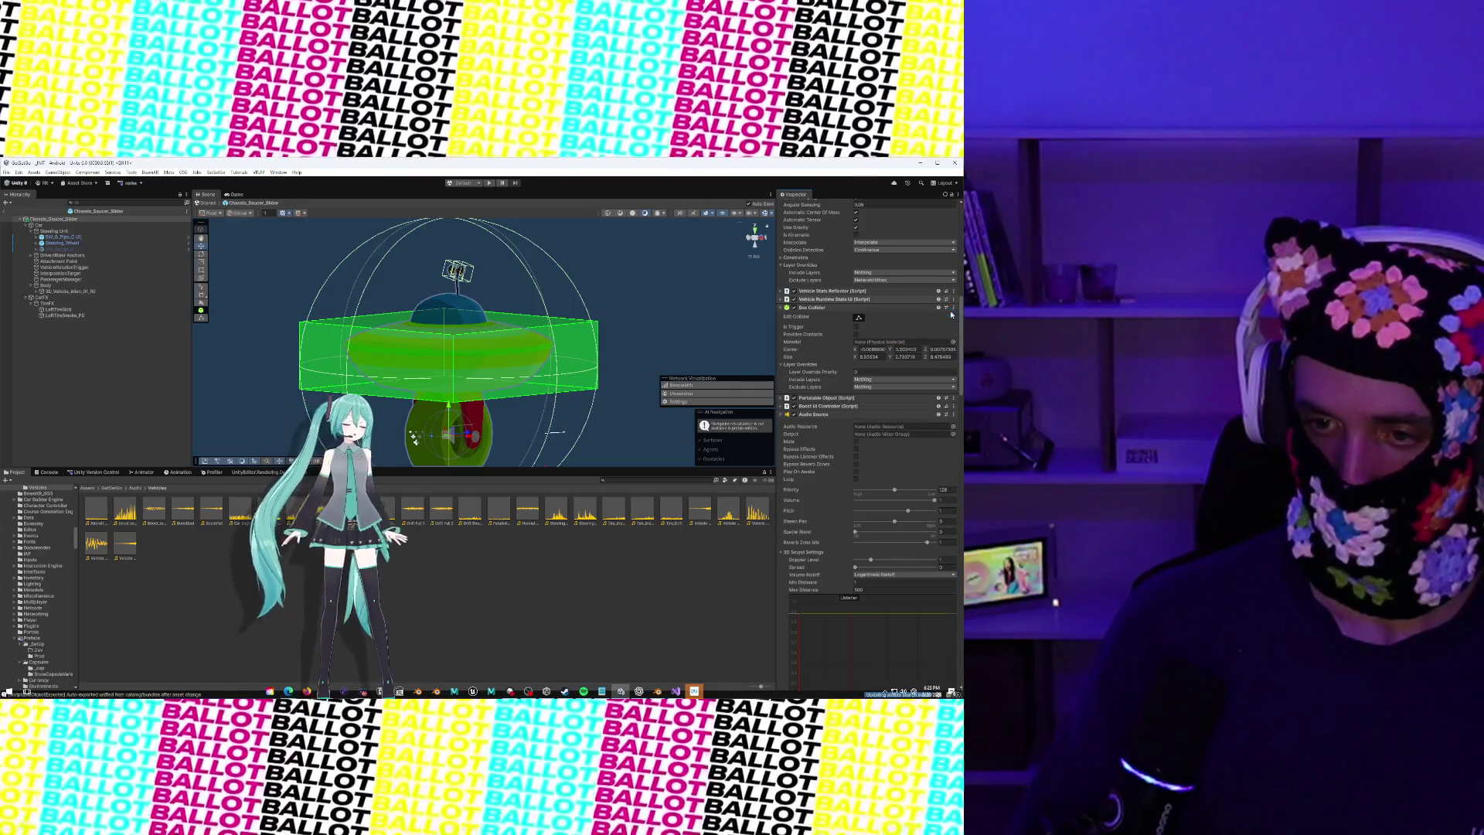
pyautogui.click(953, 291)
pyautogui.click(949, 308)
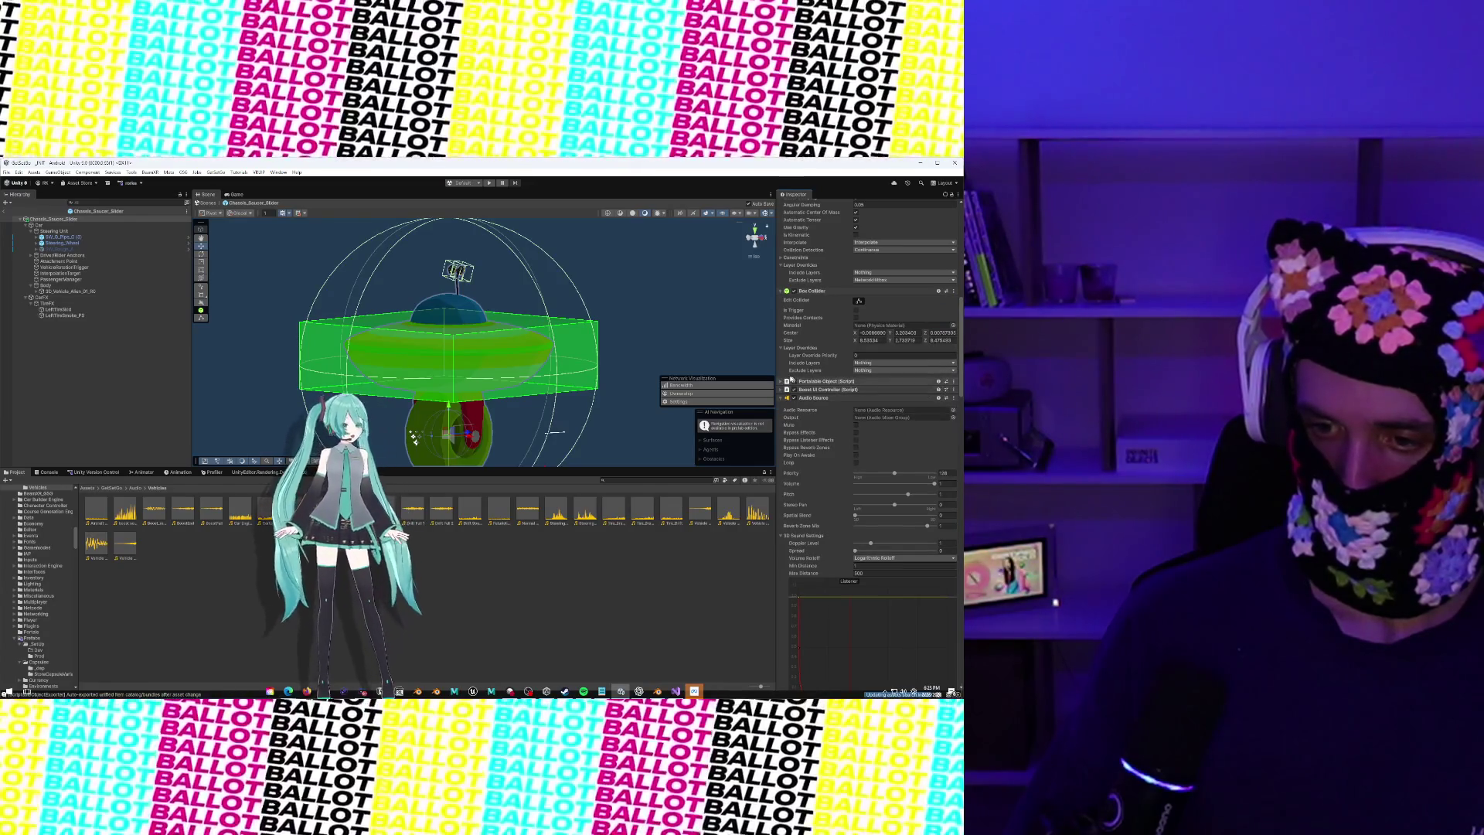
pyautogui.click(953, 390)
pyautogui.click(938, 426)
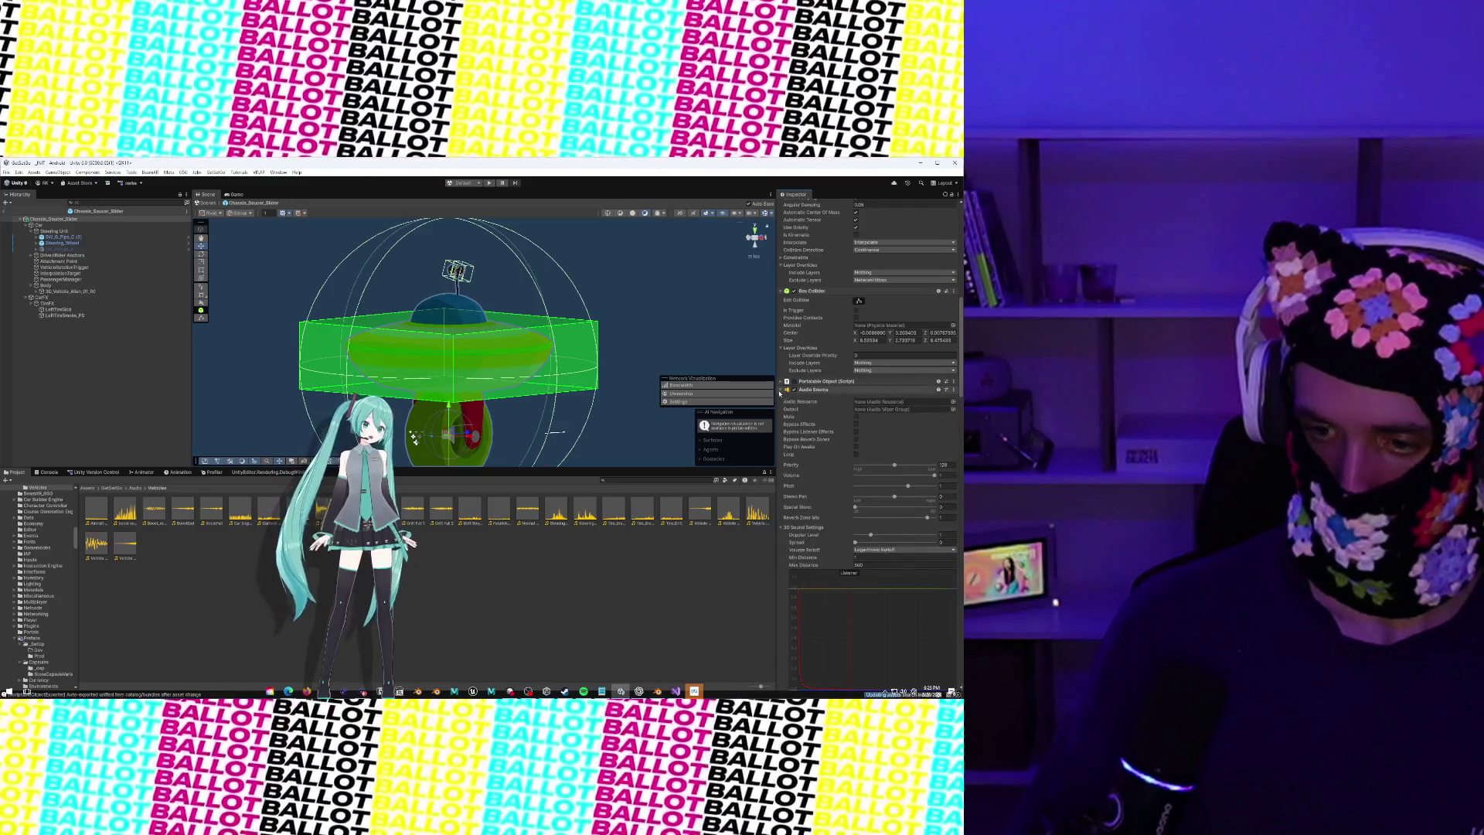
pyautogui.click(865, 391)
pyautogui.scroll(-5, 885, 430)
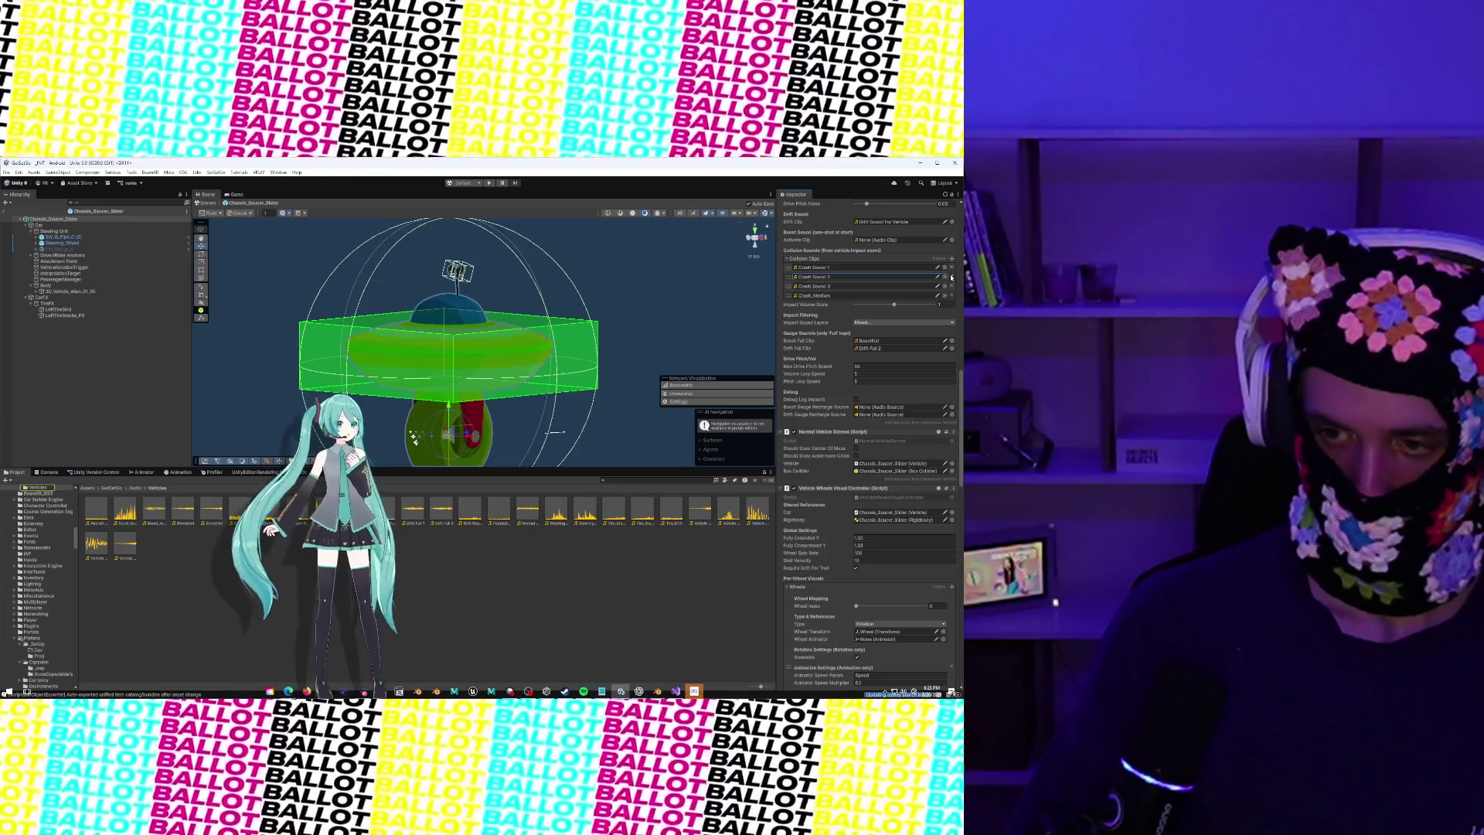
# Remove Crash Sound 2 from Collision Clips and preview the Crash_Medium clip
pyautogui.click(952, 277)
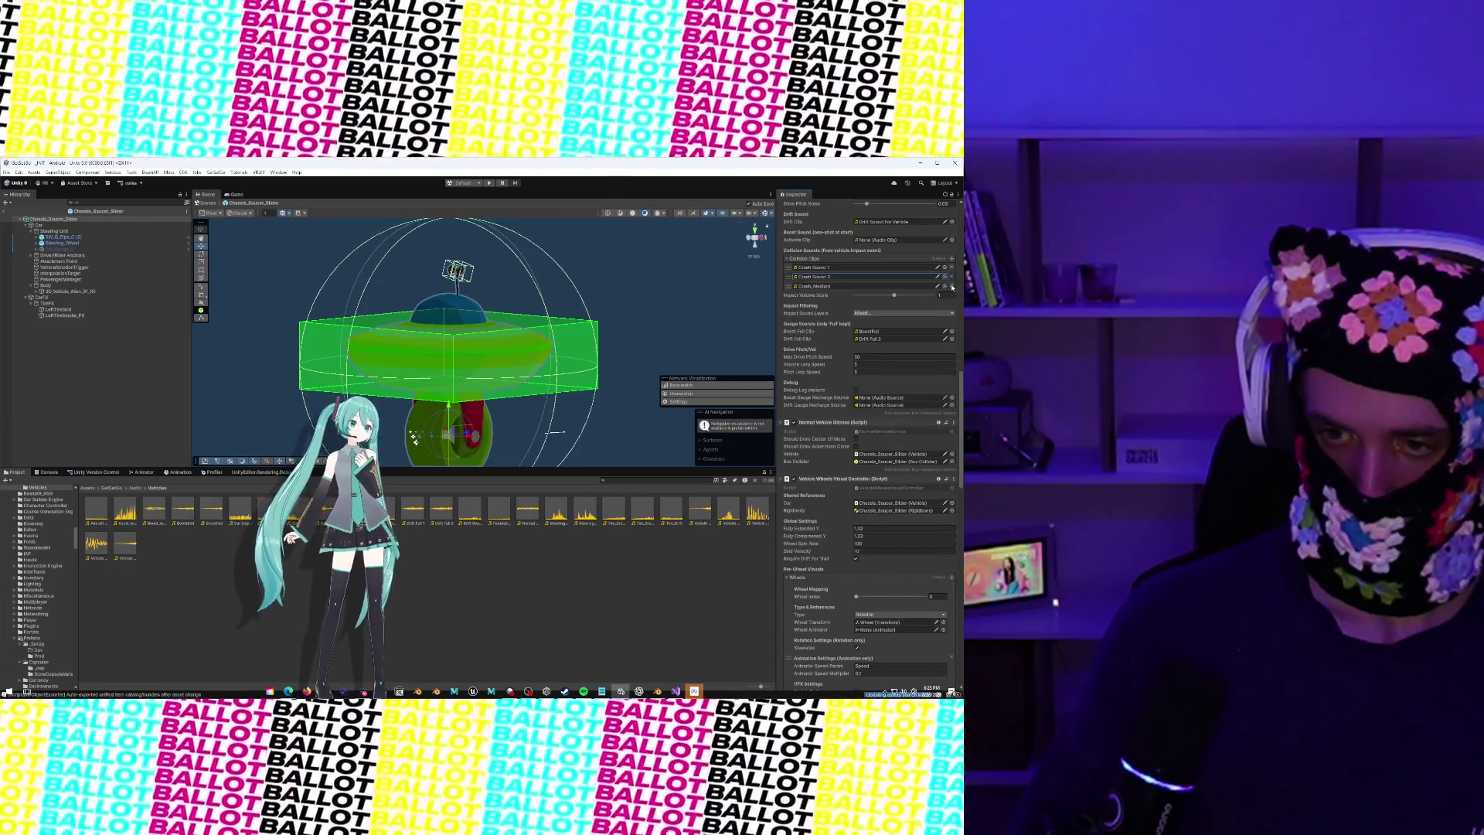
pyautogui.click(813, 286)
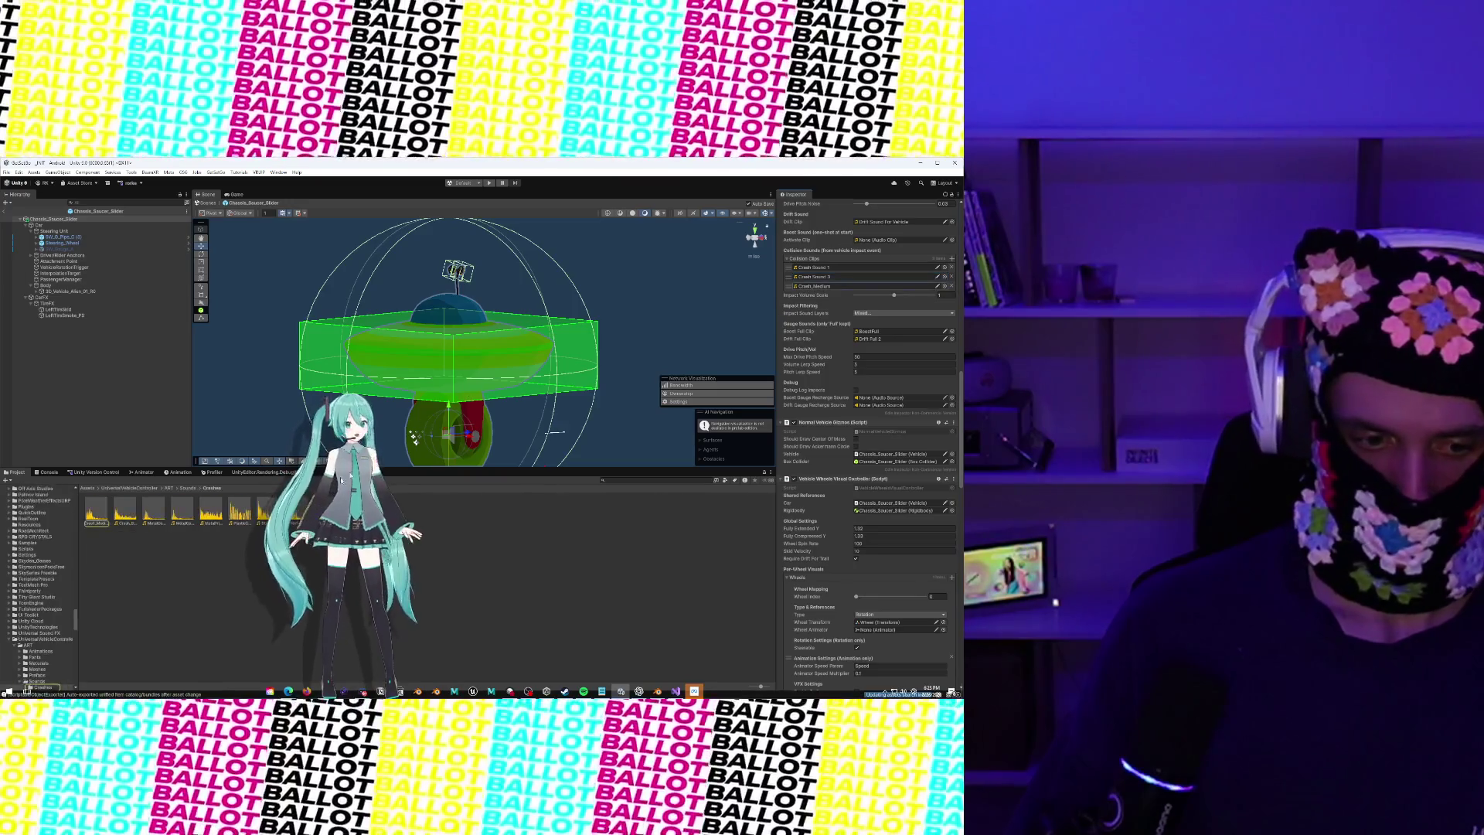
pyautogui.doubleClick(96, 513)
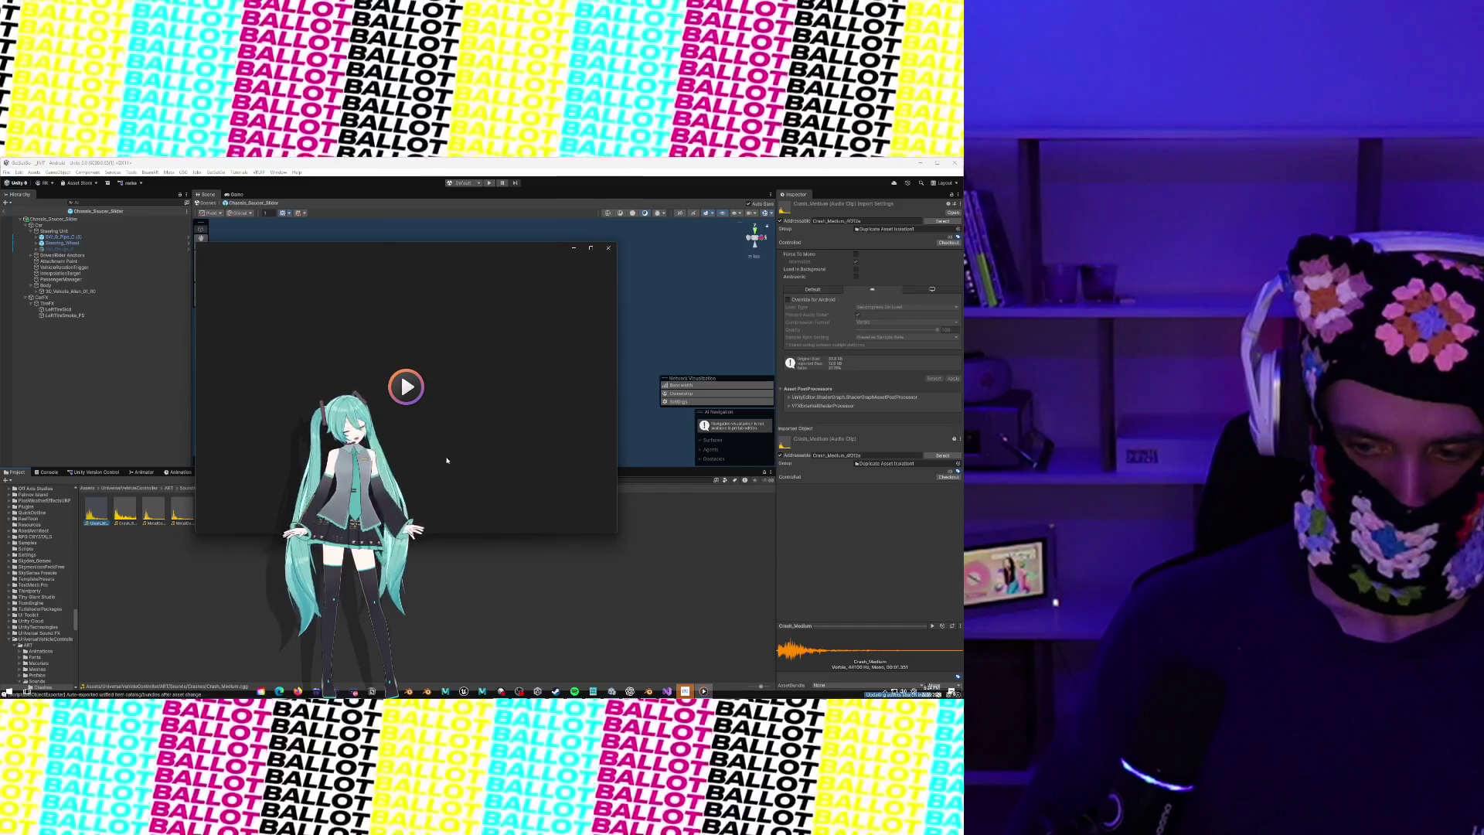
pyautogui.click(608, 247)
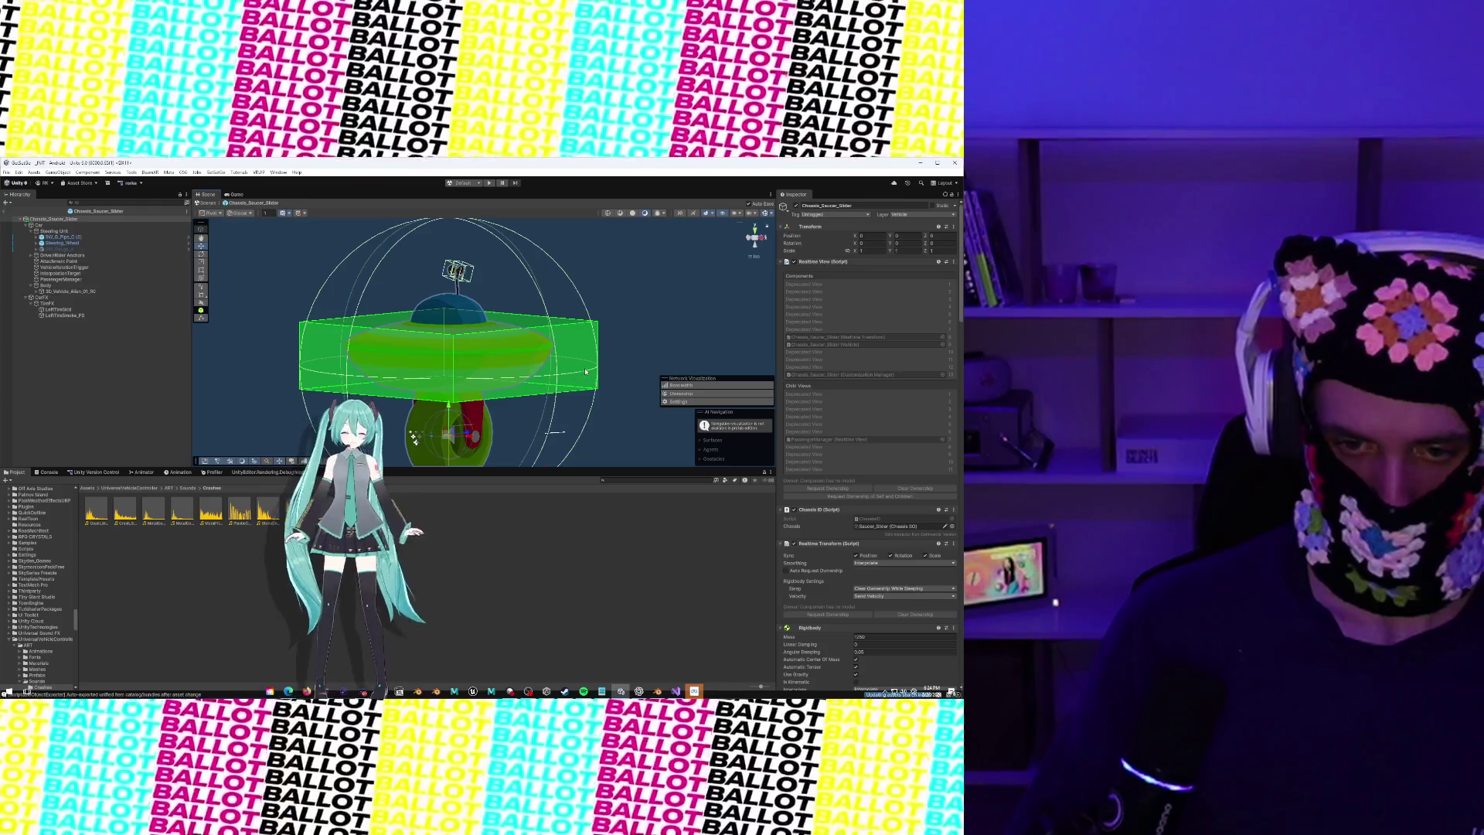
pyautogui.scroll(-10, 894, 396)
pyautogui.scroll(-3, 894, 398)
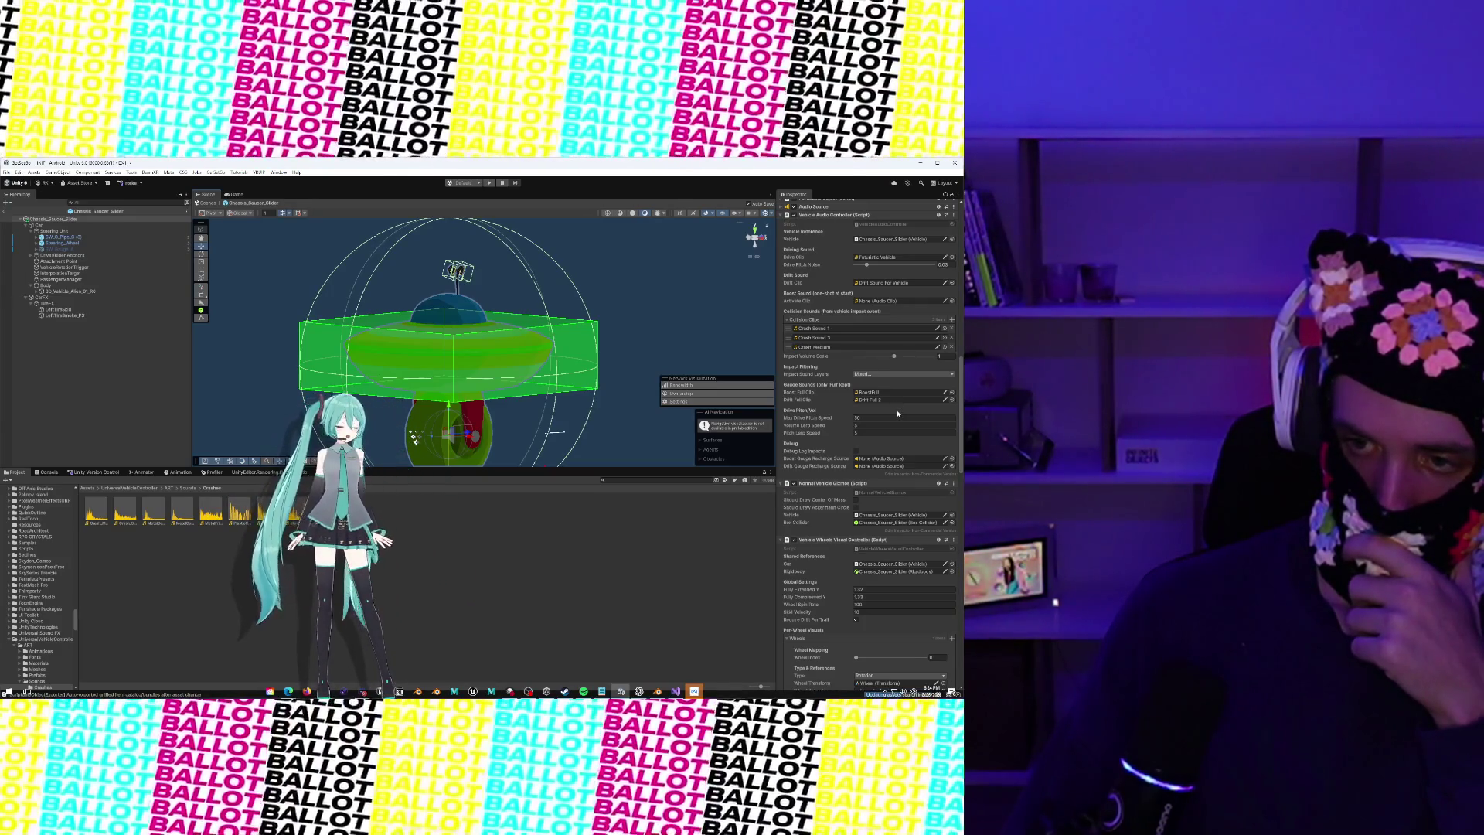
# Change the Vehicle script's Max Speed value to 30
pyautogui.scroll(-6, 897, 414)
pyautogui.scroll(-2, 897, 413)
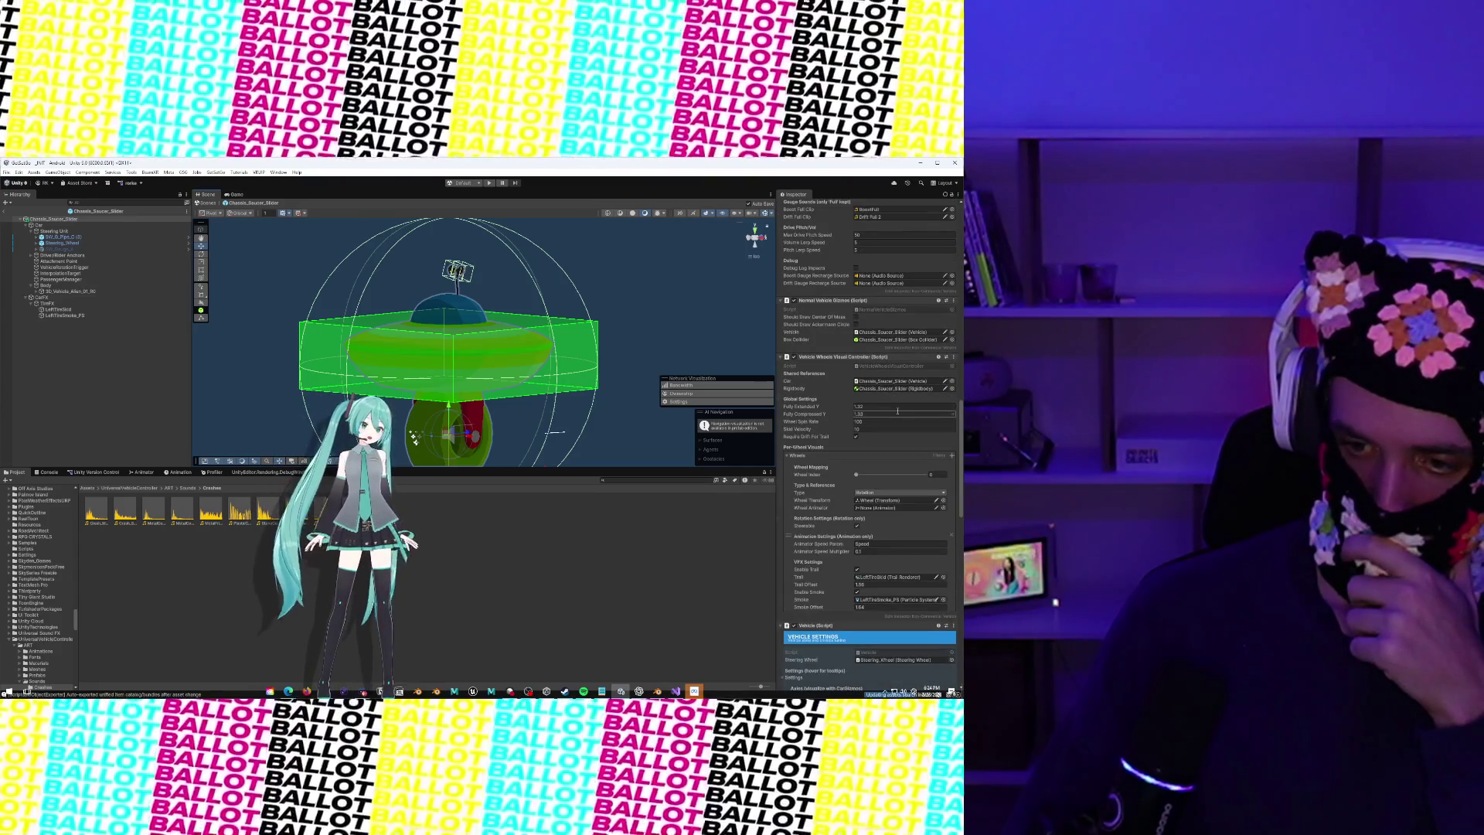
pyautogui.scroll(-11, 897, 411)
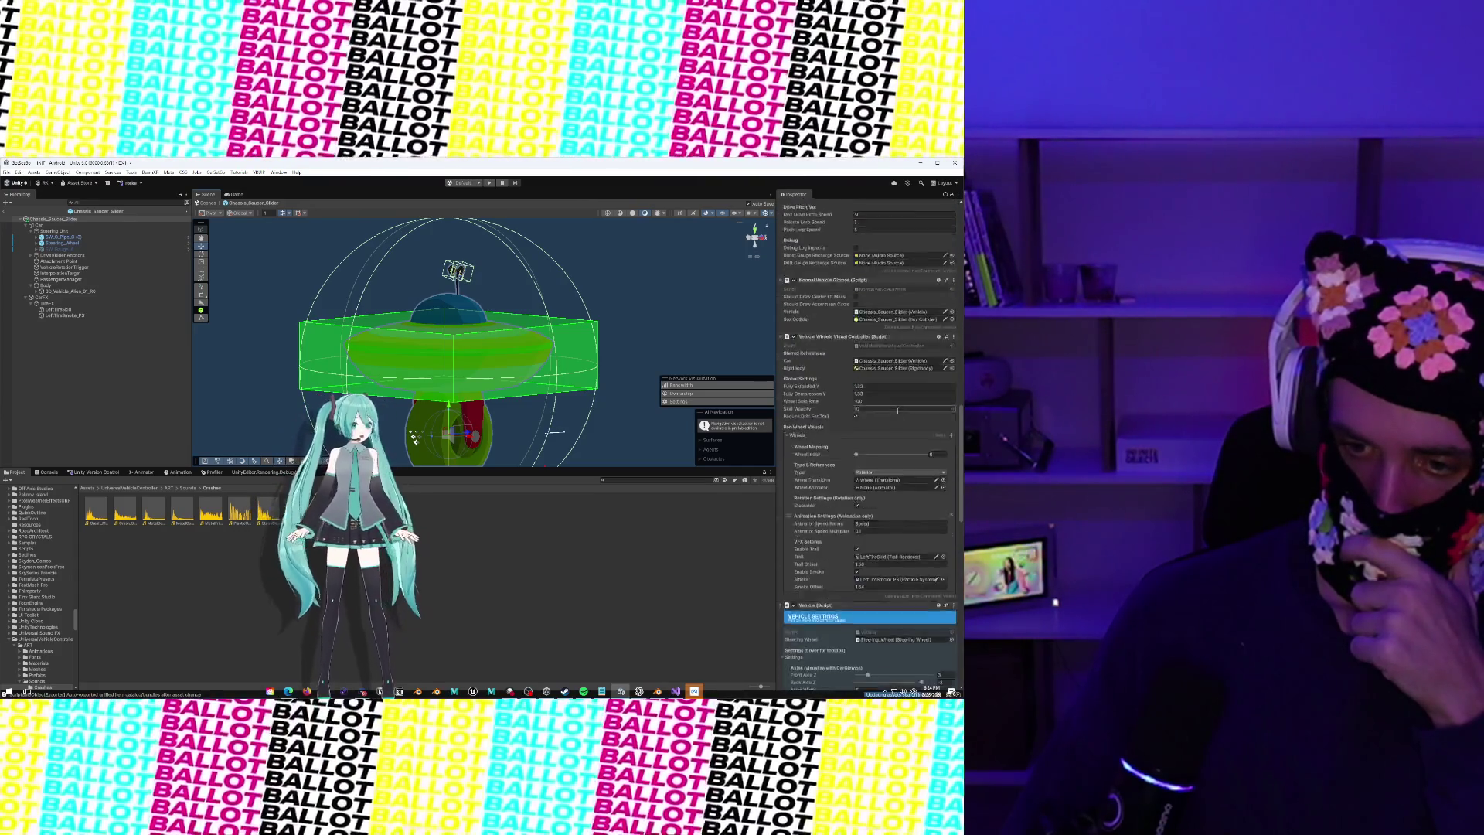
pyautogui.scroll(-8, 897, 413)
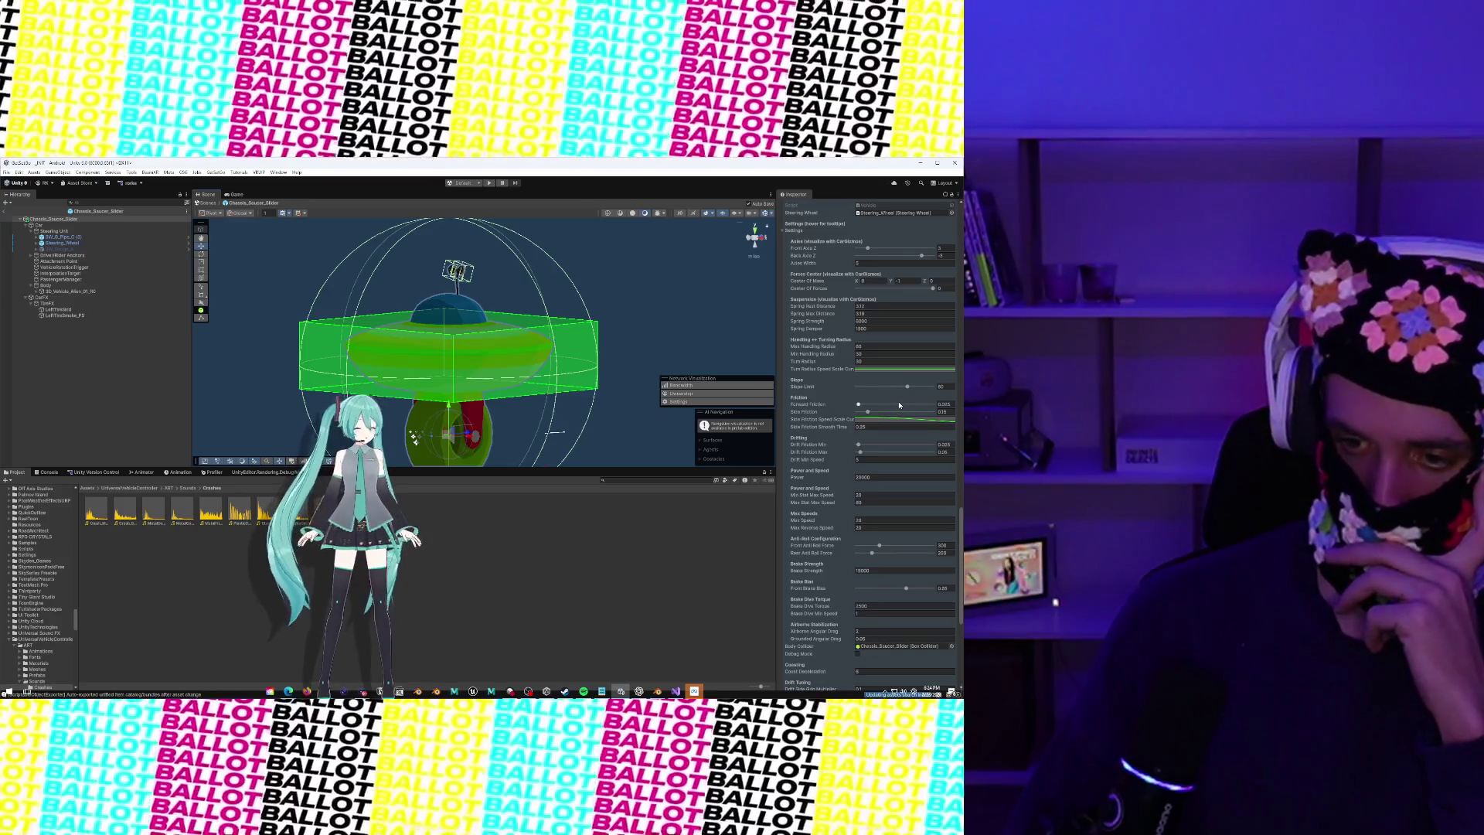
pyautogui.scroll(-2, 898, 405)
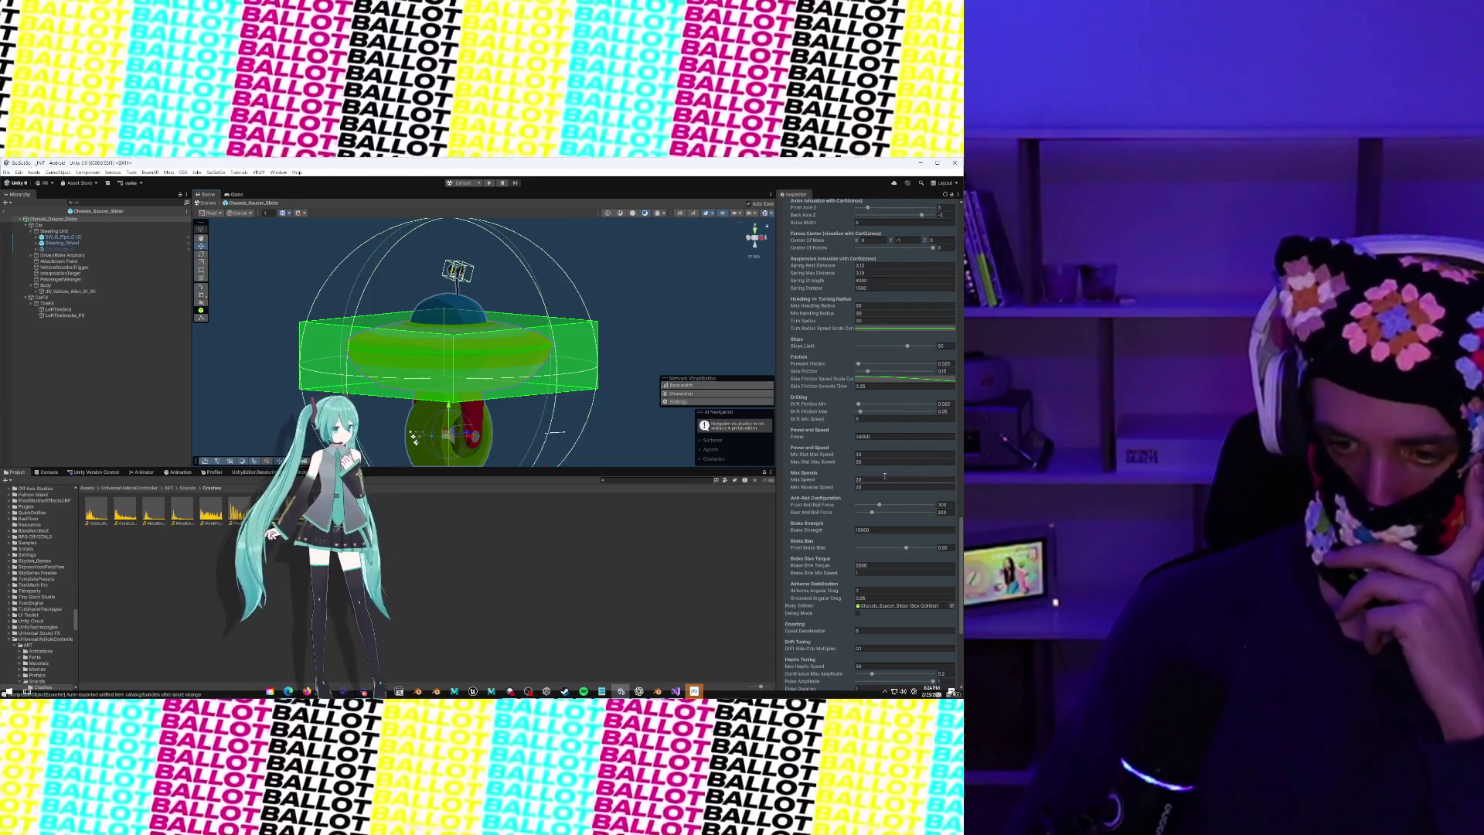
pyautogui.click(864, 480)
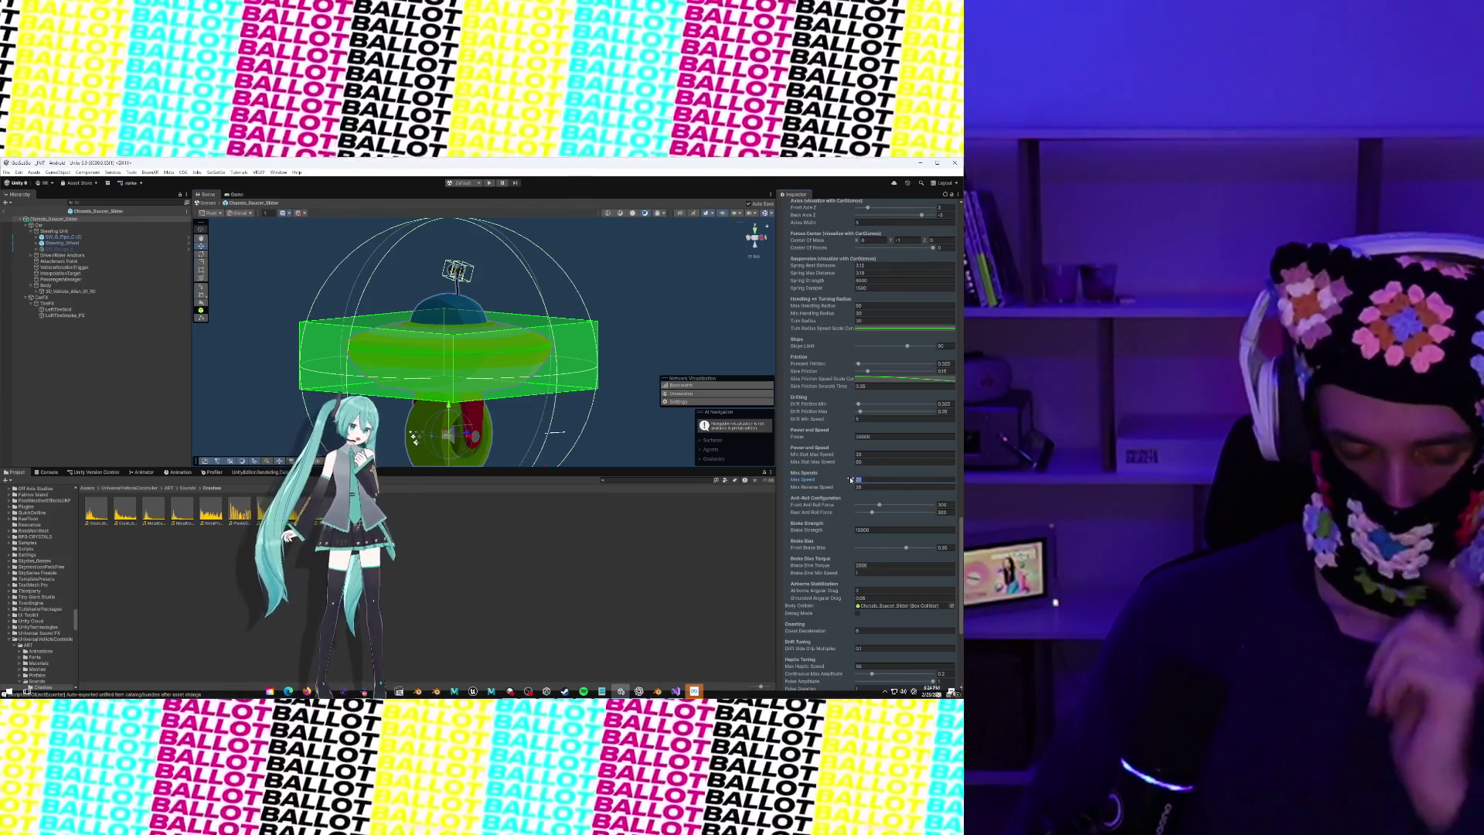
pyautogui.write('0')
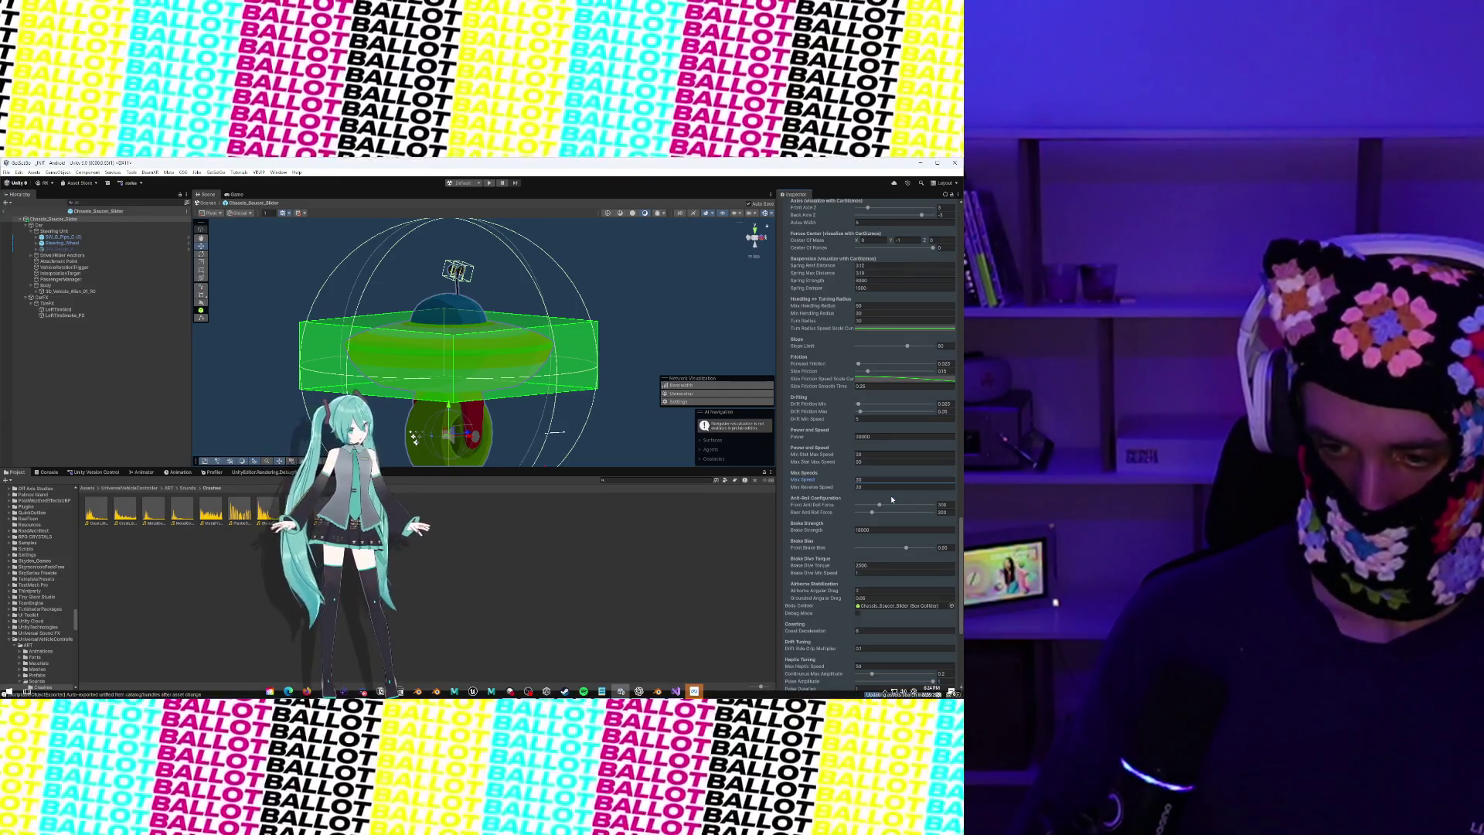
pyautogui.scroll(-4, 891, 499)
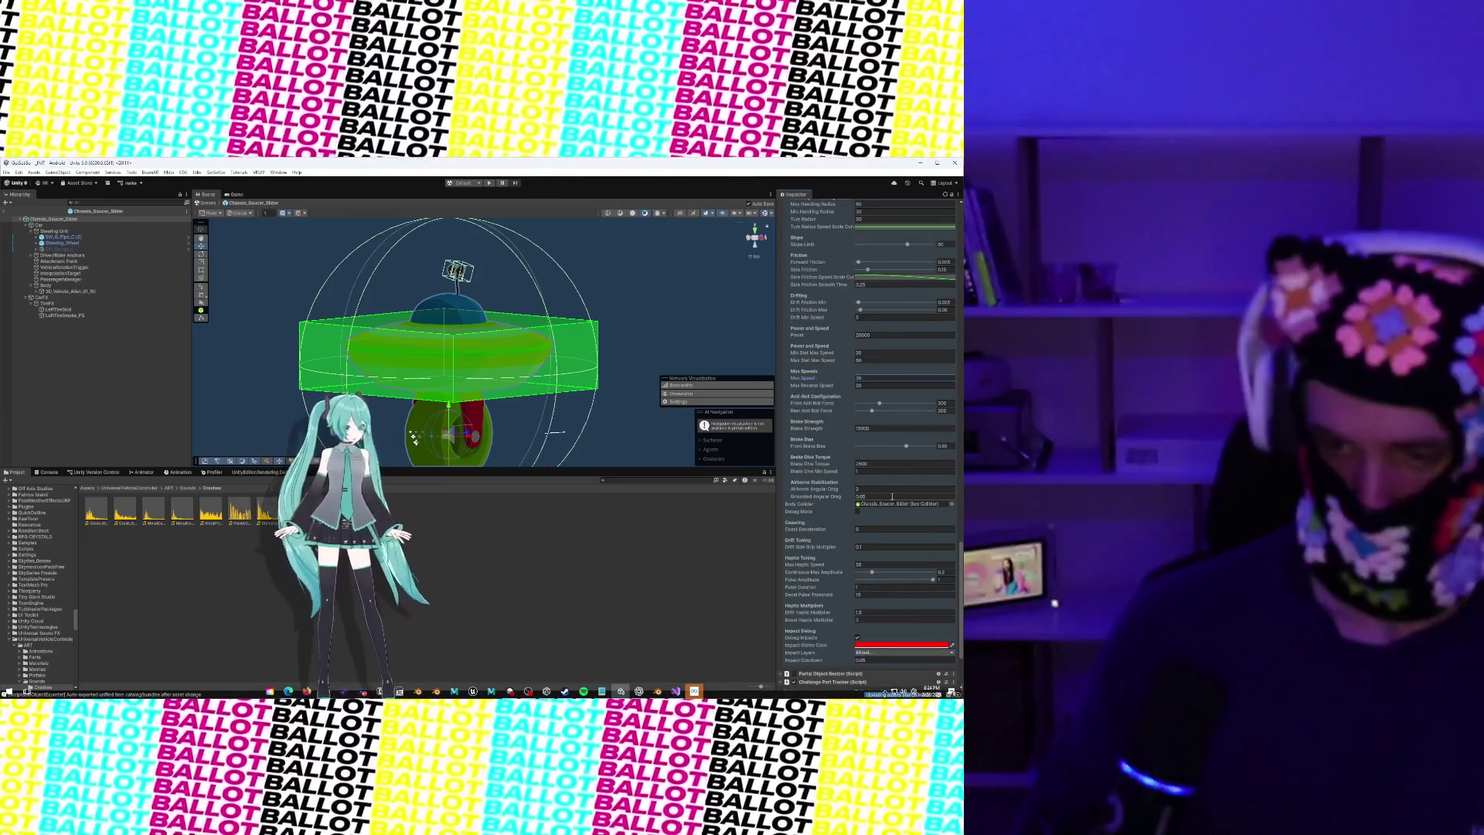
pyautogui.scroll(-4, 892, 498)
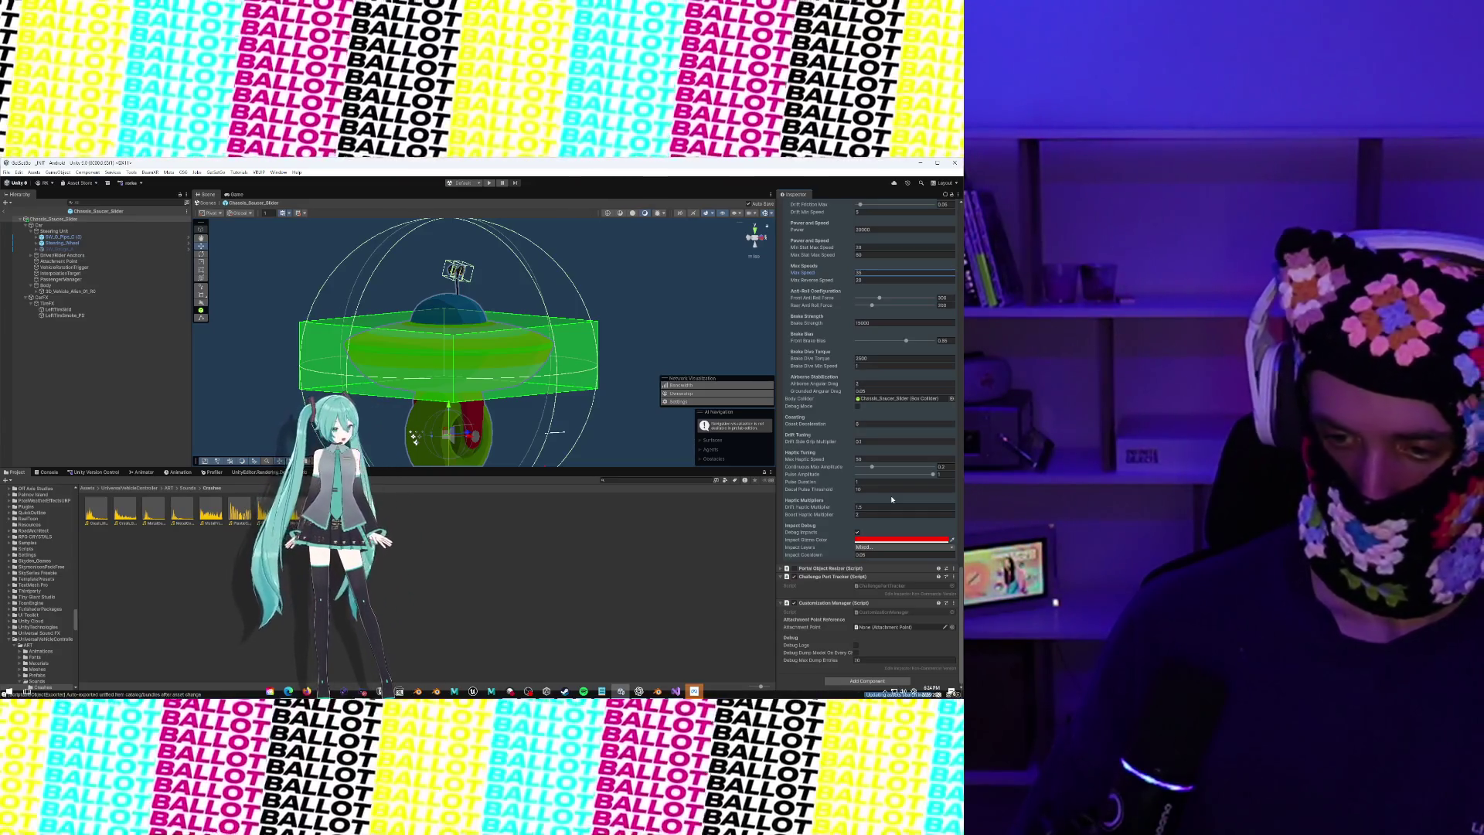
pyautogui.click(858, 532)
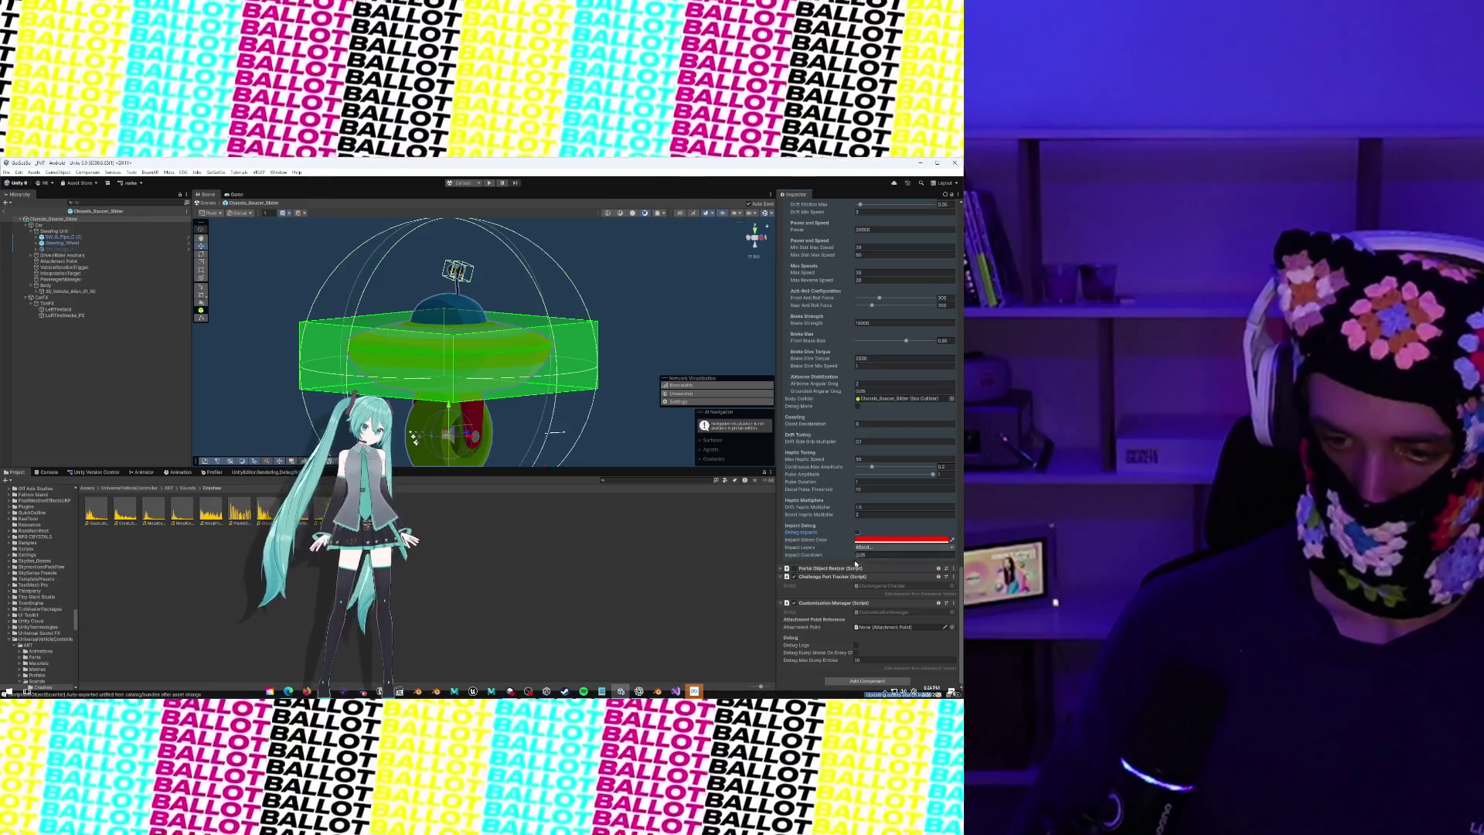
pyautogui.scroll(10, 840, 565)
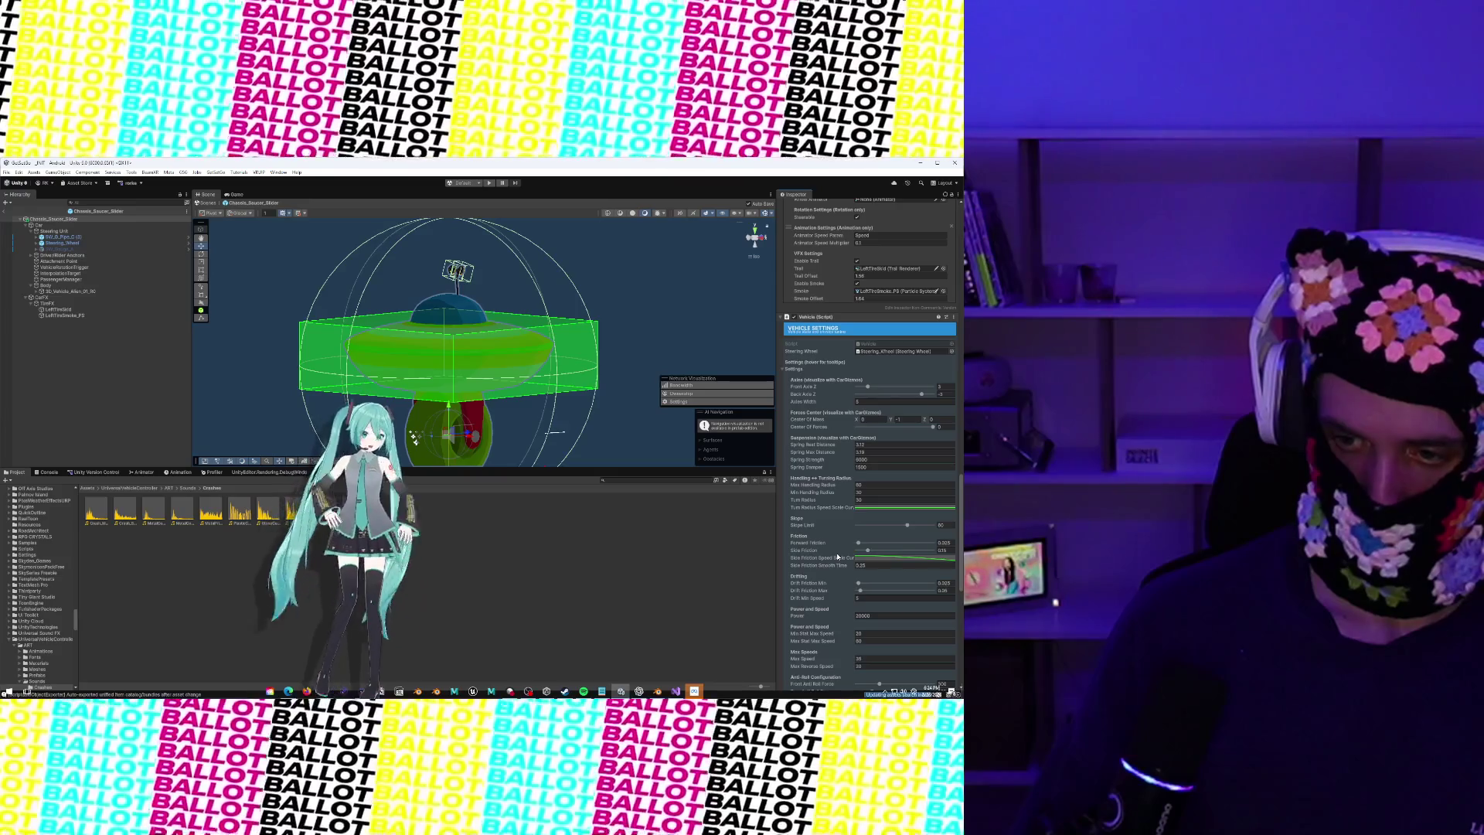
pyautogui.scroll(-1, 838, 558)
pyautogui.scroll(-10, 838, 557)
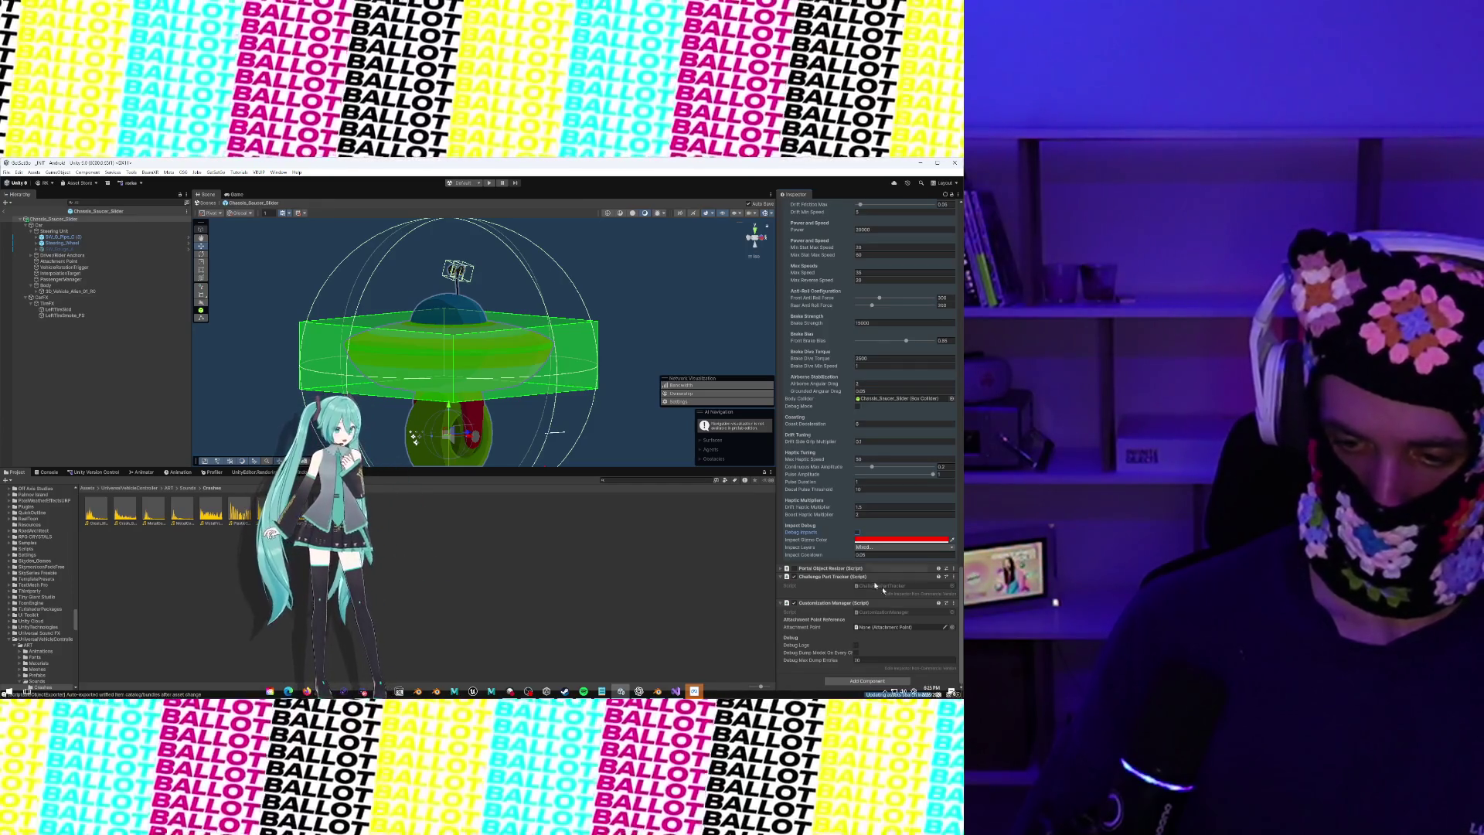
# Assign the Attachment Point object to the Customization Manager's Attachment Point field
pyautogui.click(950, 627)
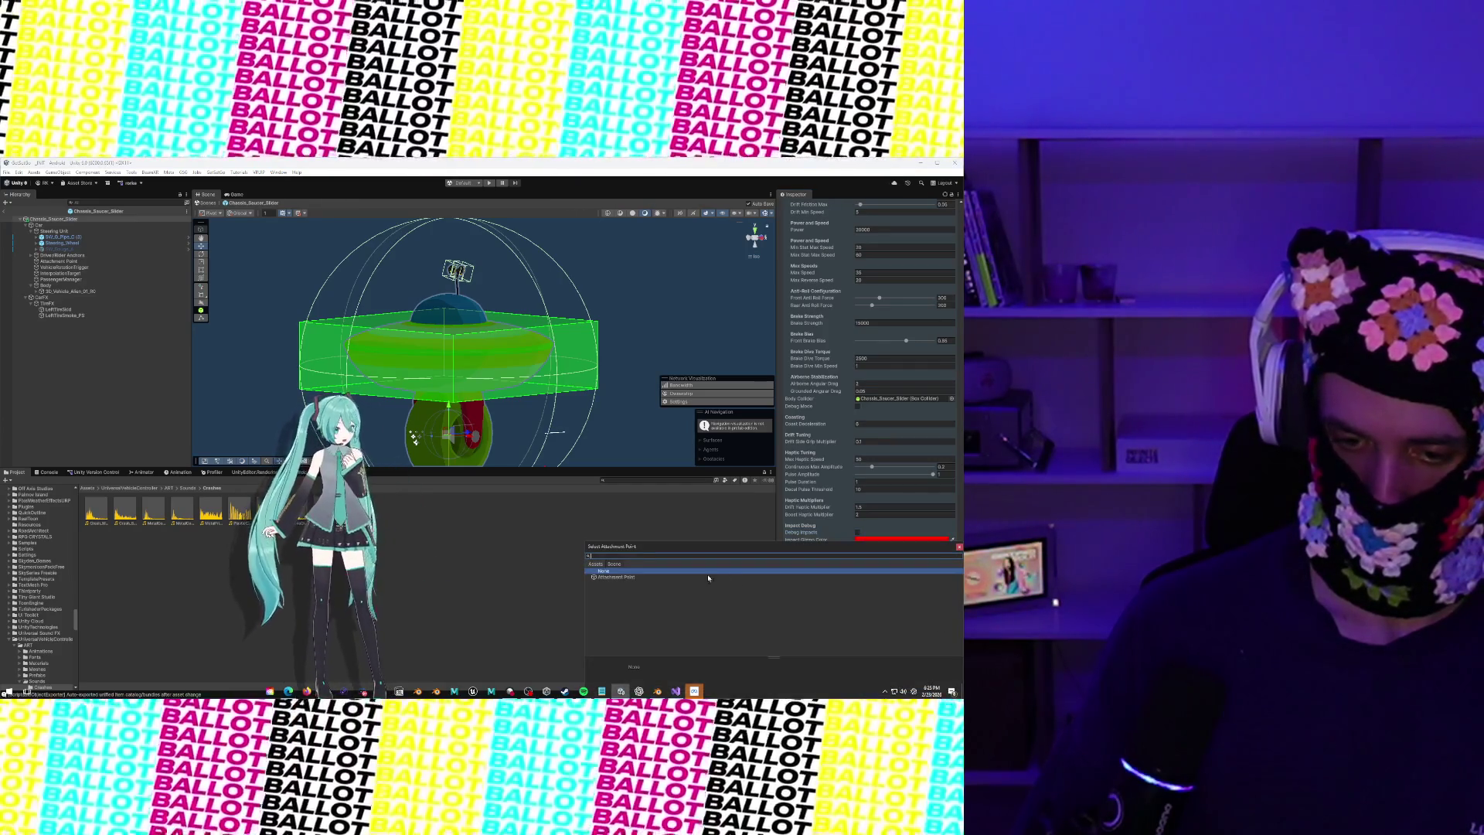
pyautogui.click(708, 577)
pyautogui.doubleClick(693, 578)
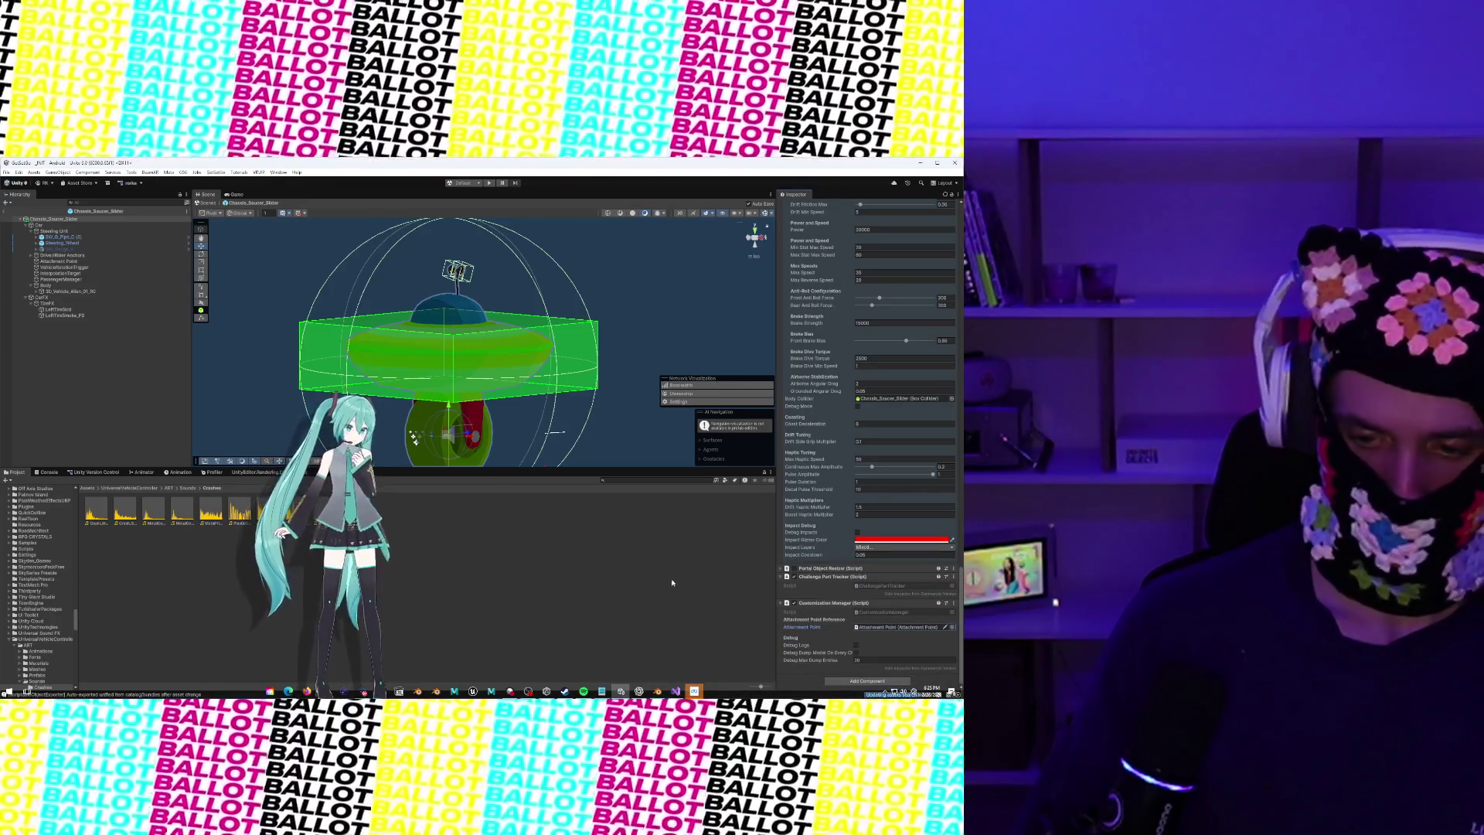
pyautogui.click(65, 237)
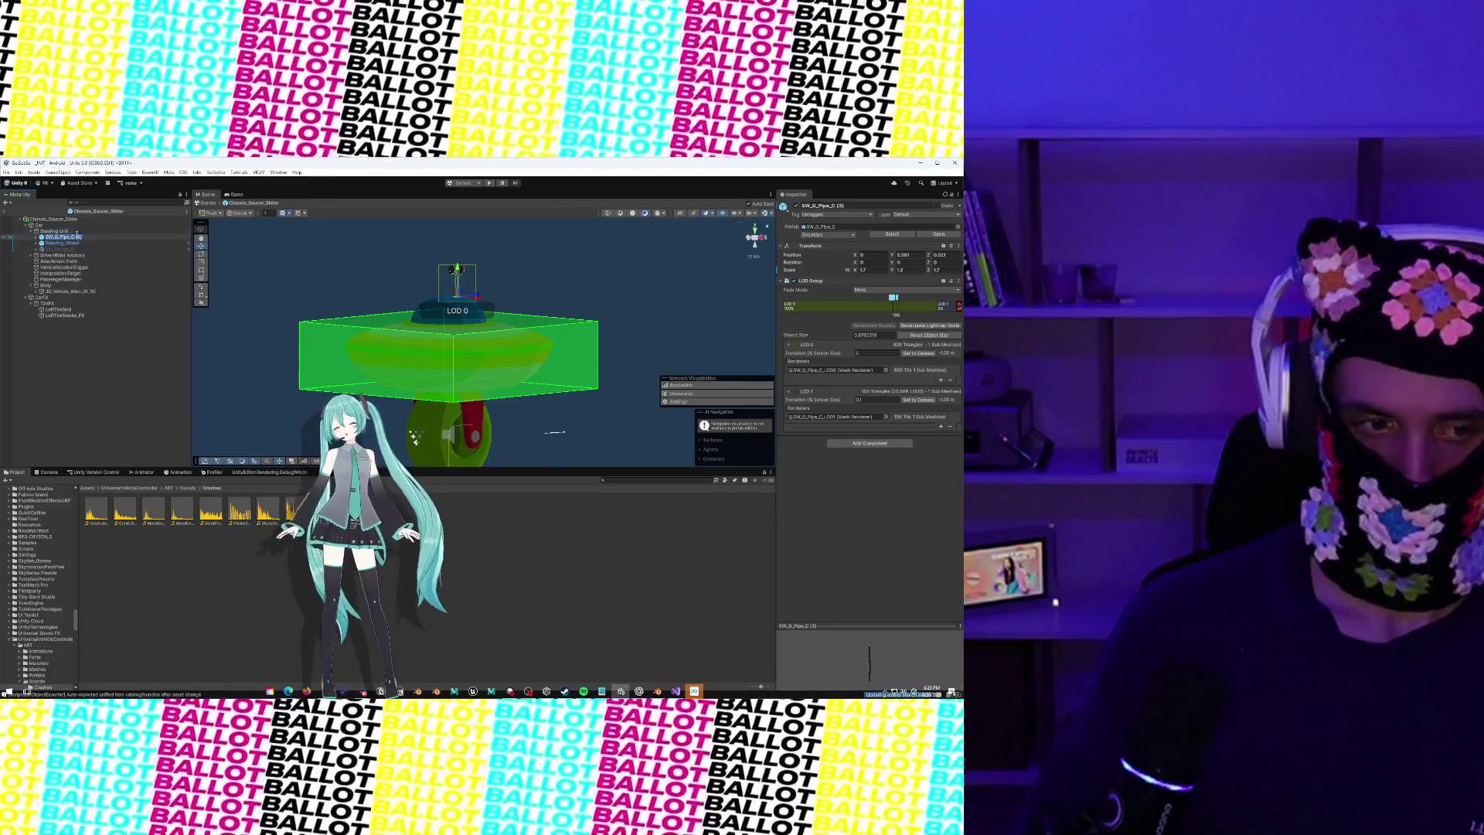
# Select the Chassis_Saucer_Slider root to view its Realtime View, Chassis ID and Rigidbody components
pyautogui.click(77, 224)
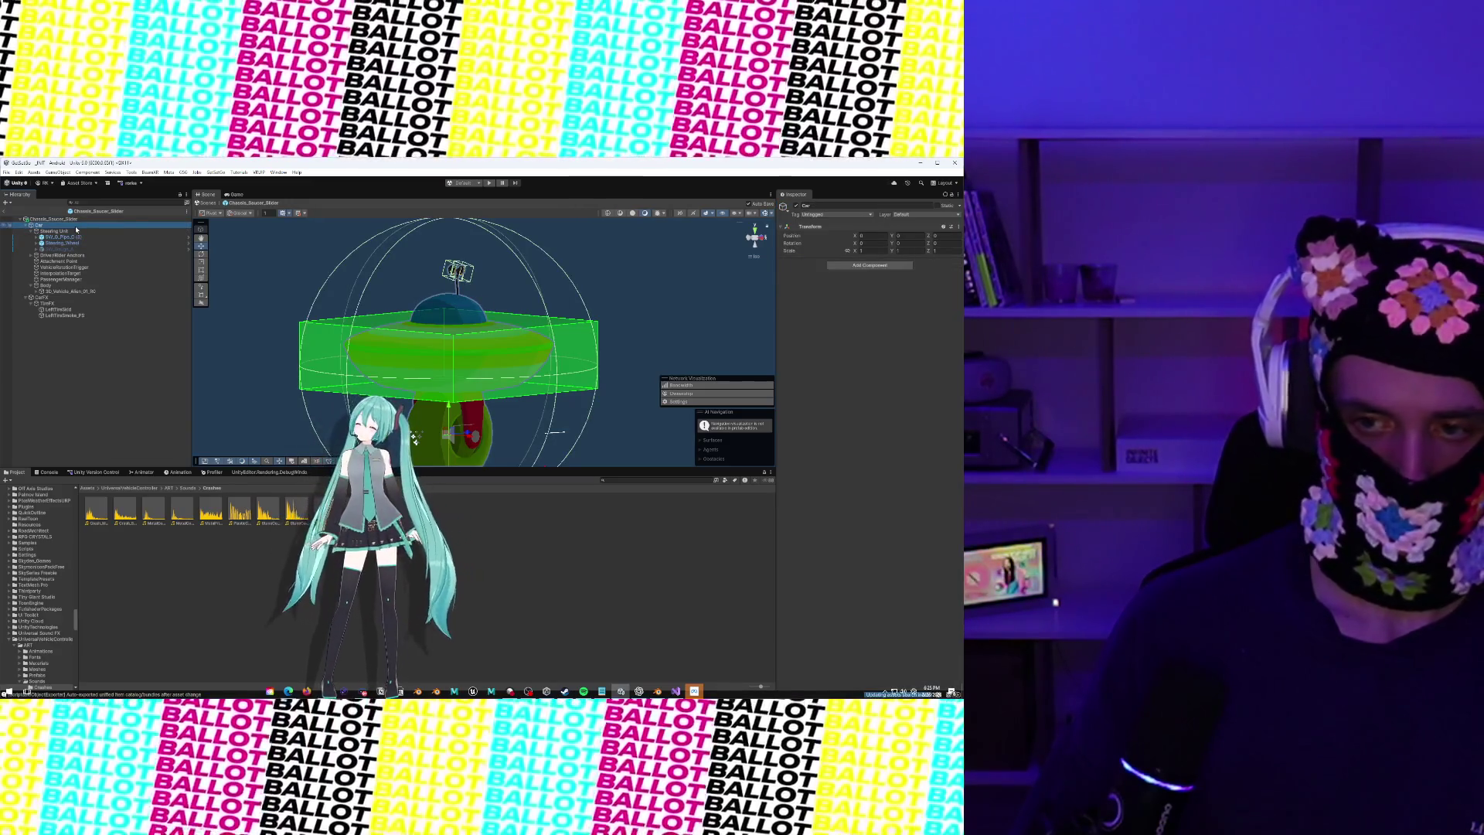
pyautogui.click(77, 221)
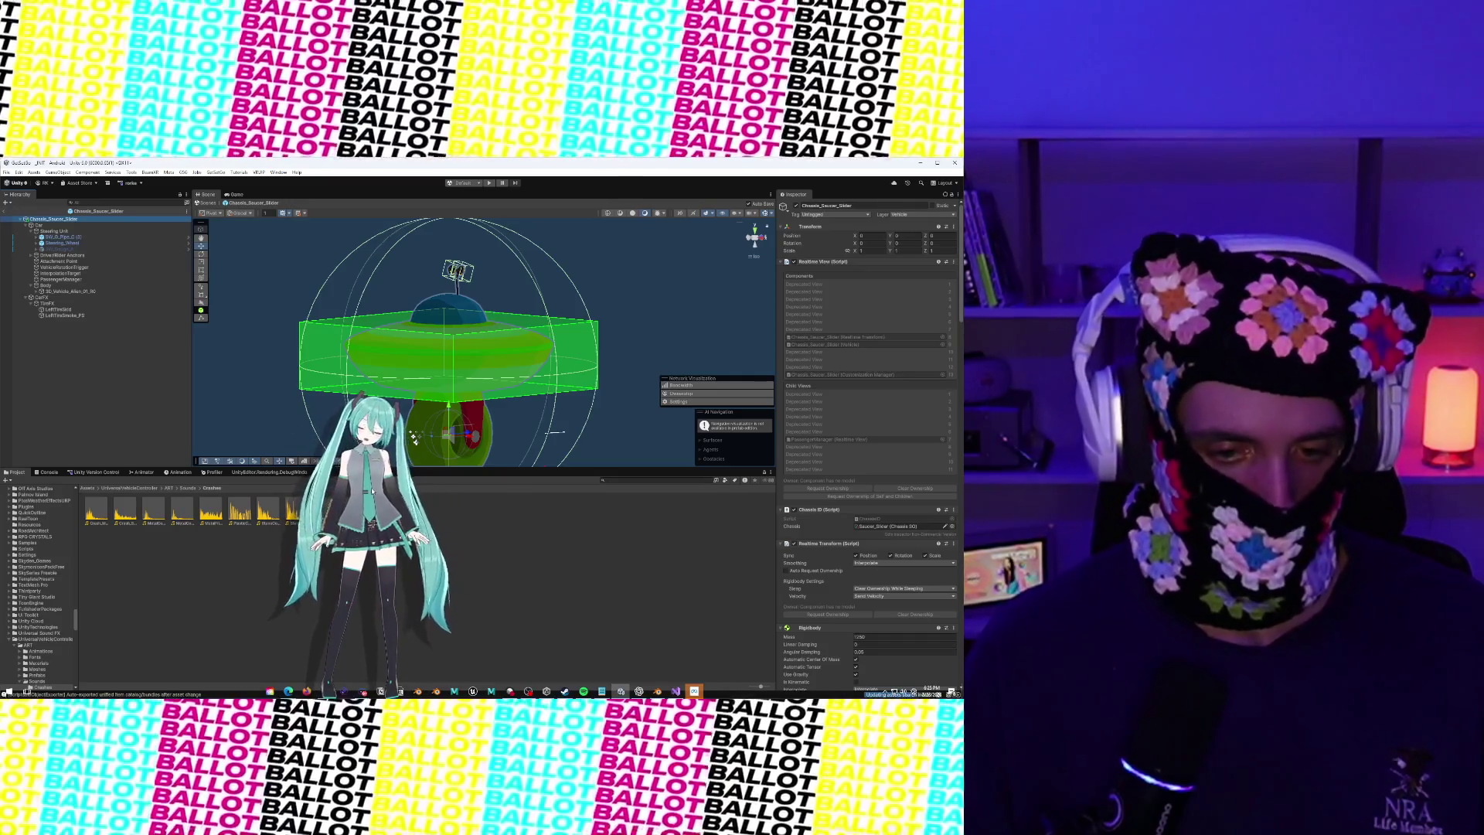
pyautogui.moveTo(372, 491); pyautogui.dragTo(743, 516)
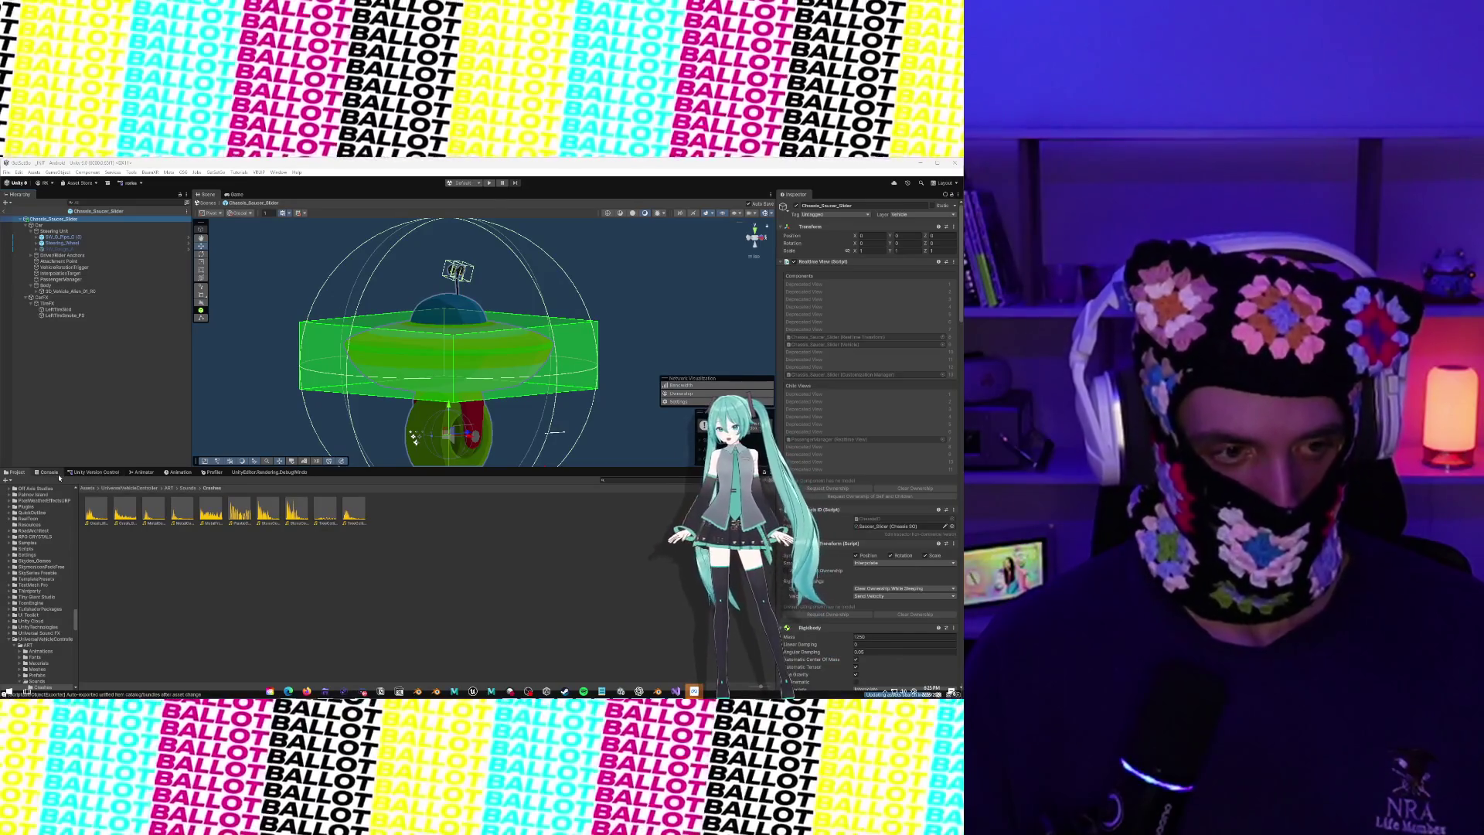
pyautogui.moveTo(402, 333)
pyautogui.mouseDown()
pyautogui.moveTo(464, 329)
pyautogui.moveTo(414, 327)
pyautogui.moveTo(460, 319)
pyautogui.moveTo(430, 314)
pyautogui.mouseUp()
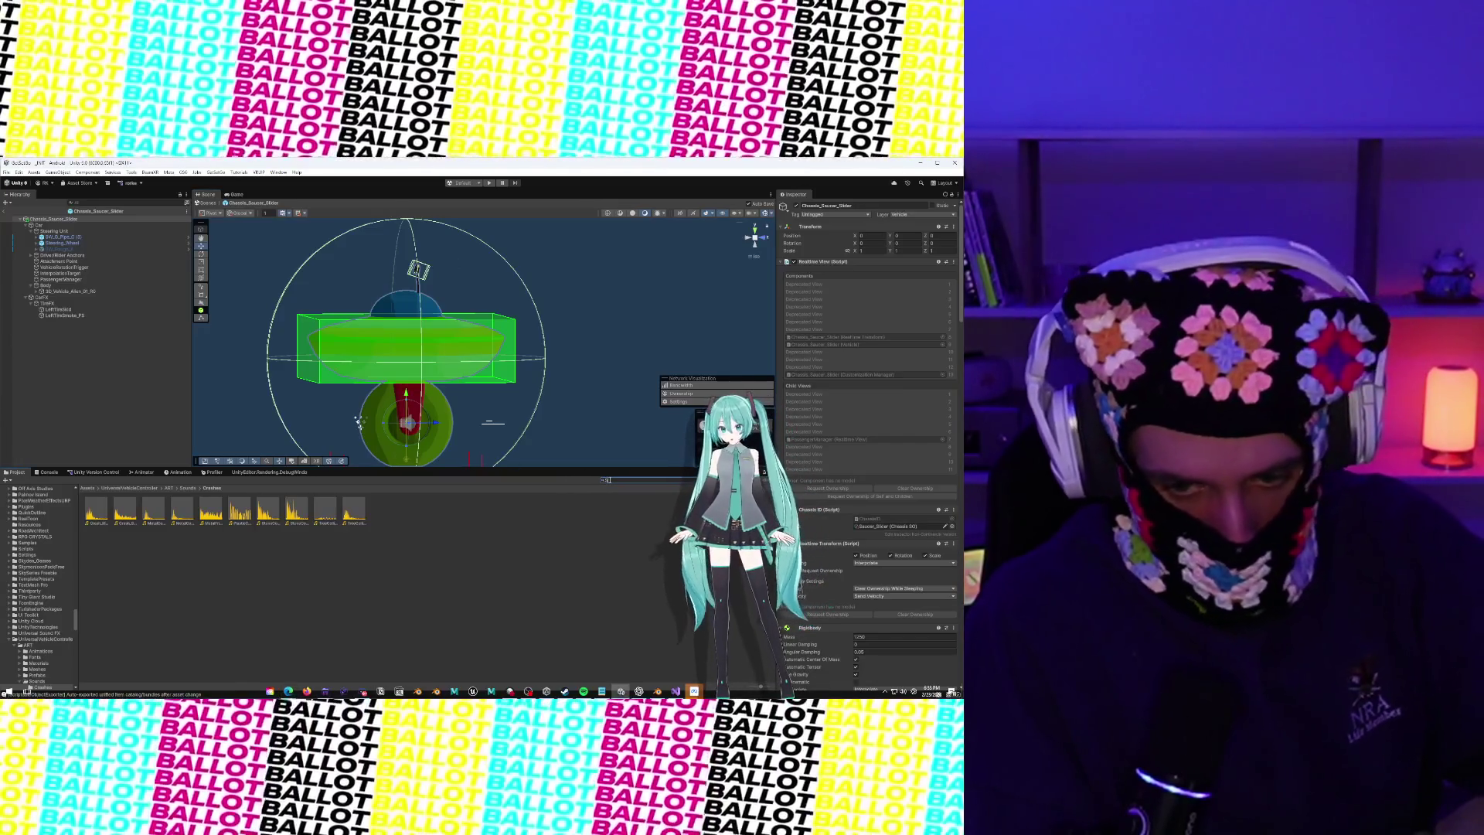
# Paste a search term into the Project window to look for the skateboard assets
pyautogui.hotkey('ctrl', 'v')
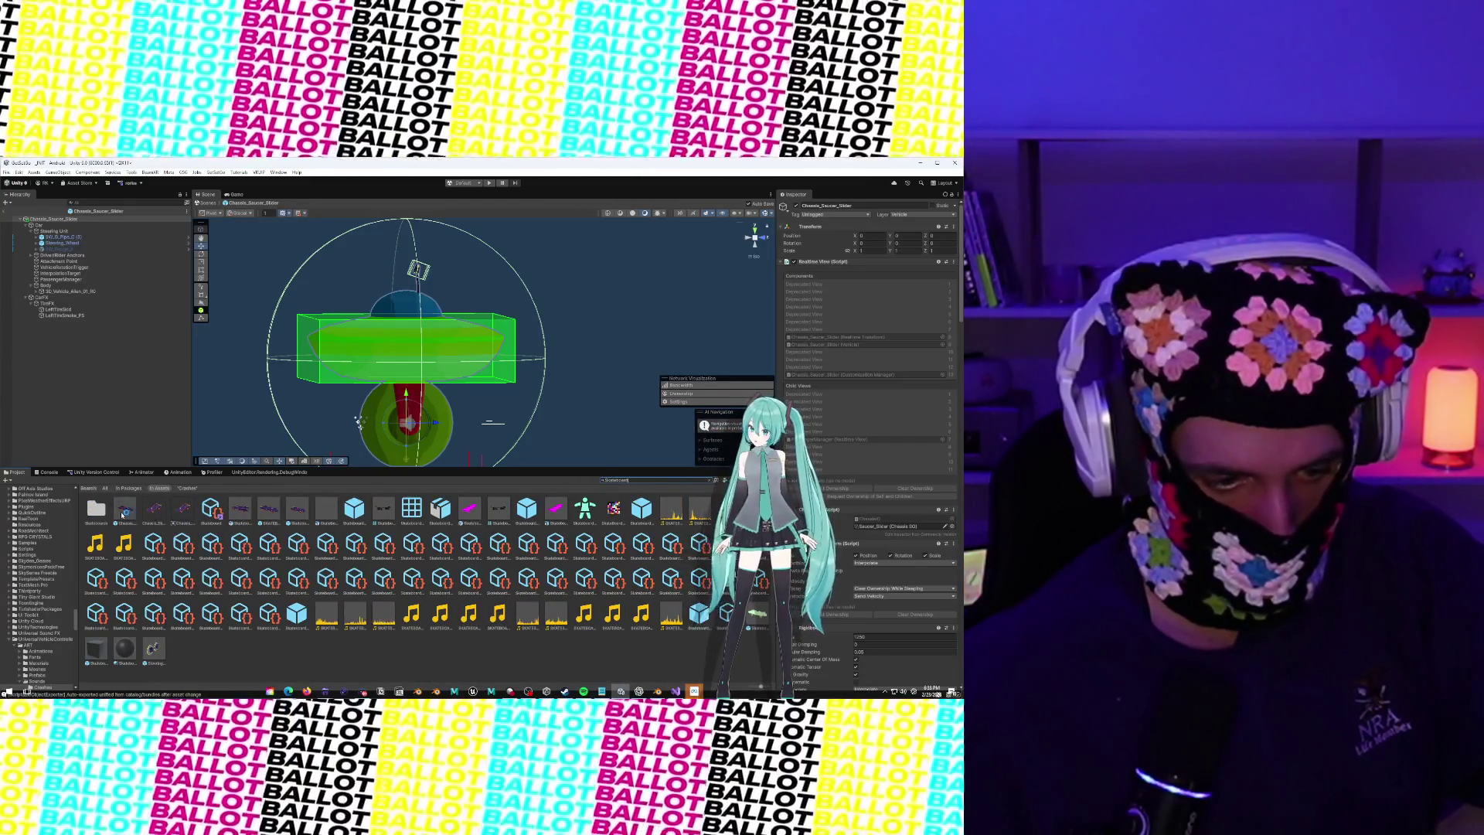
pyautogui.click(128, 509)
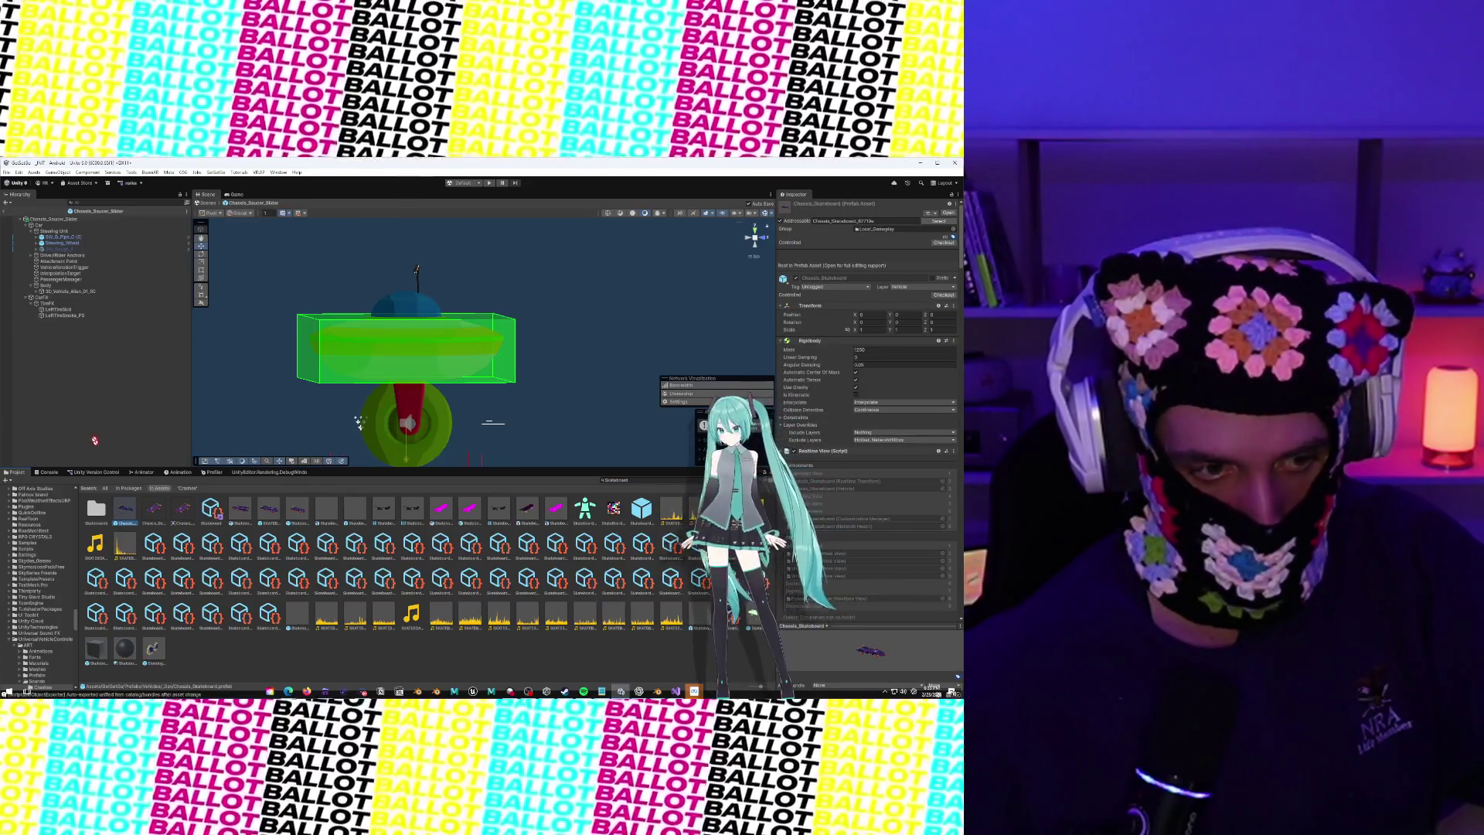
pyautogui.moveTo(84, 421); pyautogui.dragTo(85, 422)
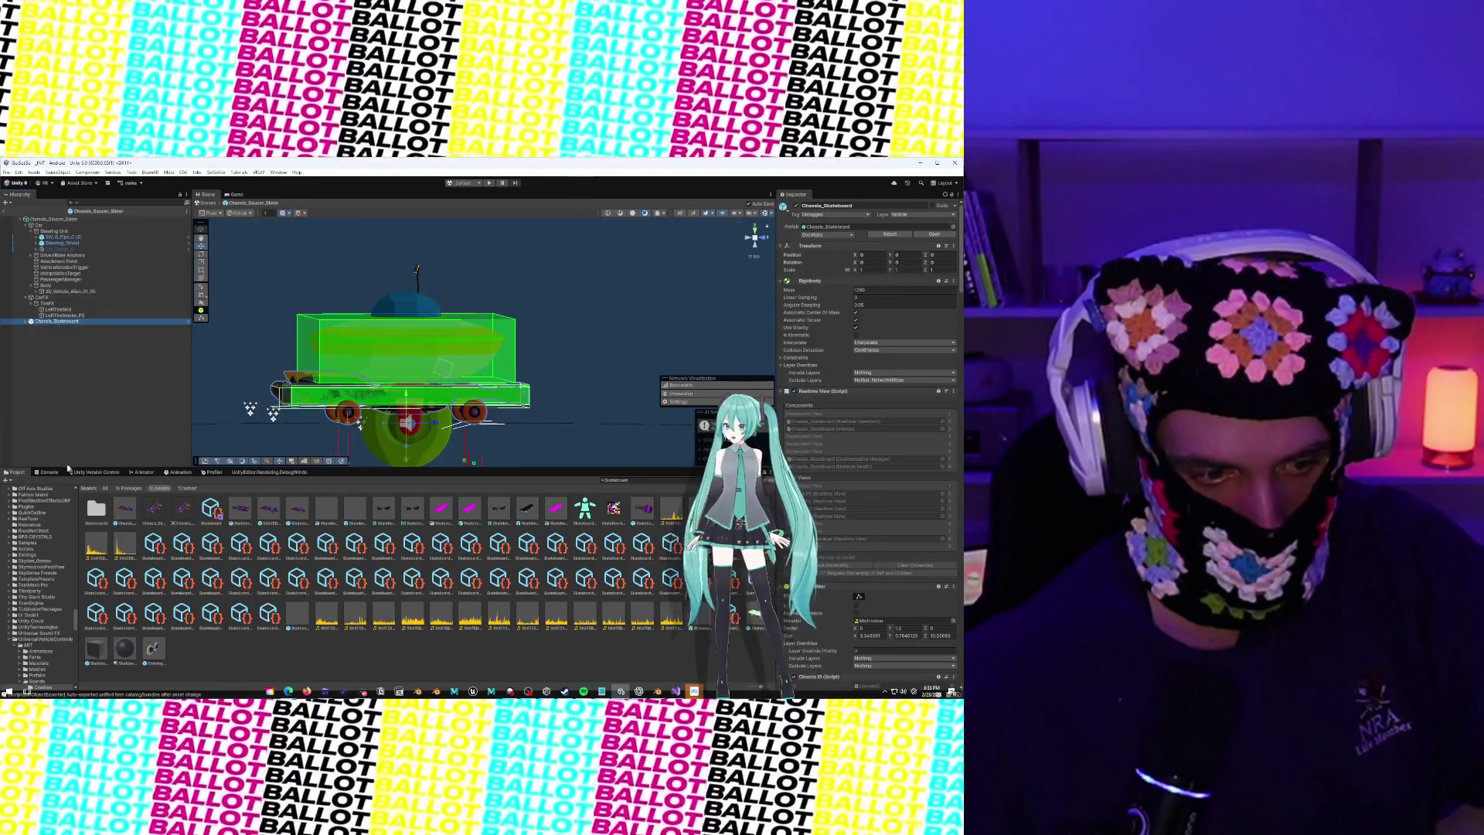
pyautogui.click(710, 480)
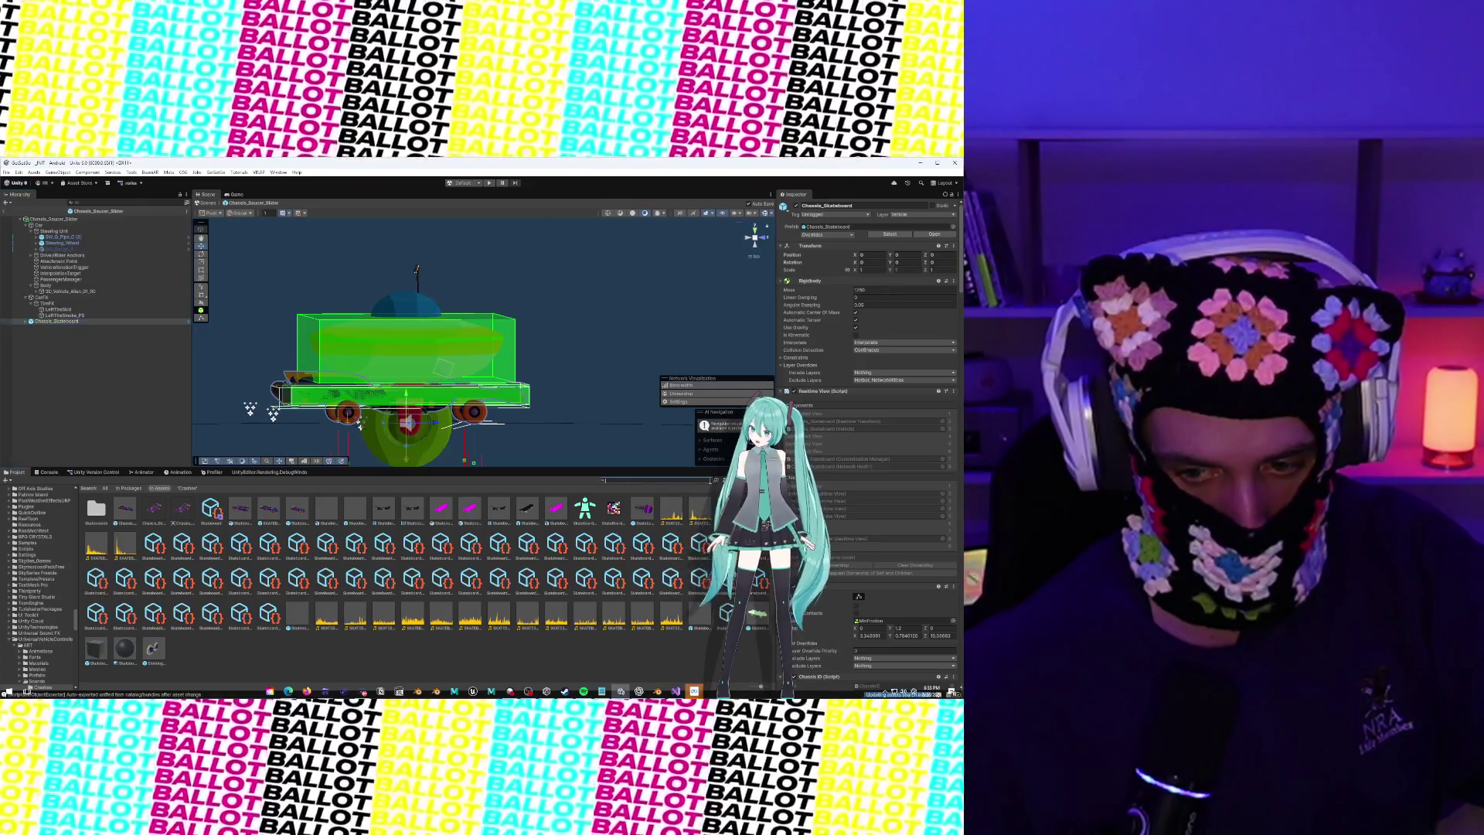
pyautogui.click(710, 480)
pyautogui.click(96, 324)
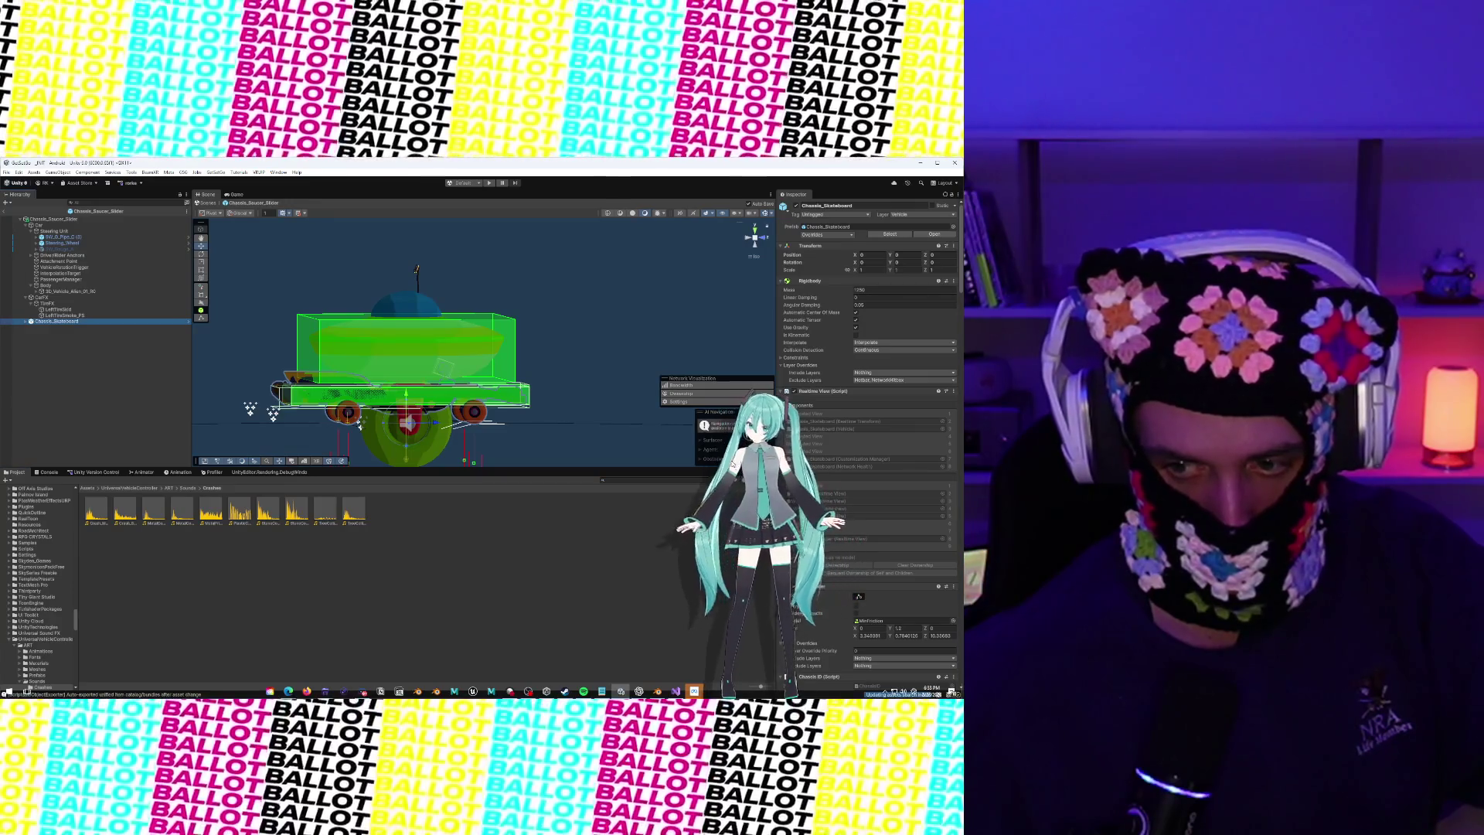
pyautogui.scroll(-15, 791, 338)
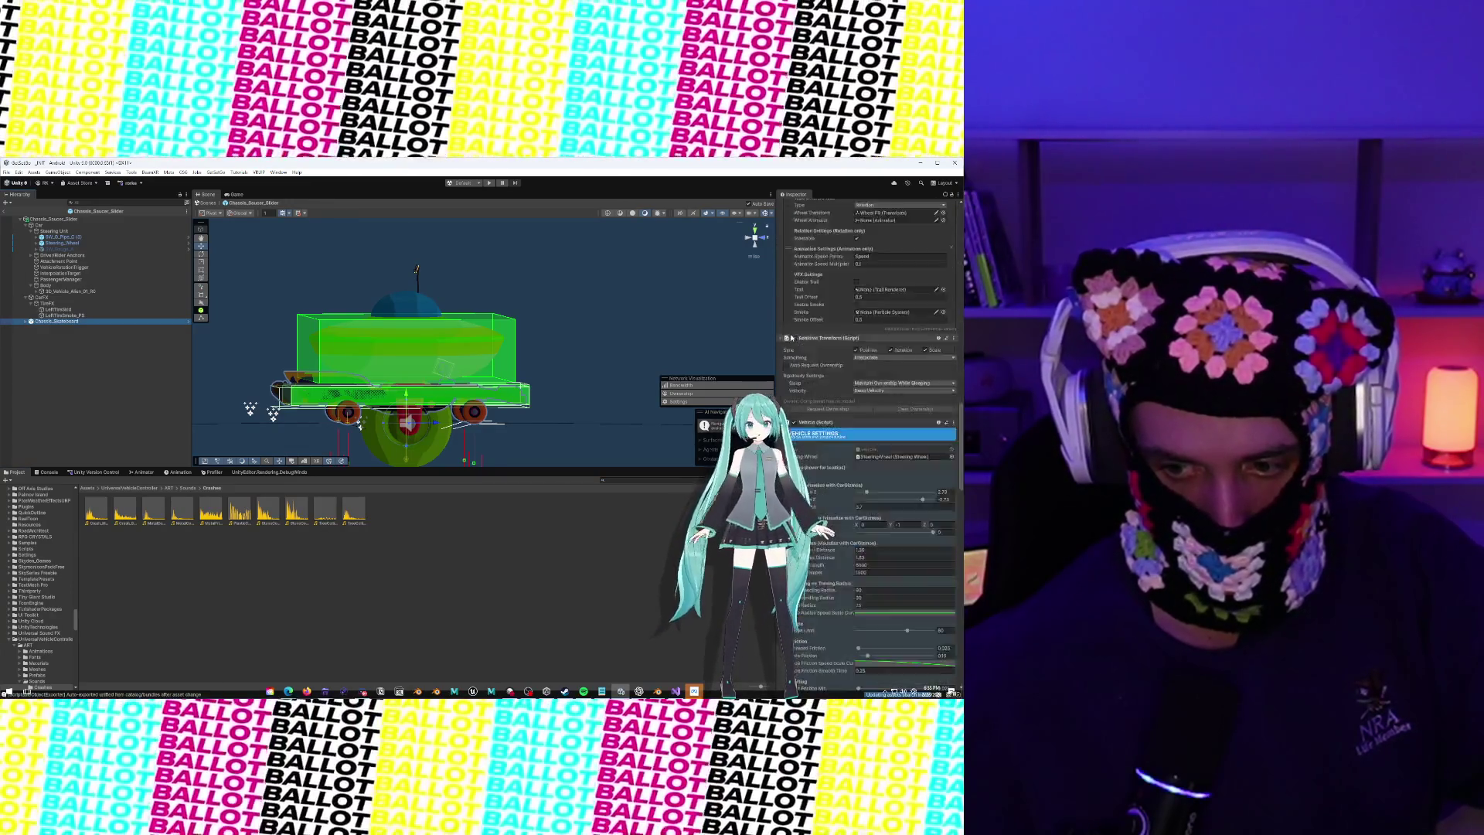
pyautogui.scroll(-15, 792, 337)
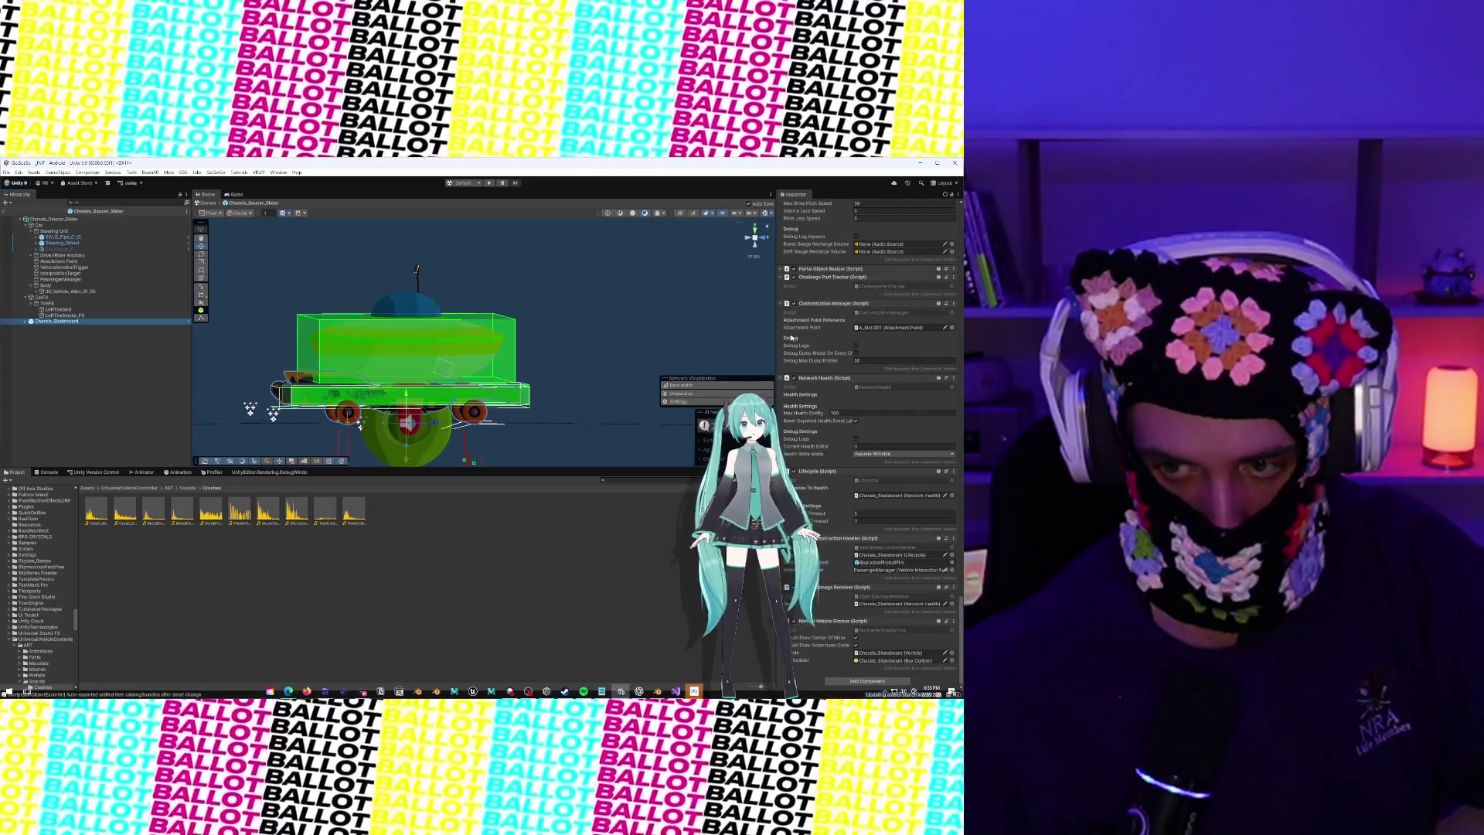
pyautogui.scroll(6, 791, 338)
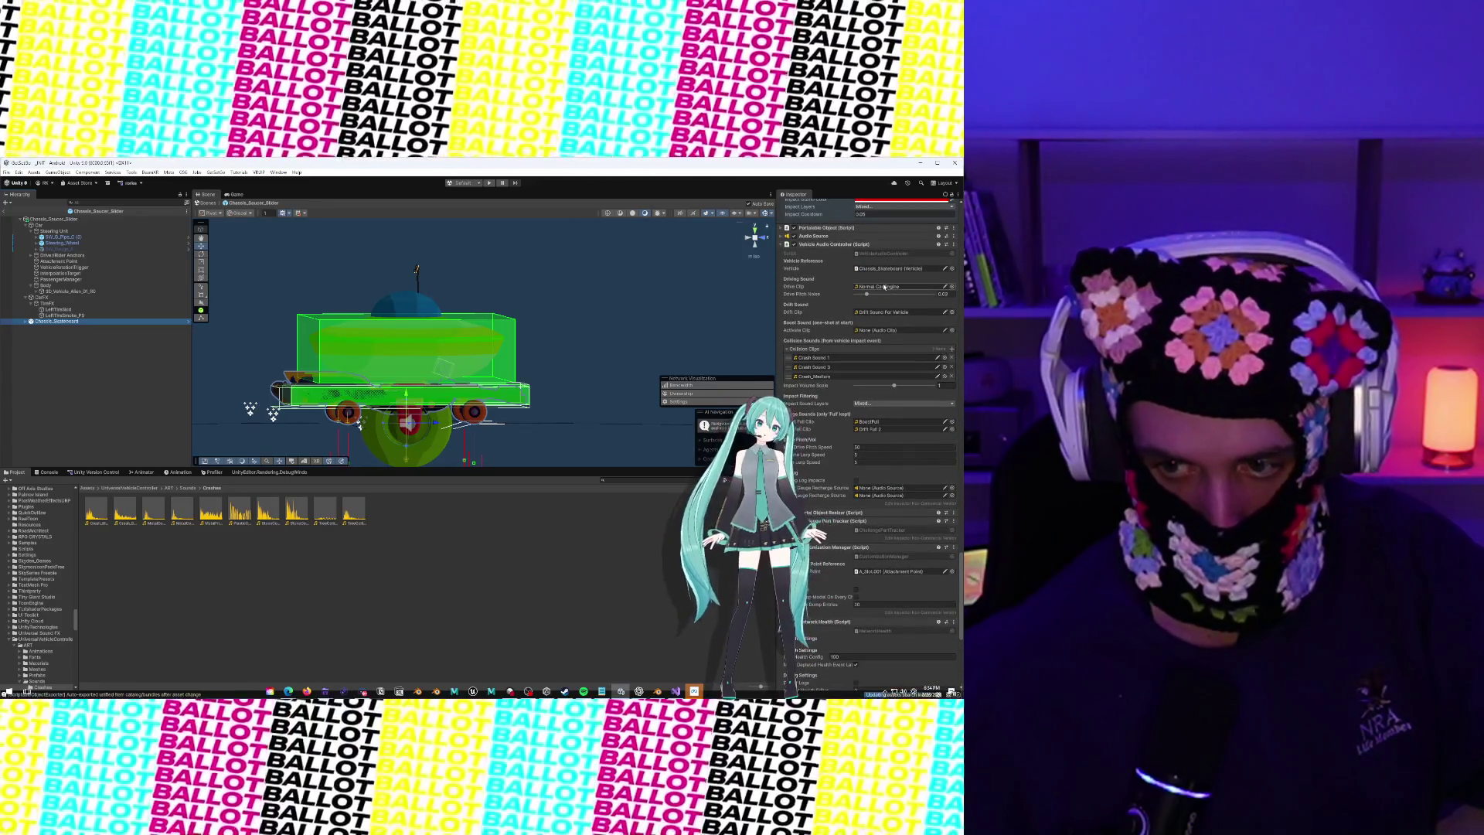
pyautogui.rightClick(71, 321)
pyautogui.click(112, 348)
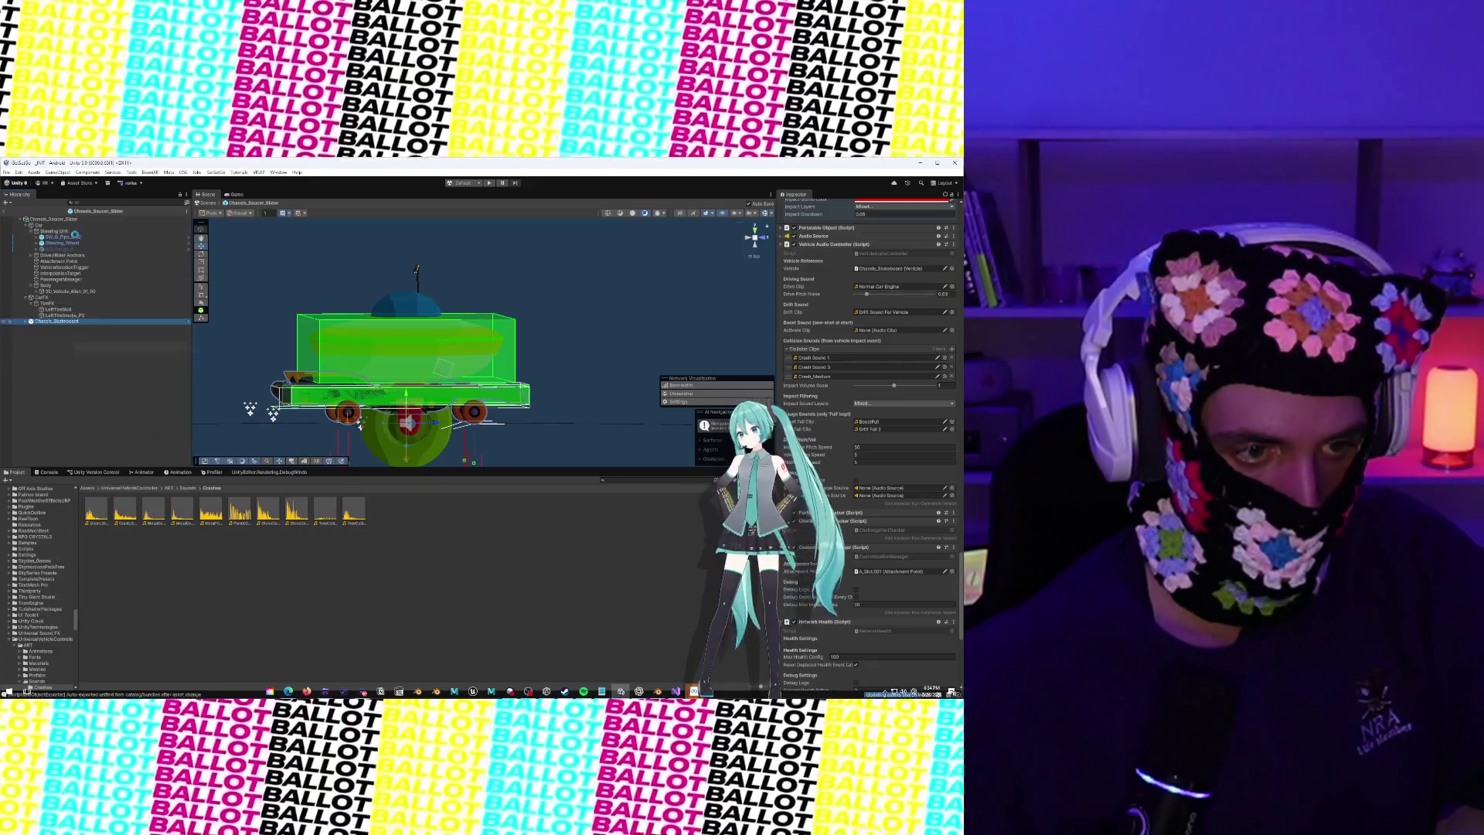
pyautogui.click(362, 333)
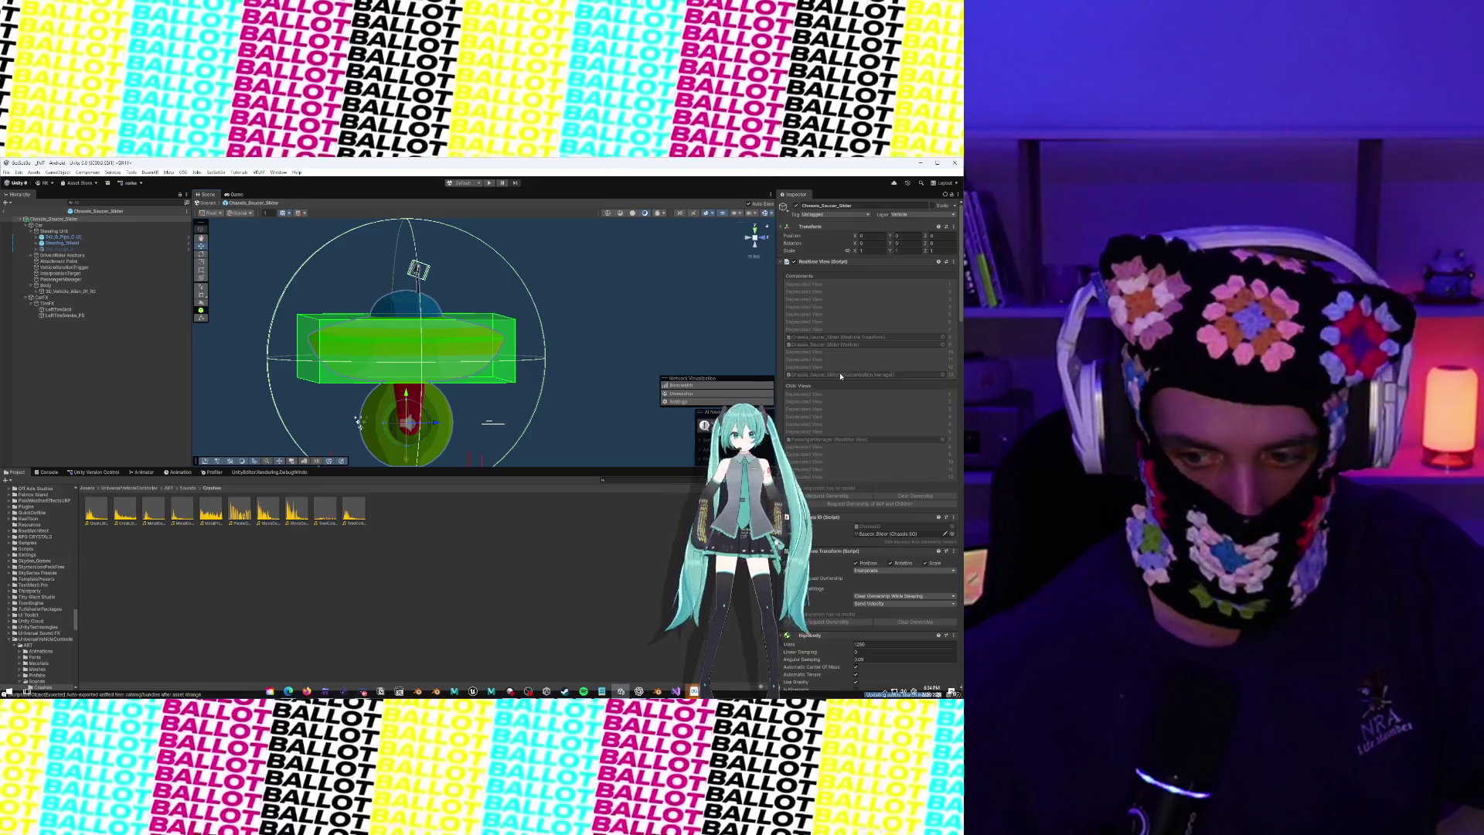
# Set the Drive Clip to Normal Car Engine and search the project for Chassis
pyautogui.scroll(-10, 841, 376)
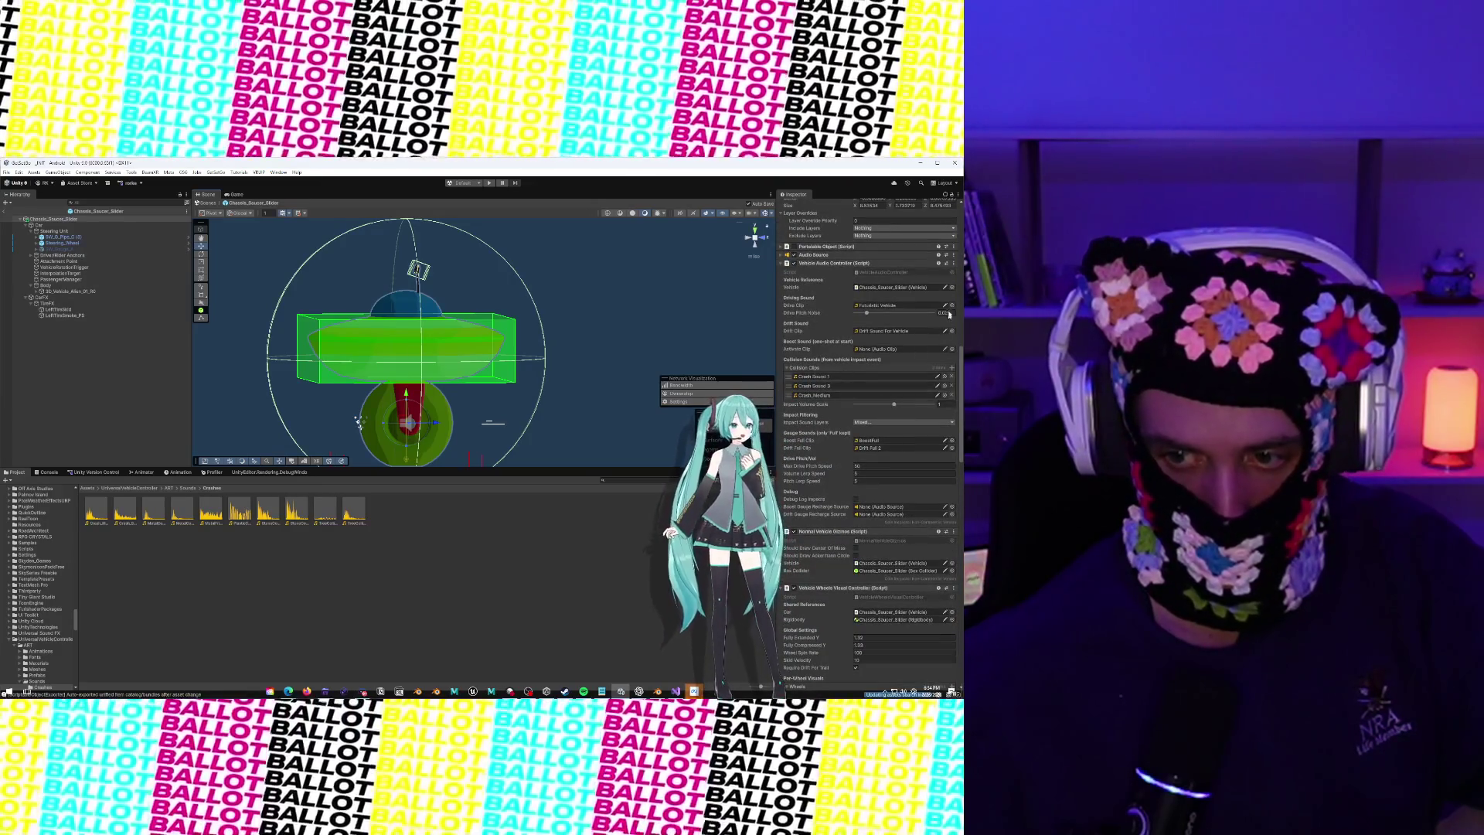
pyautogui.click(951, 306)
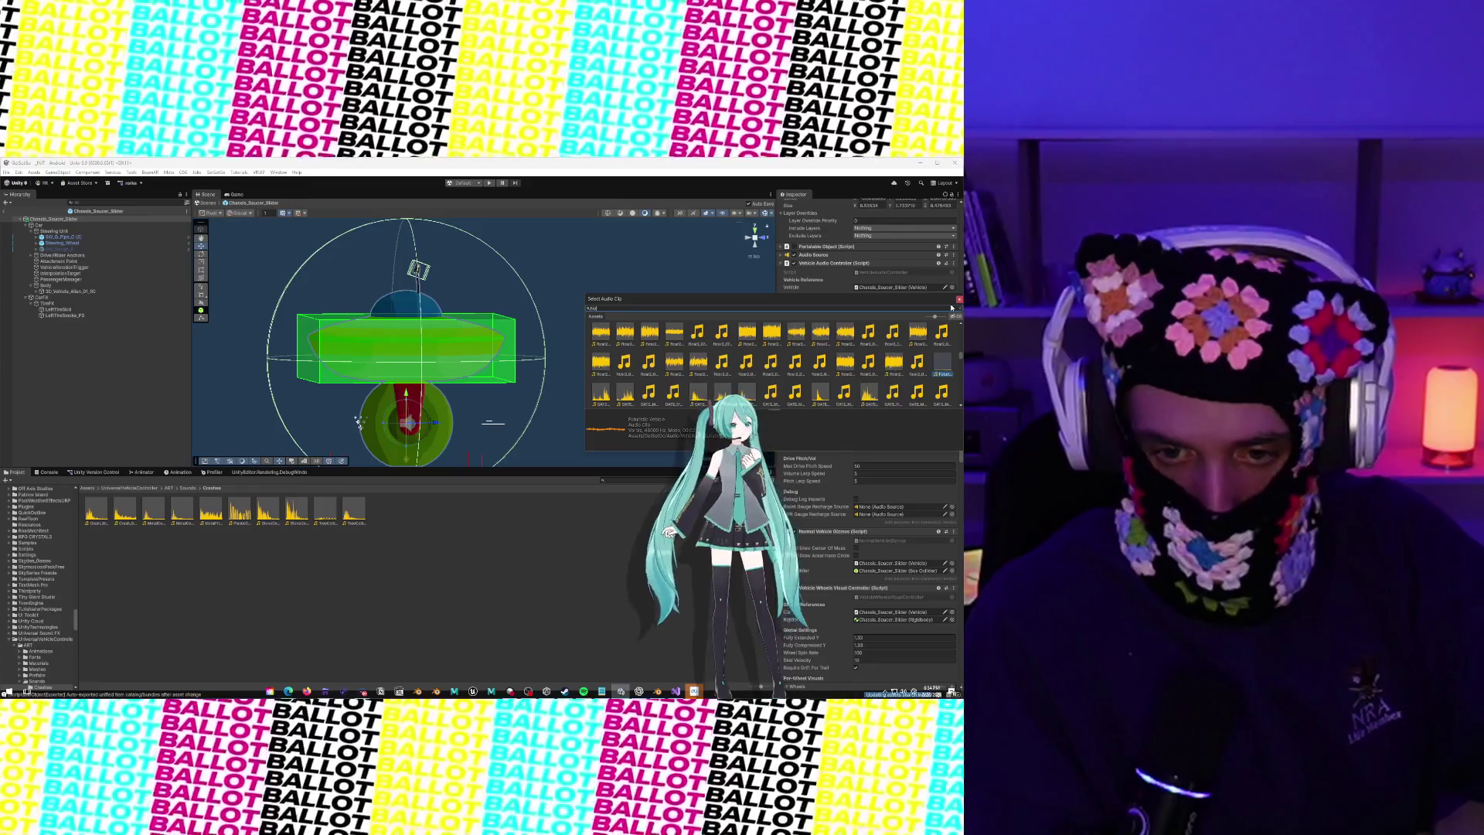
pyautogui.write('rmal car')
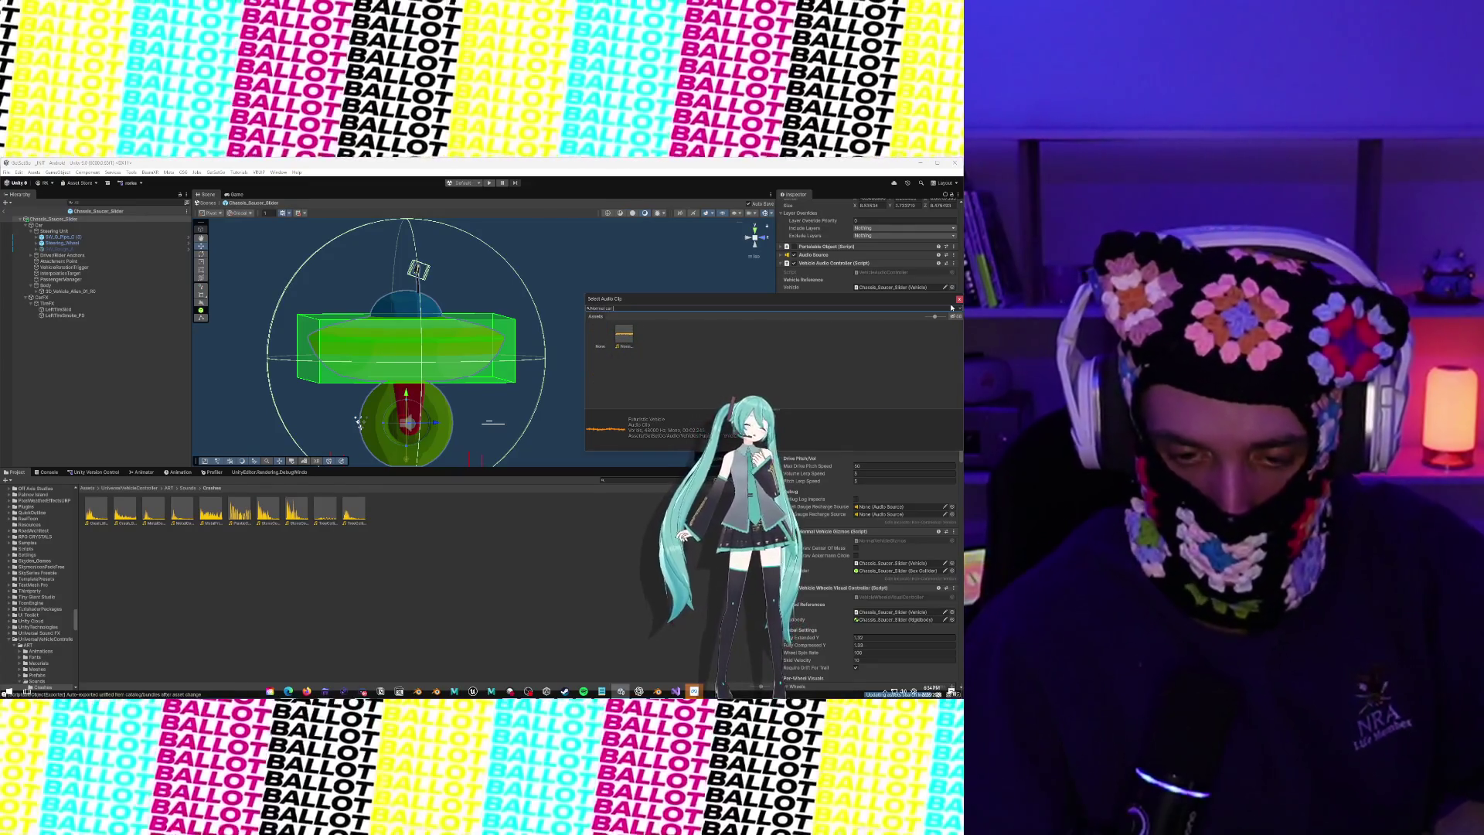
pyautogui.doubleClick(618, 337)
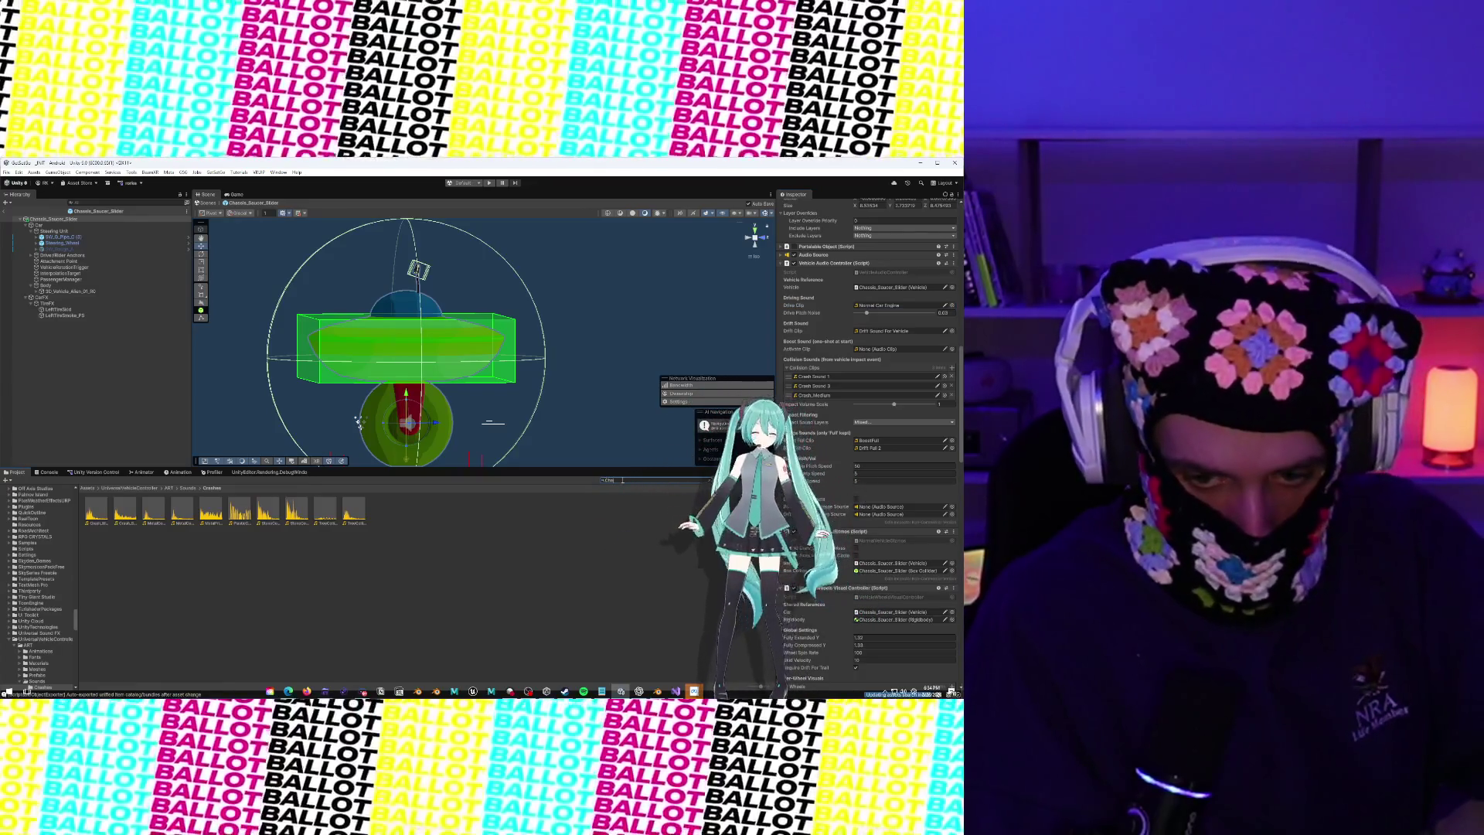
pyautogui.write('sis Saucer')
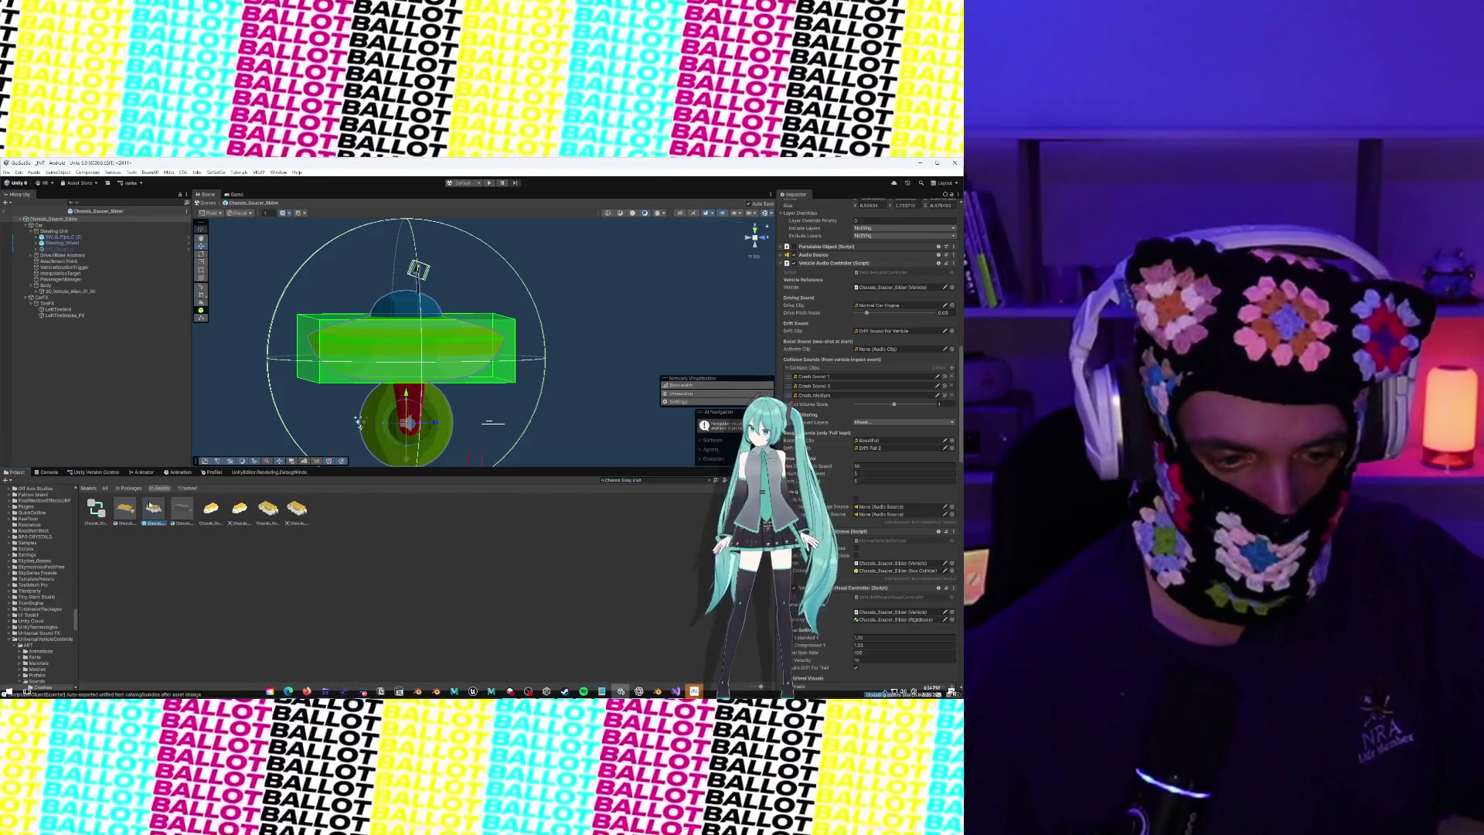
# Open the Chassis_Soap_Sled prefab and set its Drive Clip to Normal Car Engine
pyautogui.click(150, 505)
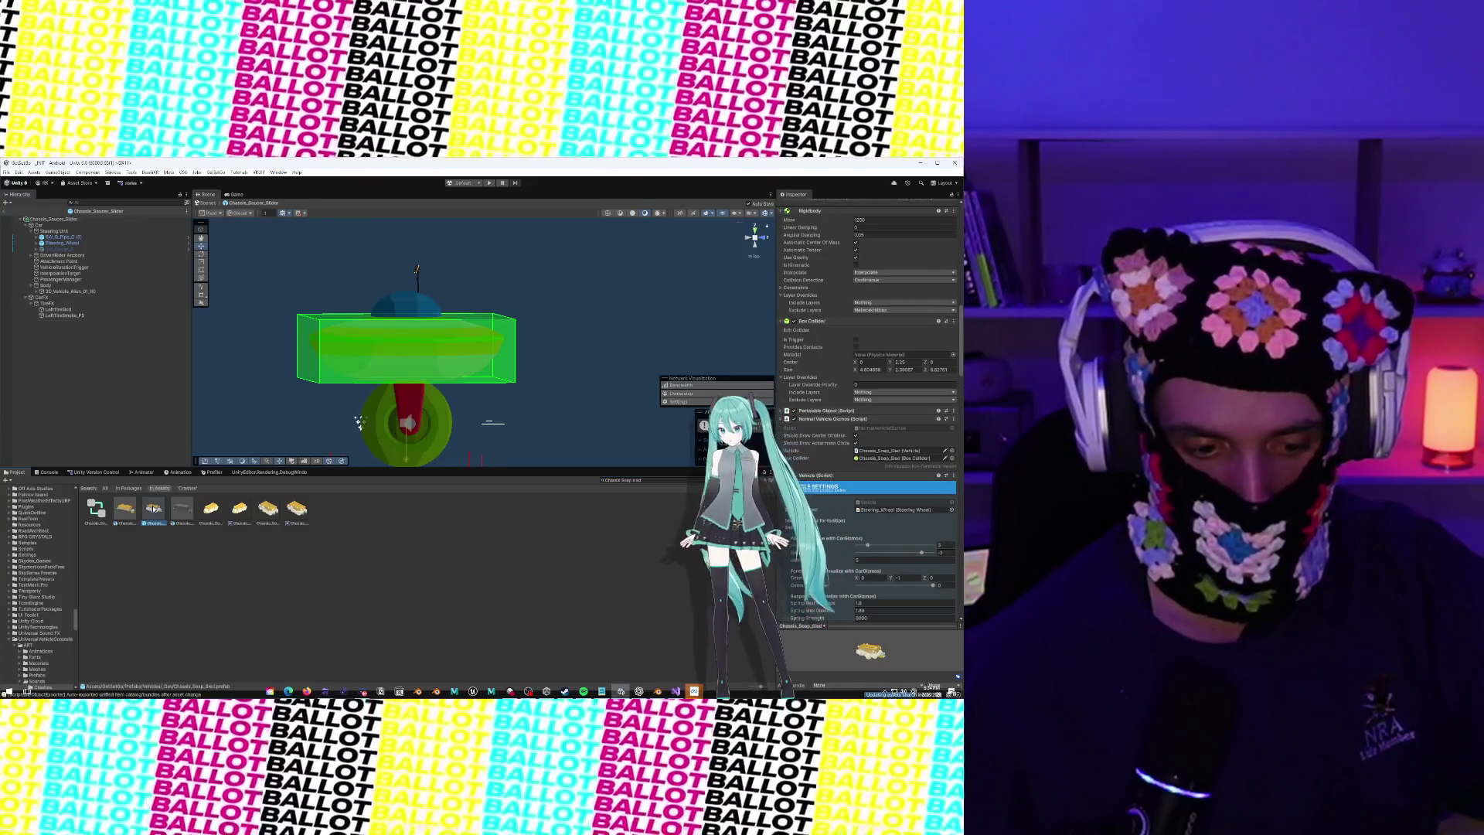
pyautogui.doubleClick(154, 508)
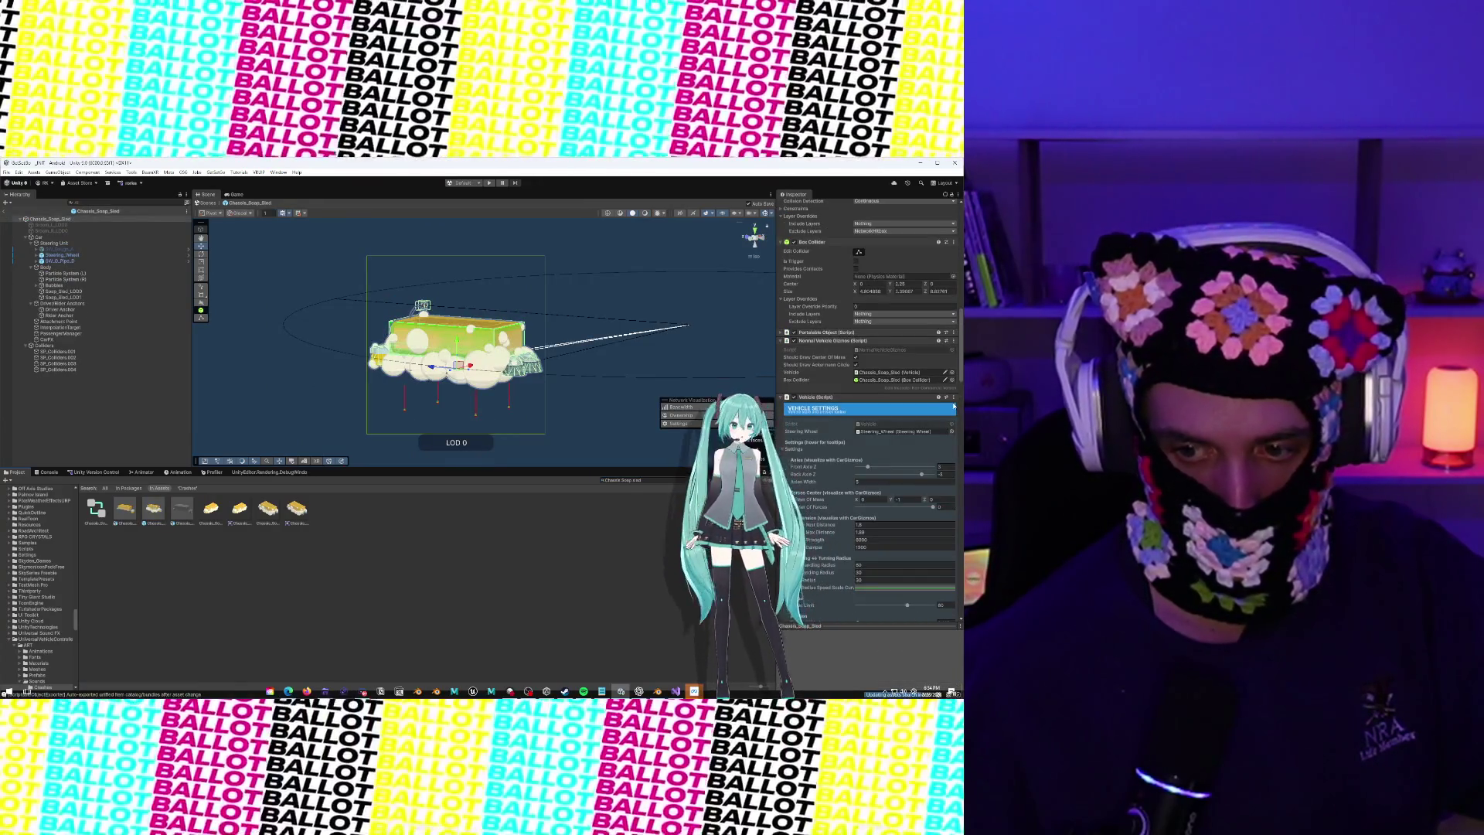
pyautogui.scroll(-10, 837, 363)
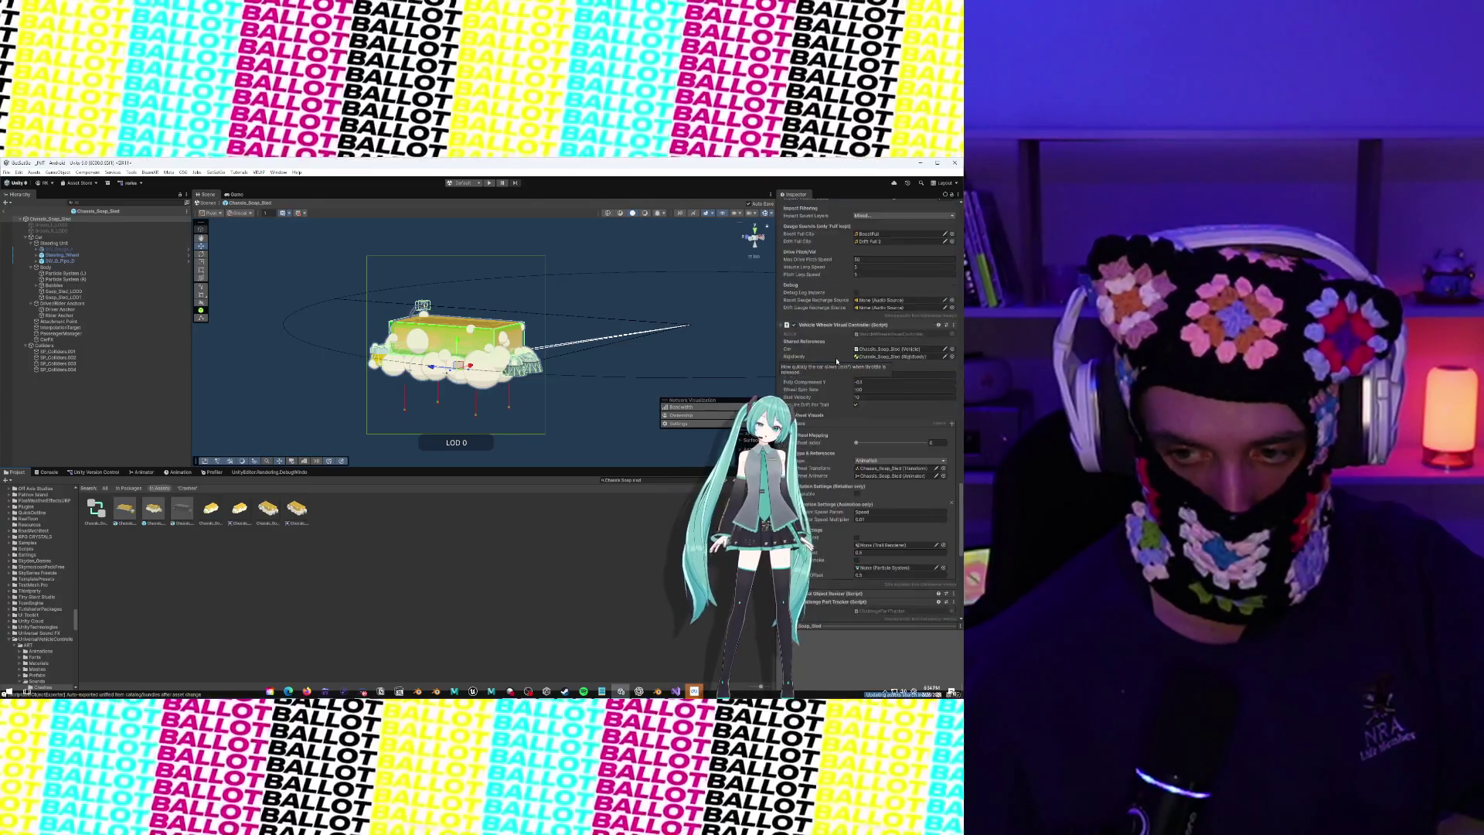
pyautogui.scroll(-5, 837, 361)
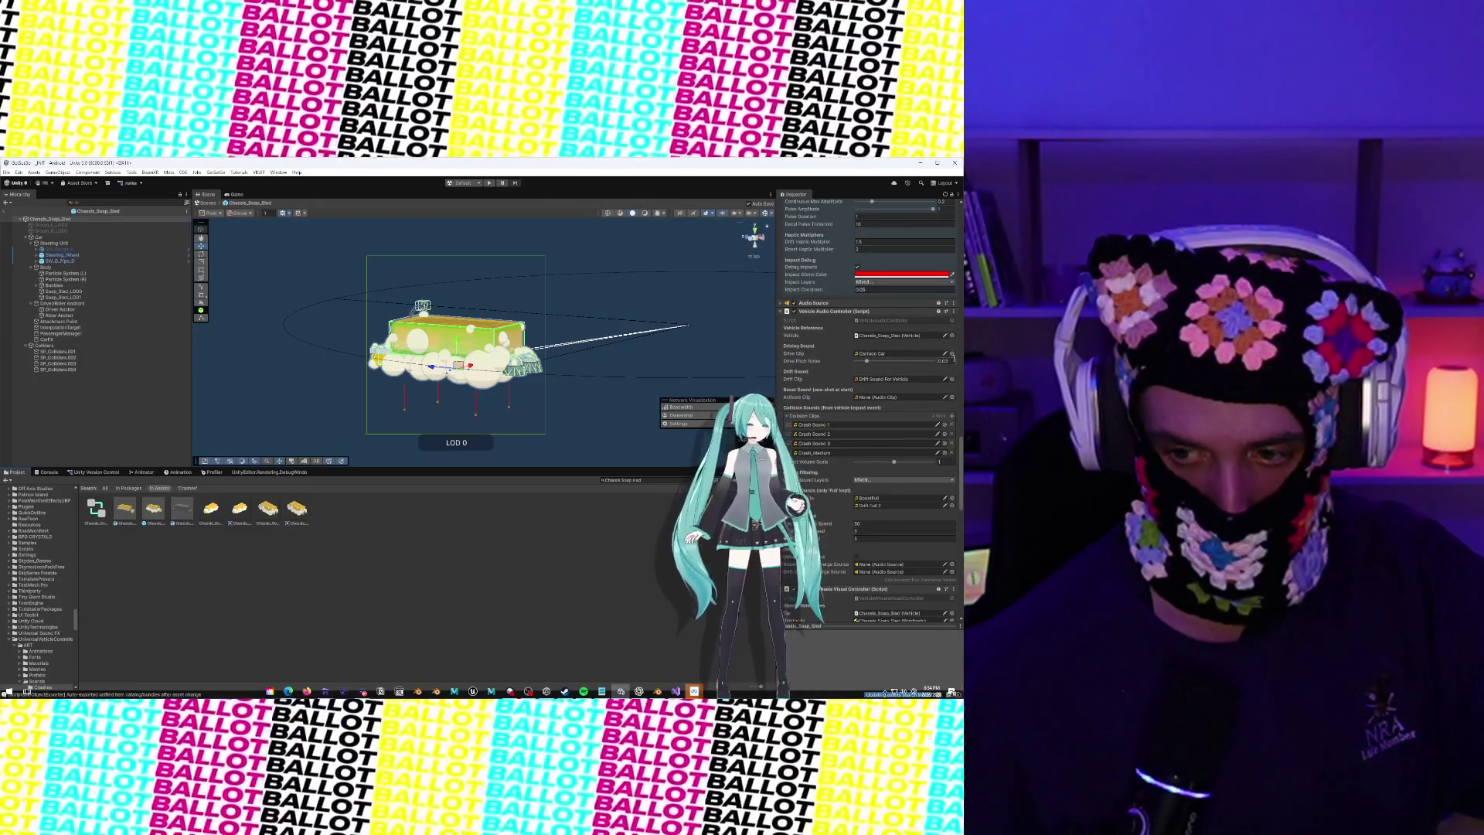
pyautogui.click(953, 354)
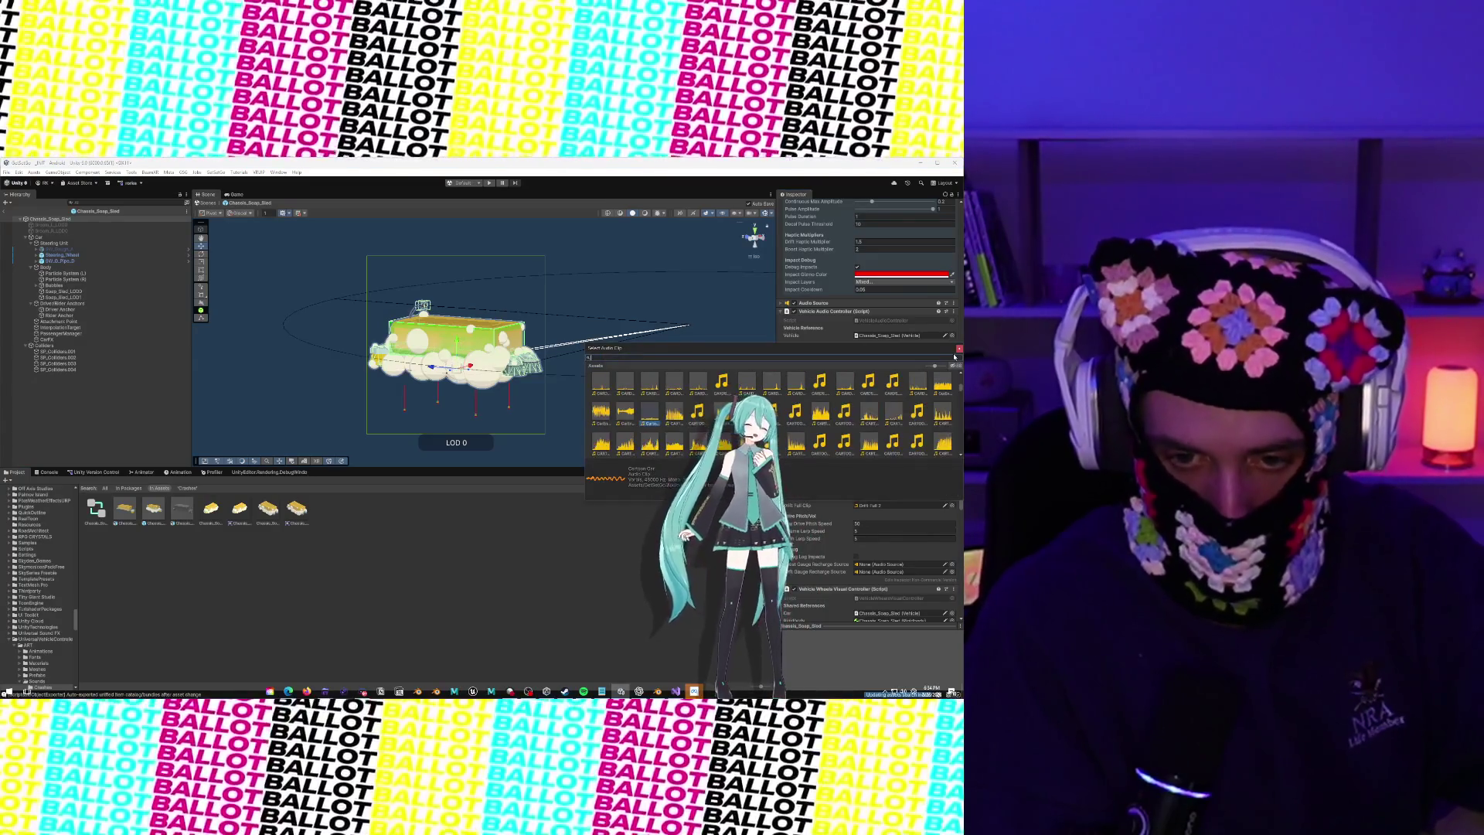
pyautogui.write('drif')
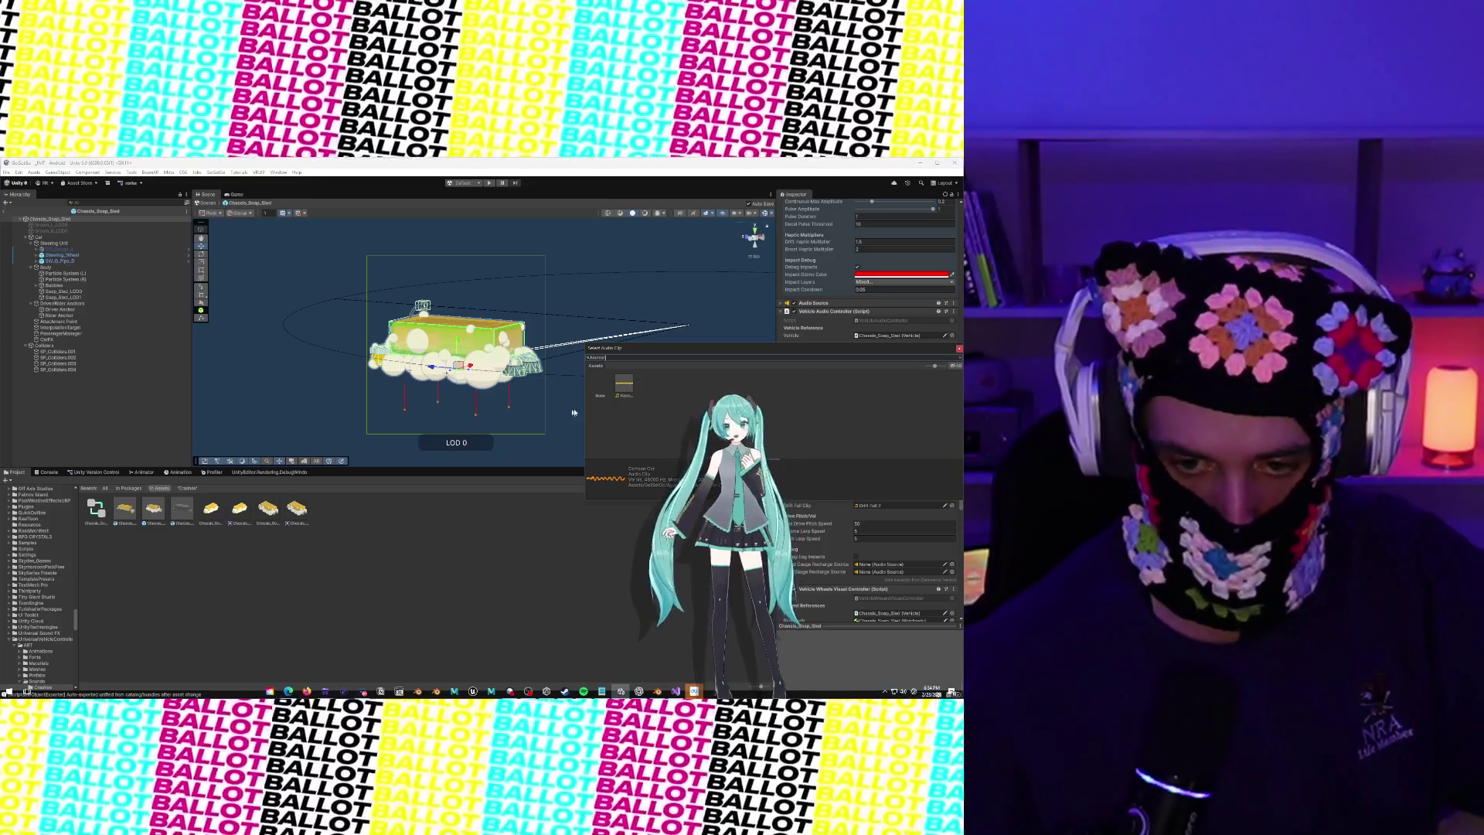
pyautogui.click(627, 377)
pyautogui.doubleClick(622, 384)
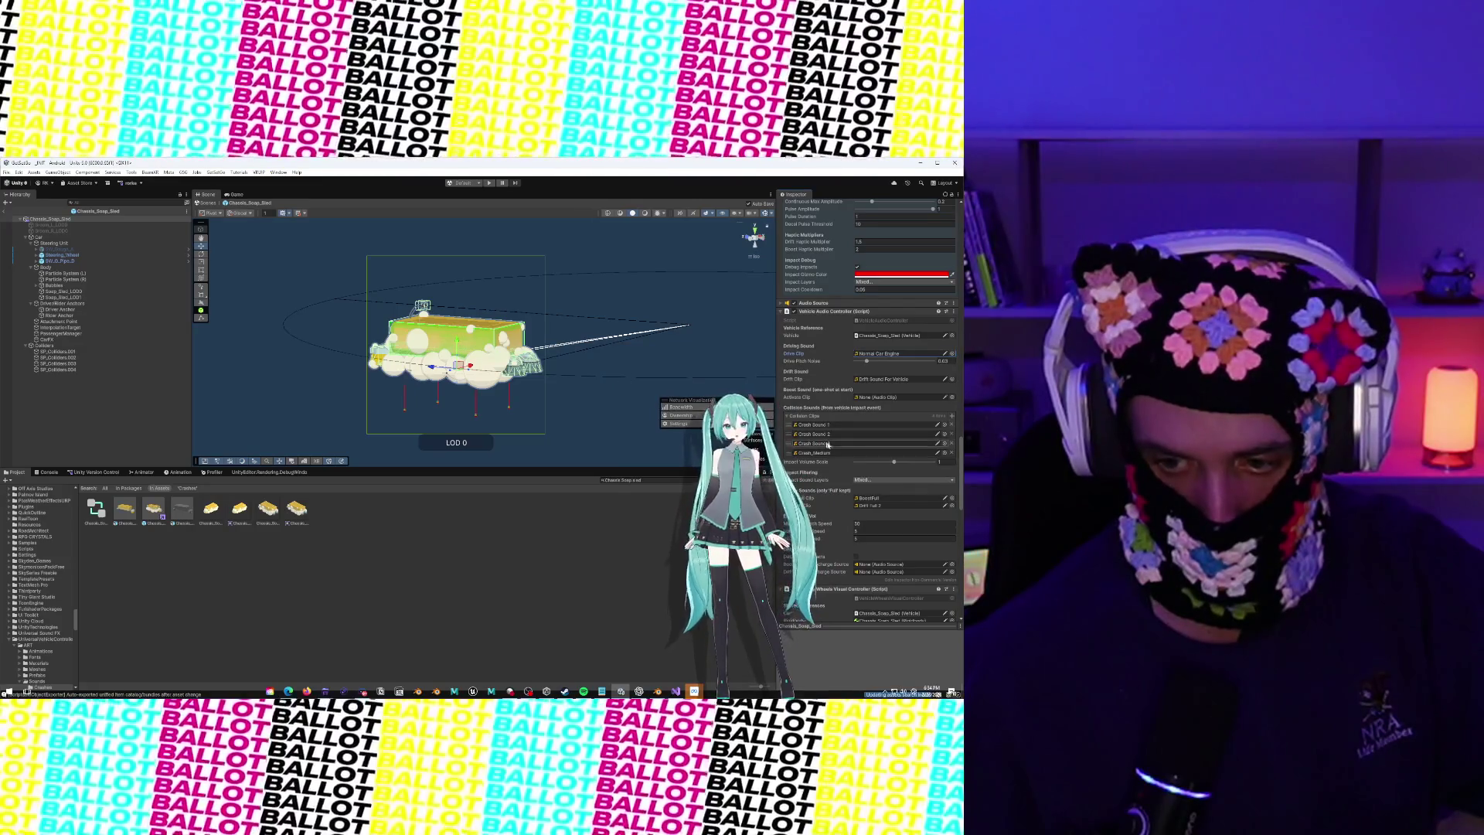
# Remove Crash Sound 2 from the collision clips, preview it, and return to the main scene
pyautogui.click(861, 436)
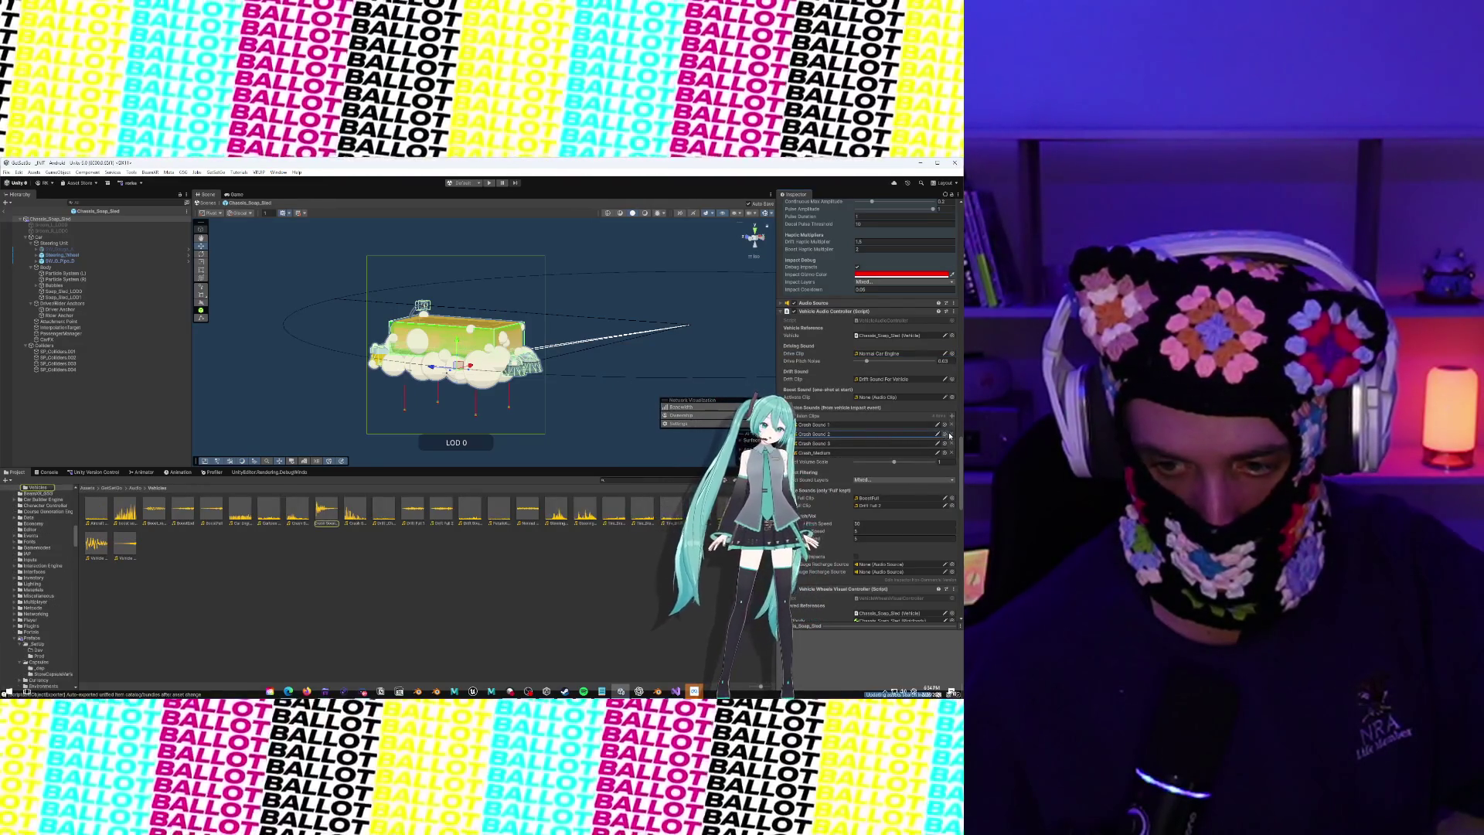
pyautogui.press('Delete')
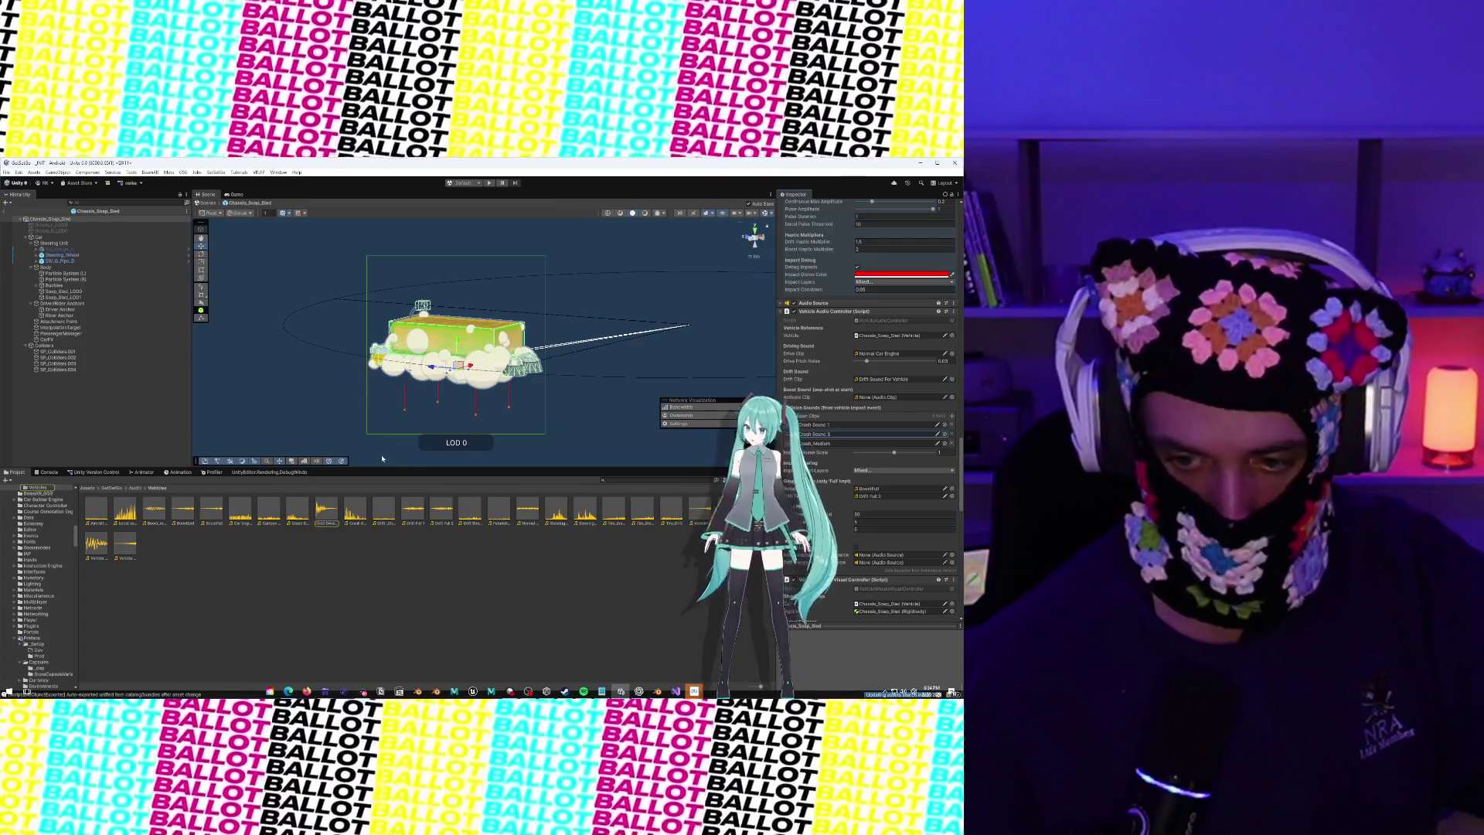
pyautogui.doubleClick(327, 513)
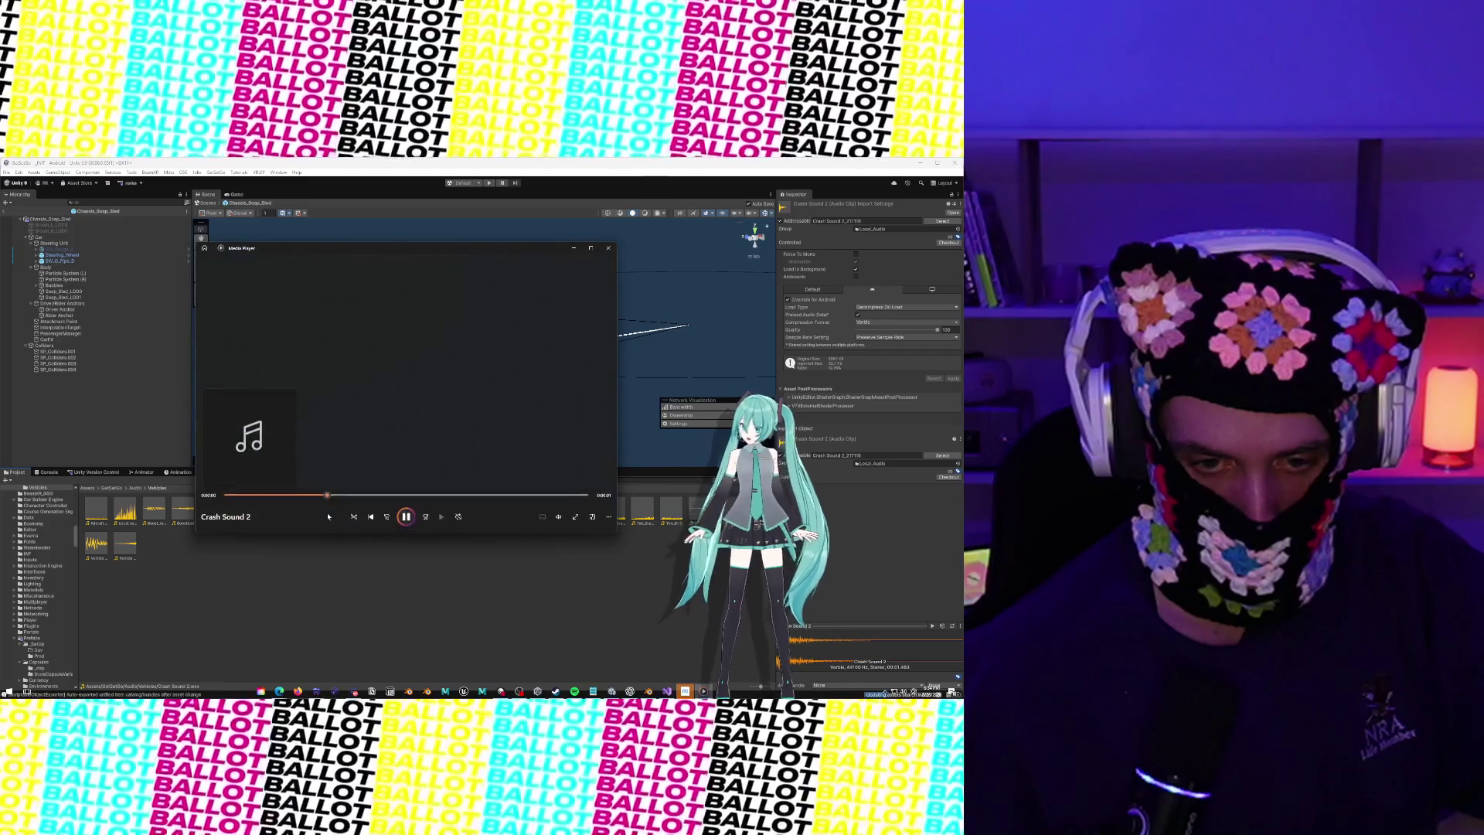
pyautogui.click(609, 248)
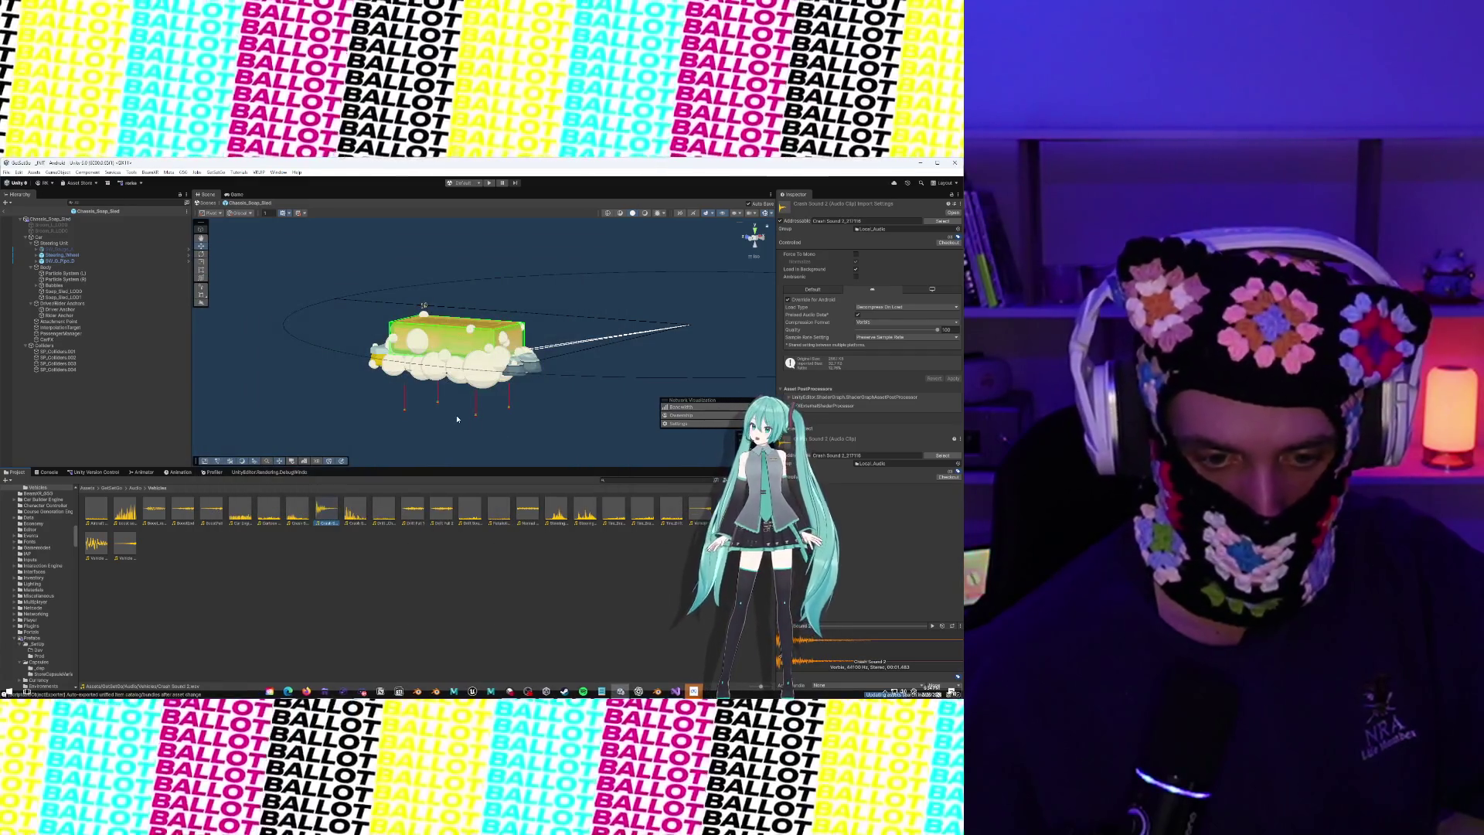
pyautogui.click(3, 211)
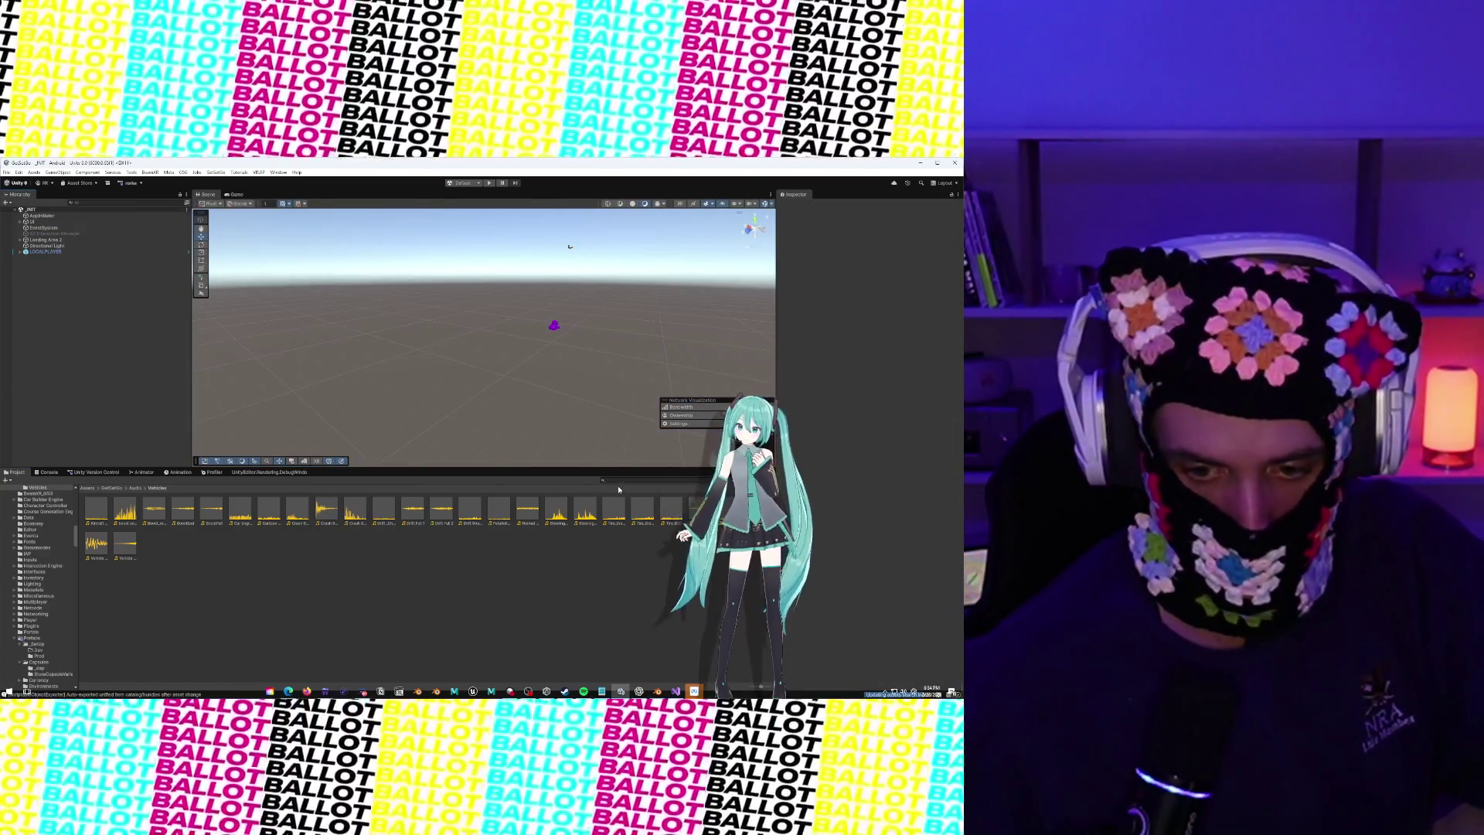
# Find the Chassis_Skateboard prefab in the project and open it in Prefab mode, viewed side-on
pyautogui.click(618, 481)
pyautogui.write('ScooterSound')
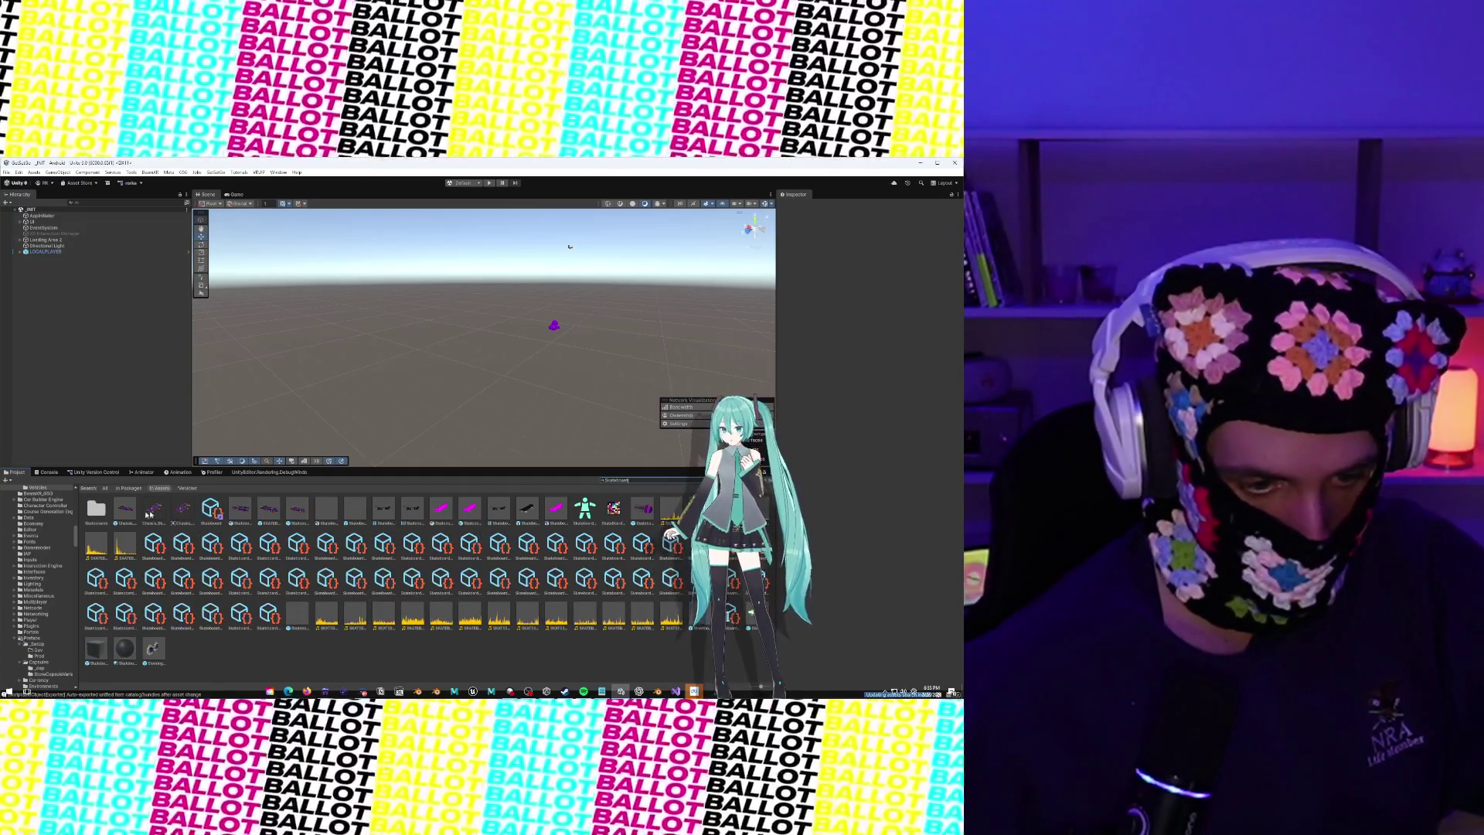
pyautogui.click(128, 516)
pyautogui.doubleClick(128, 515)
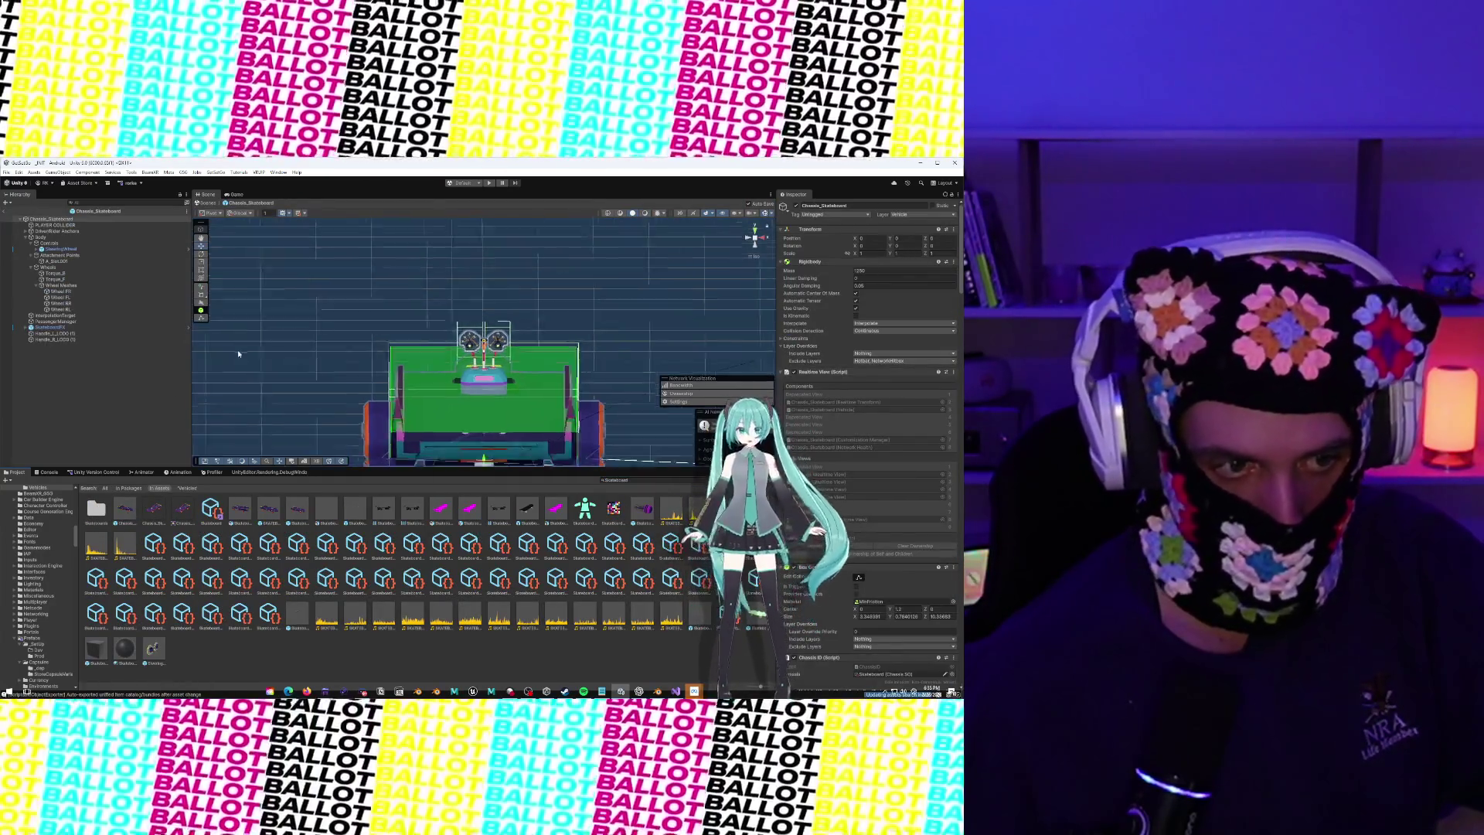
pyautogui.moveTo(368, 364)
pyautogui.mouseDown()
pyautogui.moveTo(530, 410)
pyautogui.moveTo(408, 298)
pyautogui.moveTo(524, 269)
pyautogui.moveTo(347, 257)
pyautogui.mouseUp()
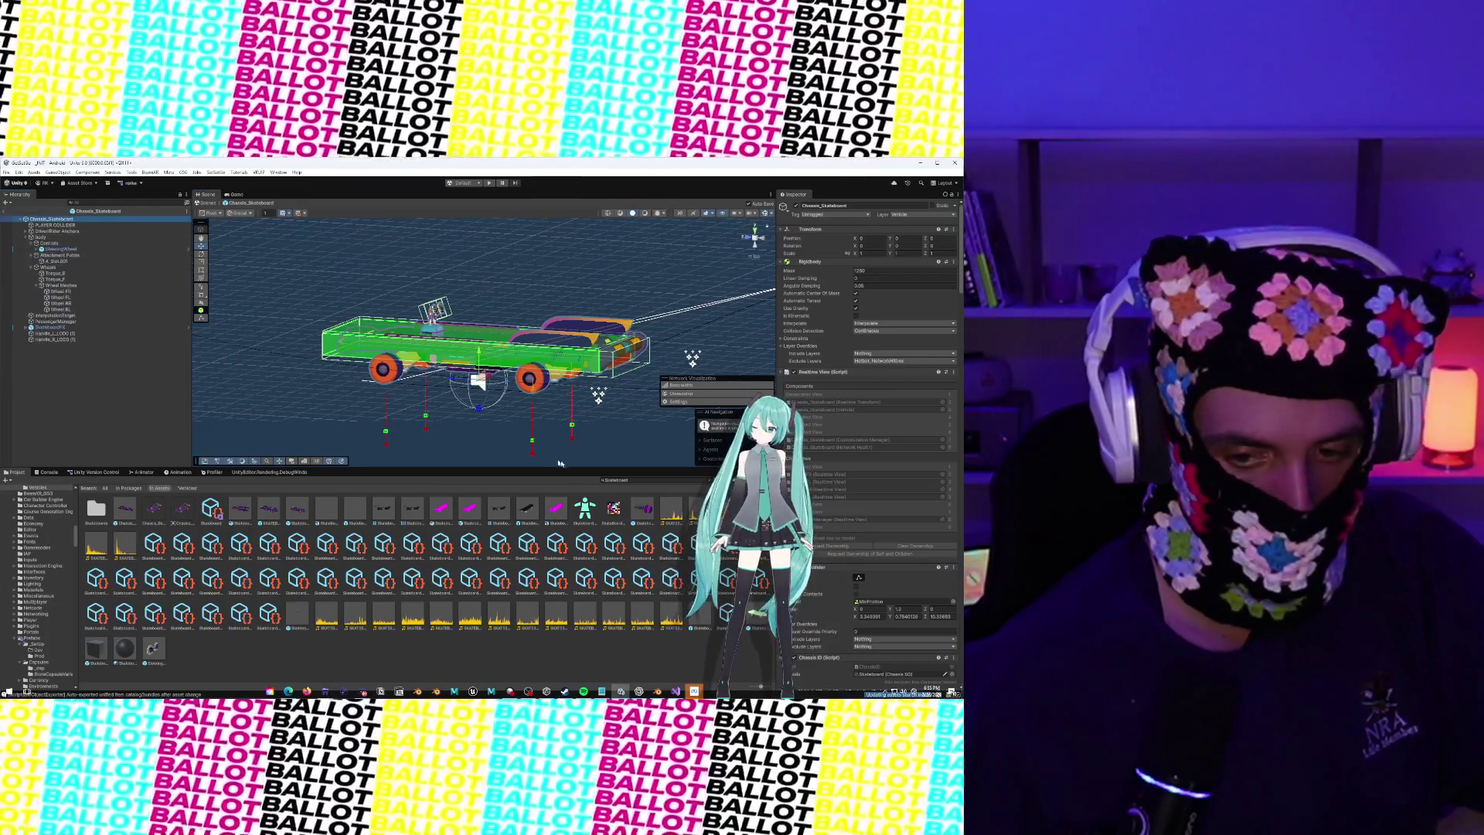
# Inspect the Body object and its InterpolationTarget and PoseLerpManager children
pyautogui.click(640, 479)
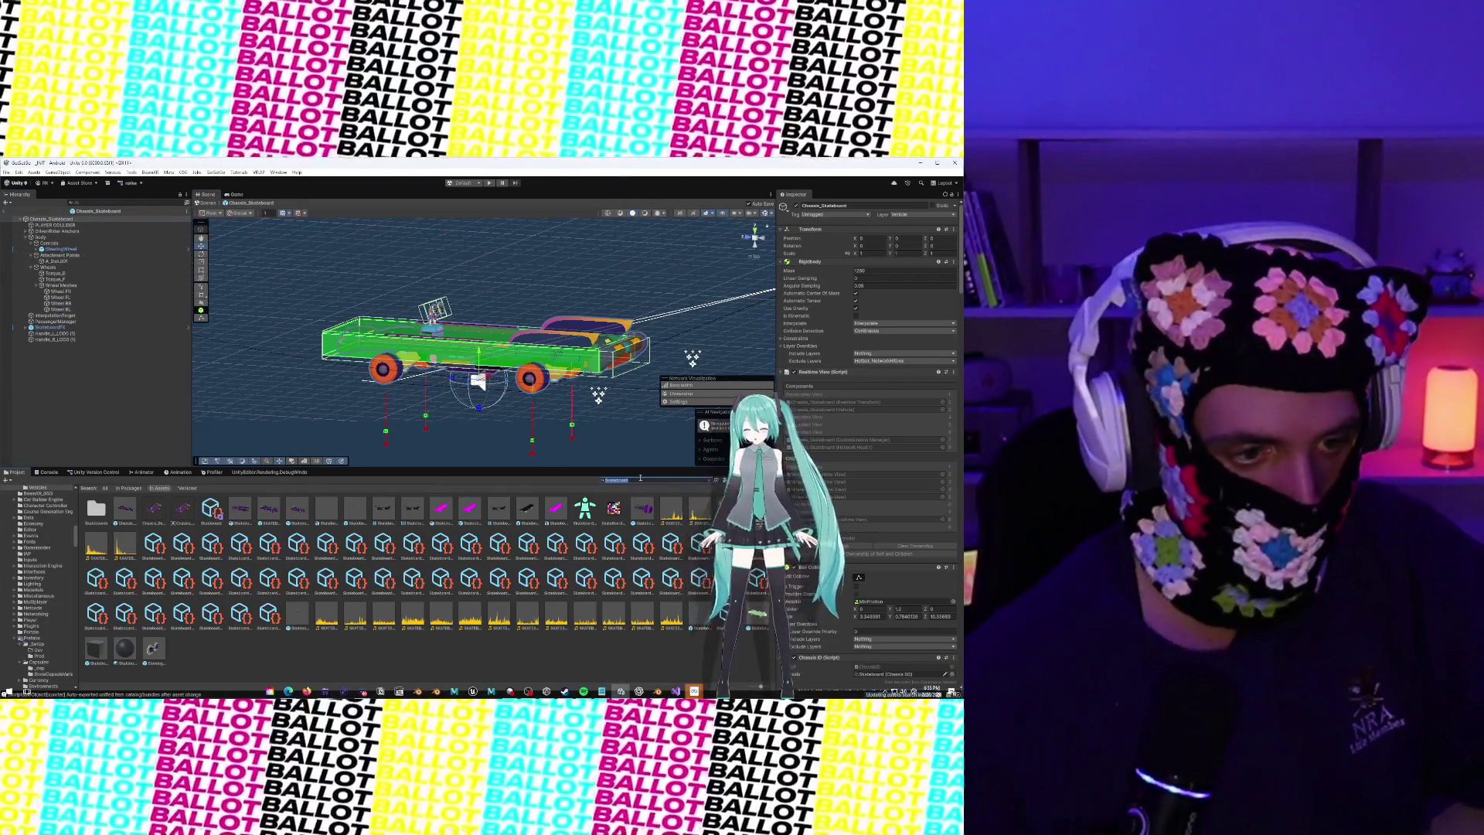
pyautogui.click(35, 237)
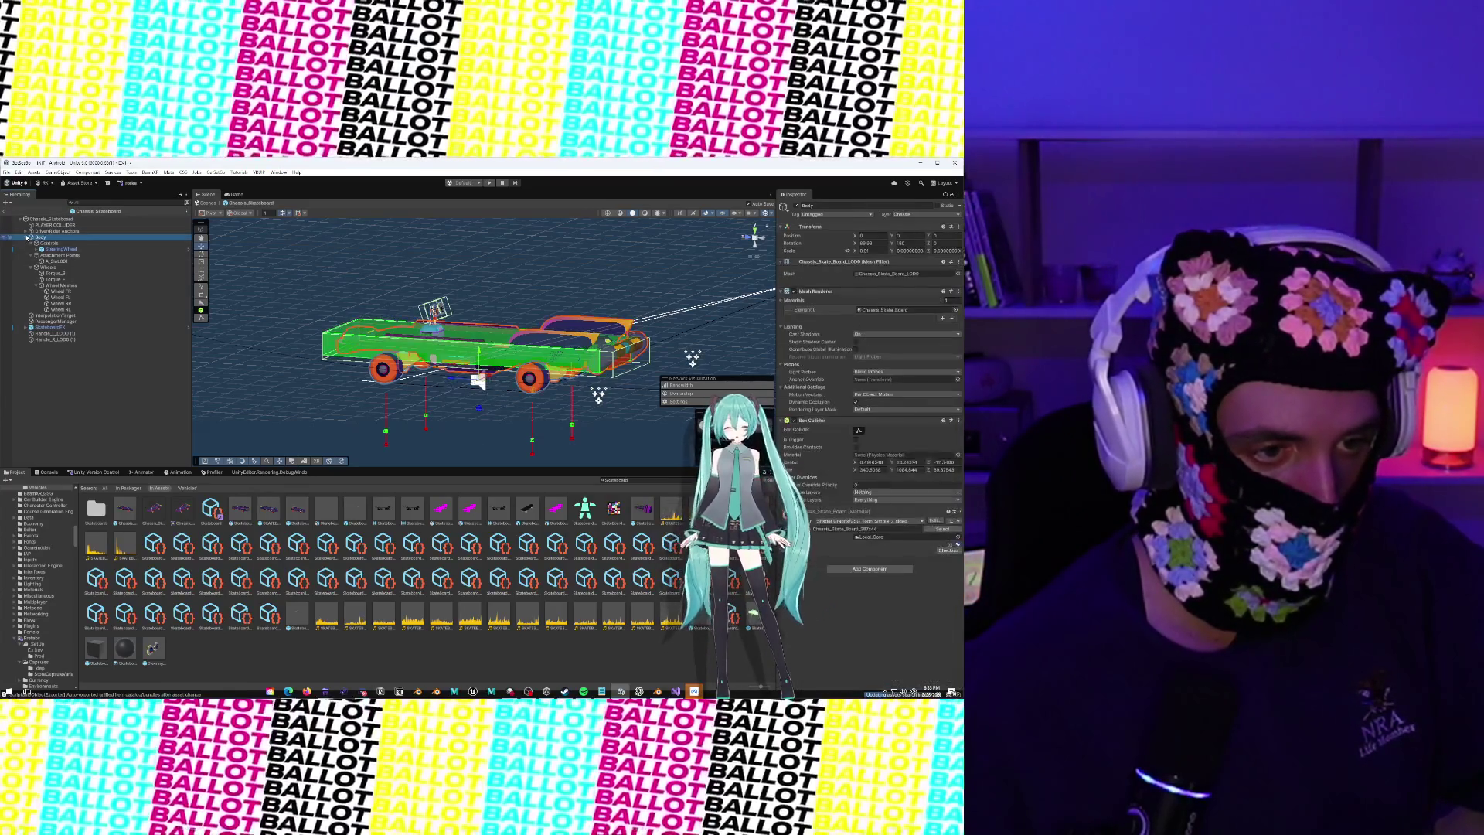
pyautogui.click(26, 237)
pyautogui.click(26, 238)
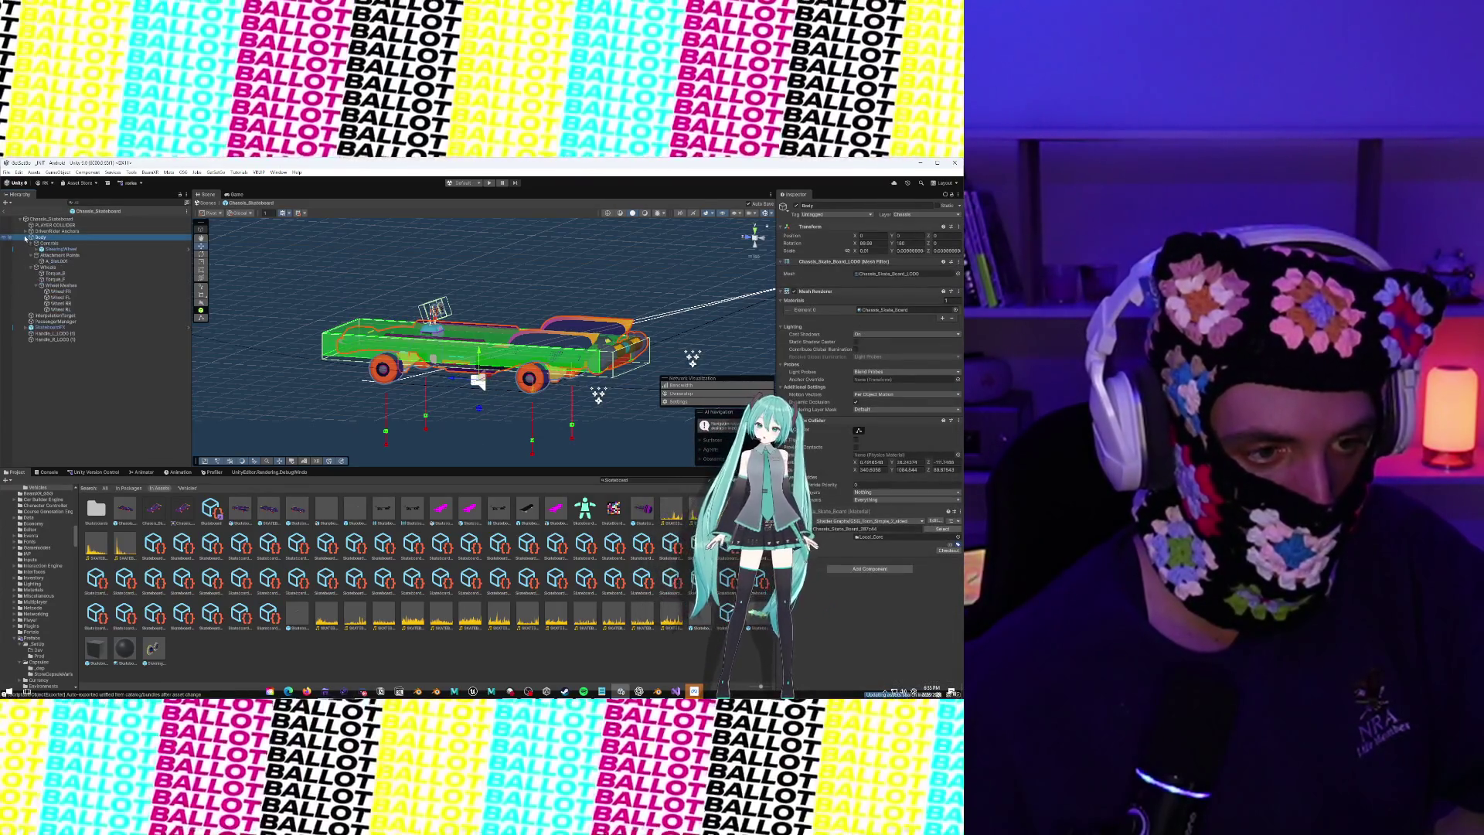
pyautogui.click(25, 238)
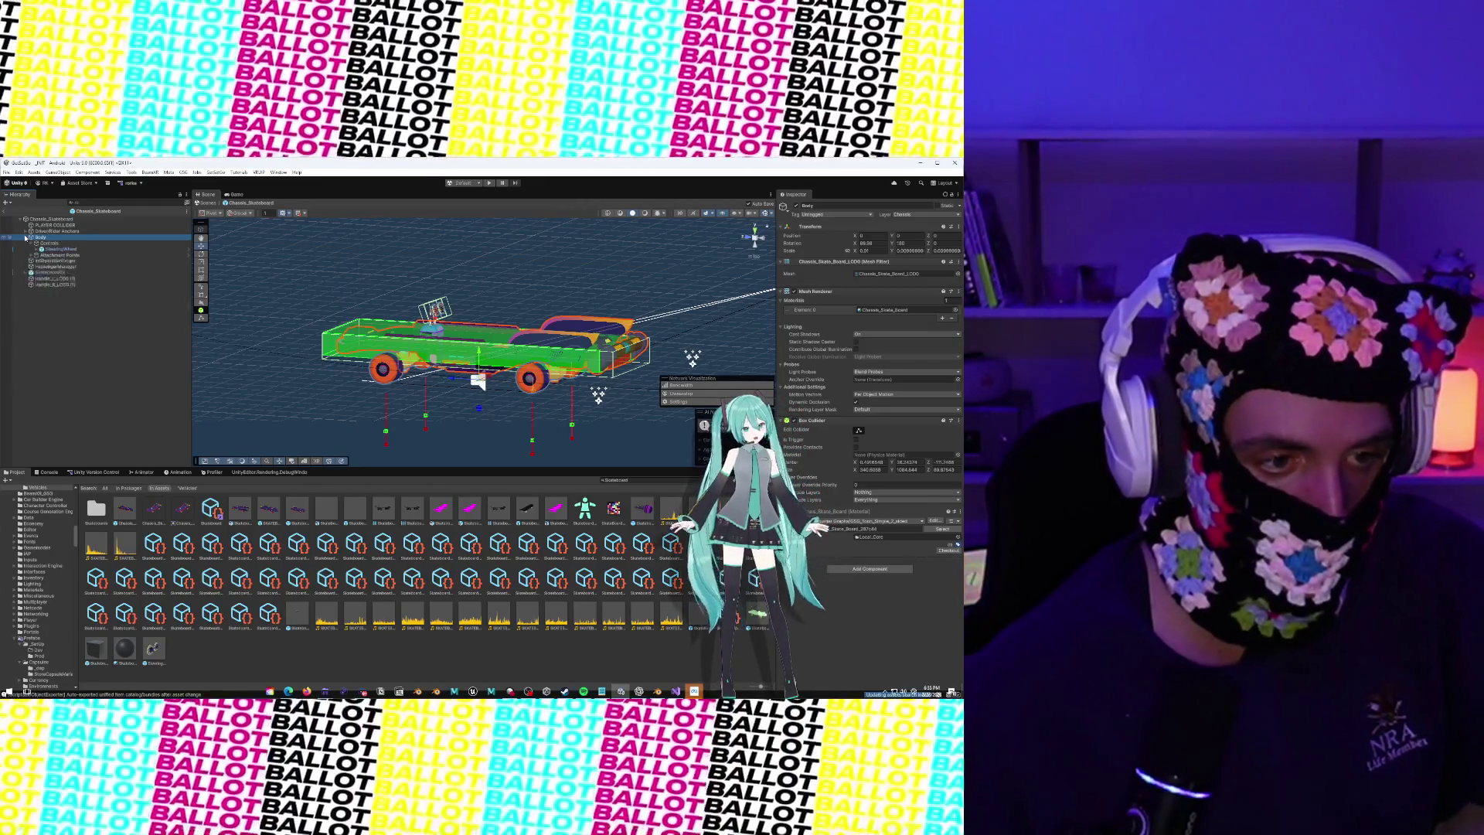
pyautogui.click(51, 243)
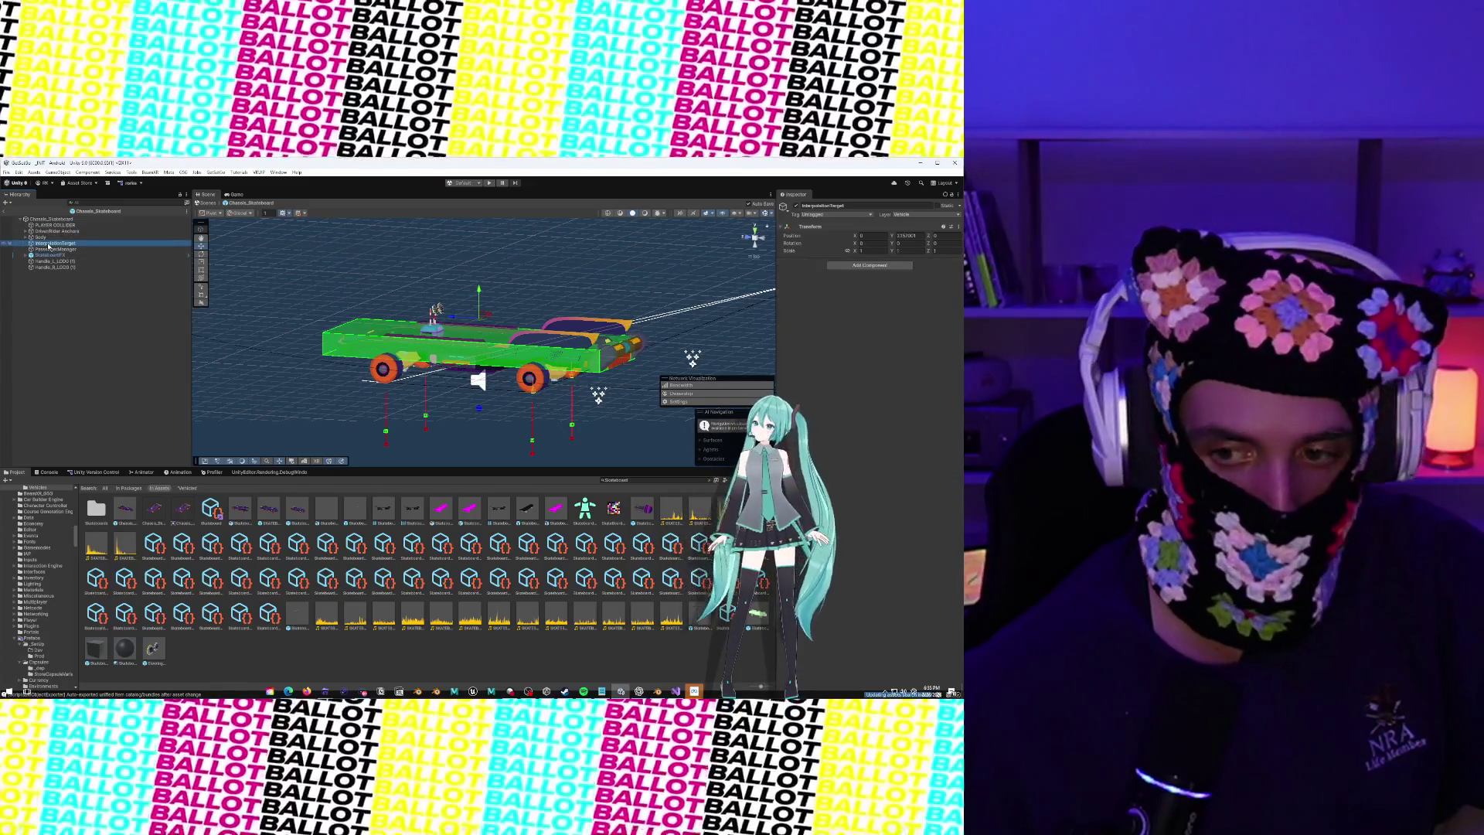
pyautogui.click(48, 250)
pyautogui.click(49, 245)
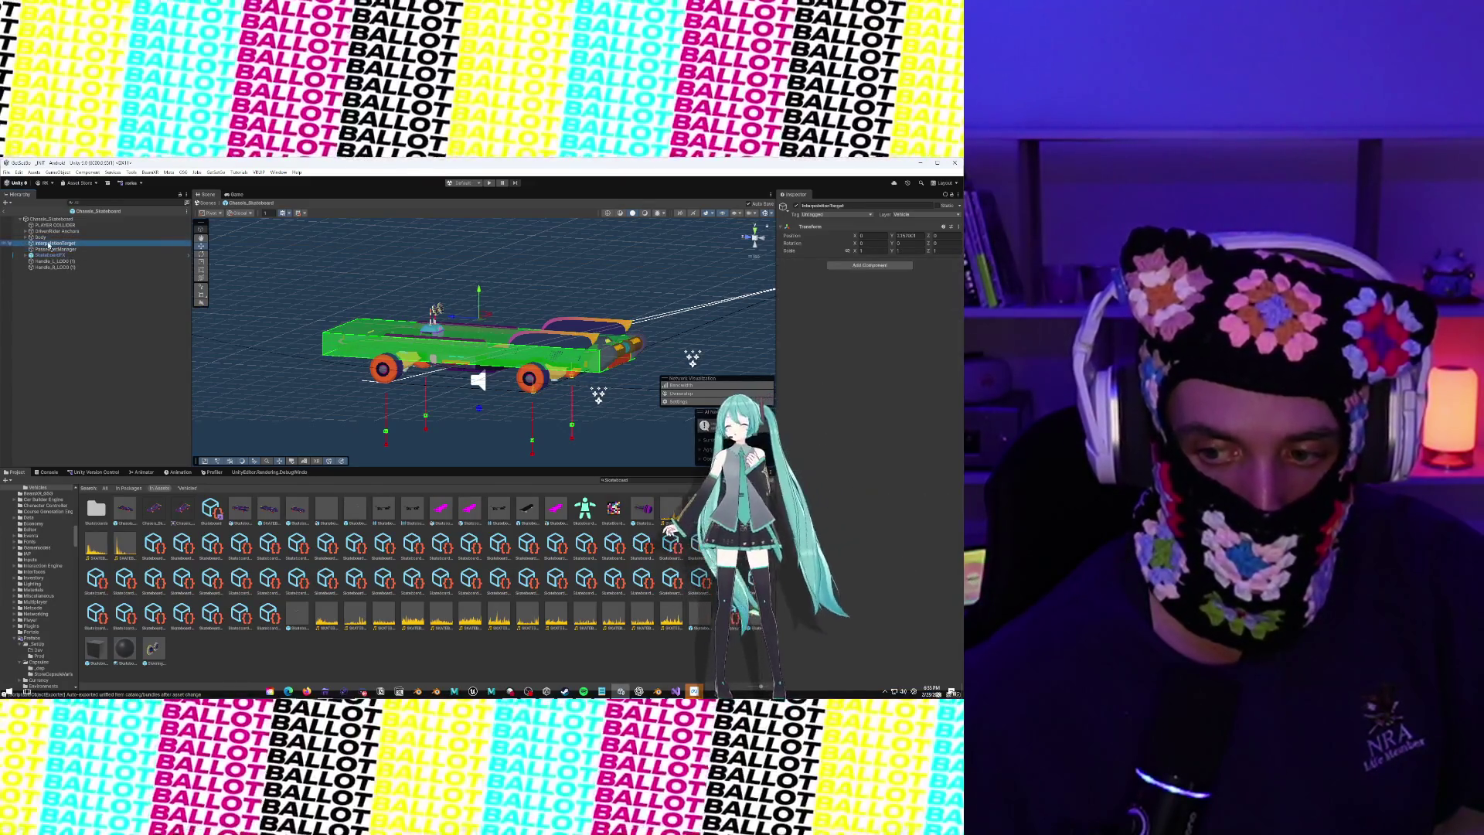
pyautogui.click(49, 237)
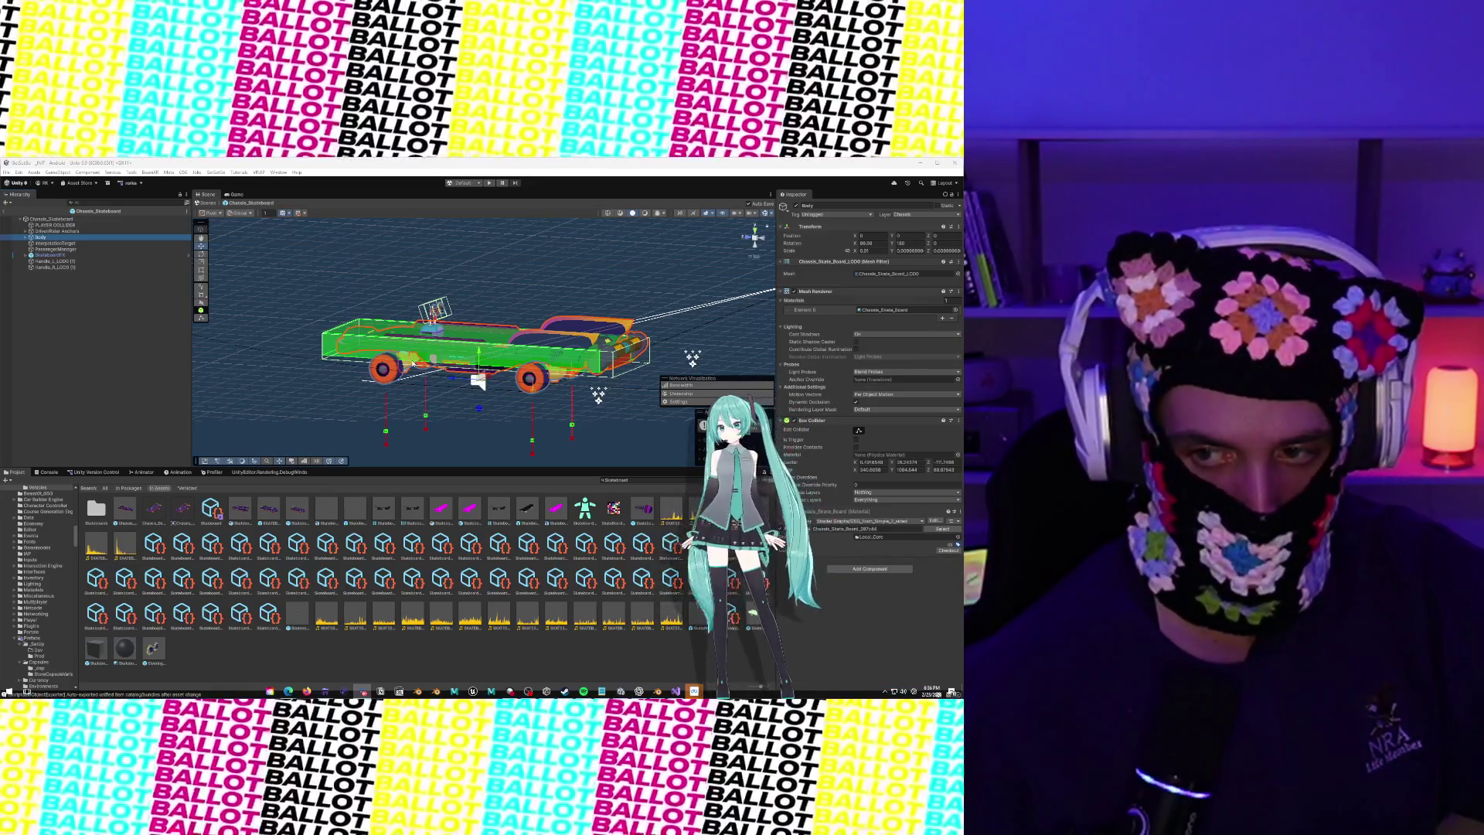
# Review Body's Controls, Attachment Points and Wheel Meshes children, then duplicate Attachment Points
pyautogui.click(25, 237)
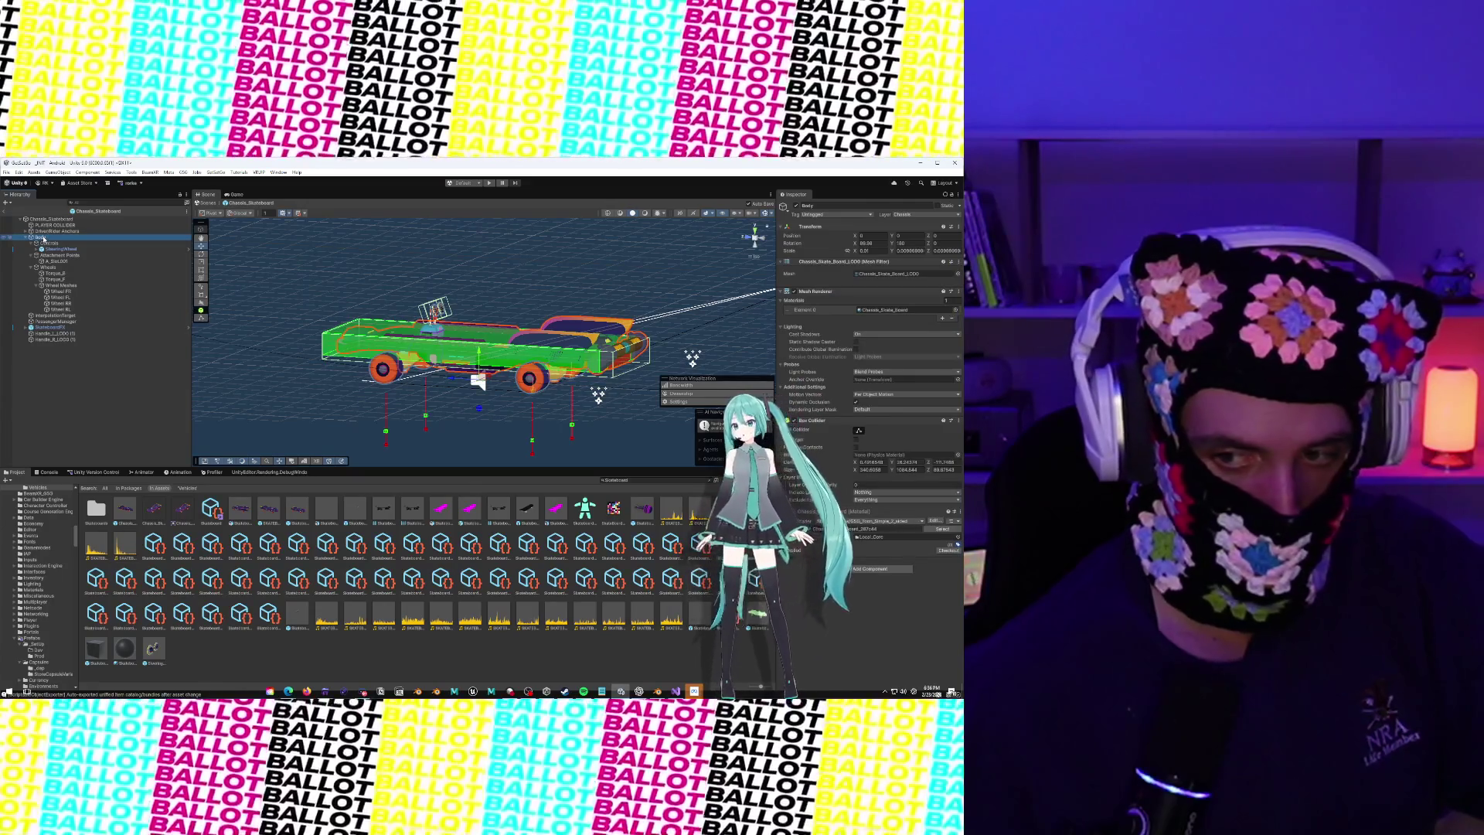
pyautogui.click(48, 244)
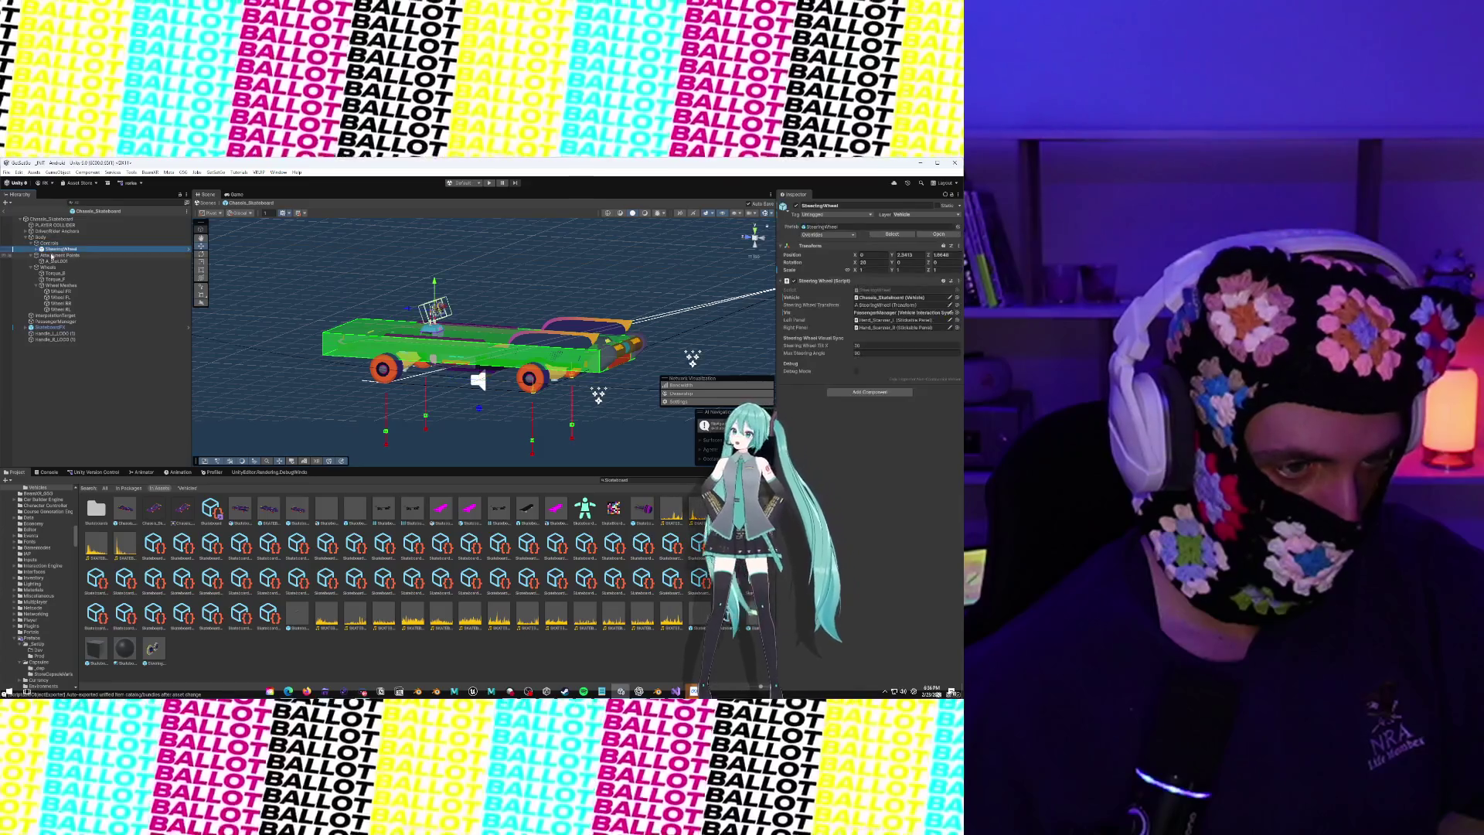
pyautogui.click(51, 256)
pyautogui.click(57, 286)
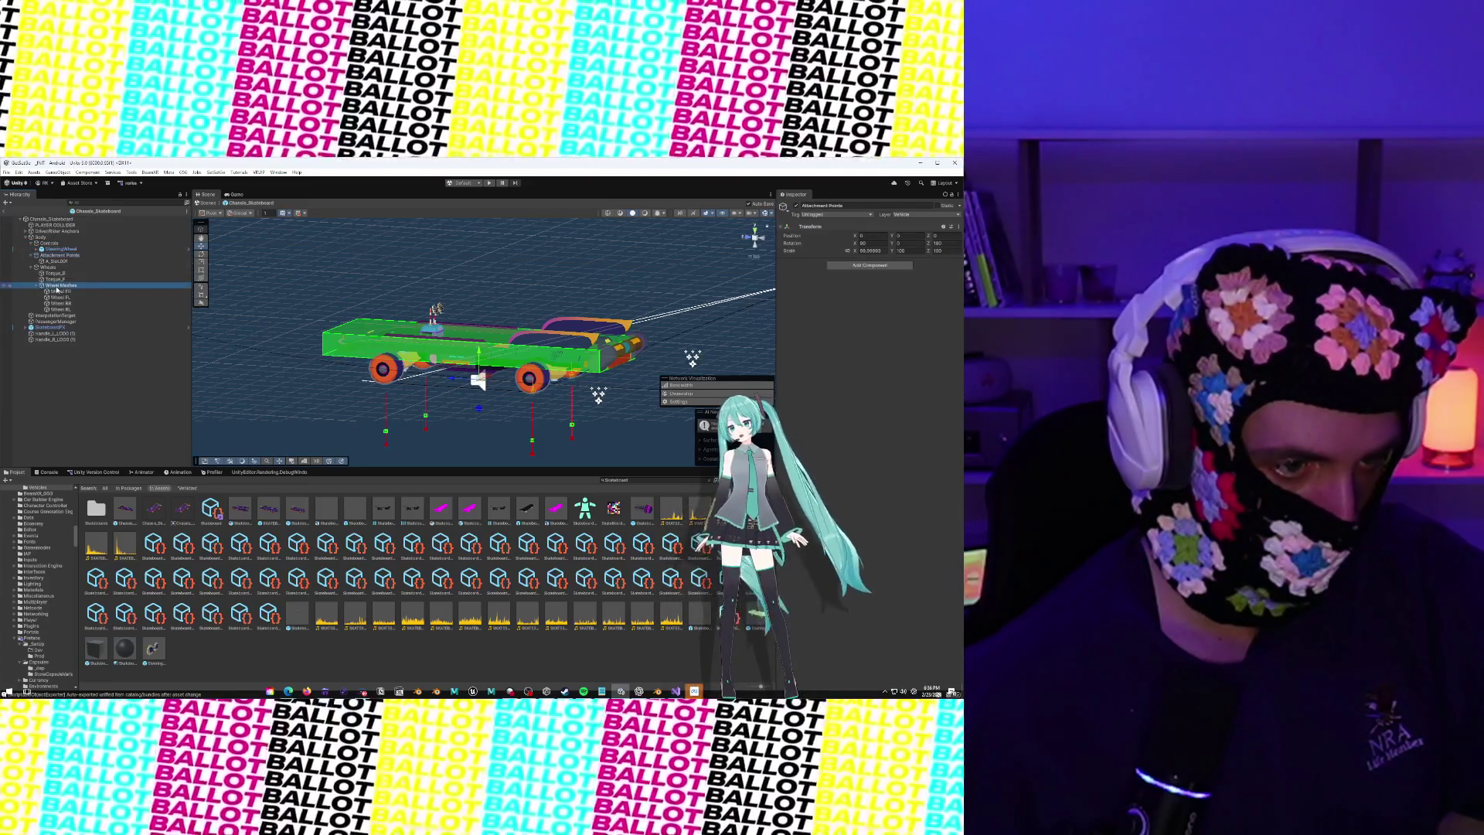
pyautogui.click(25, 237)
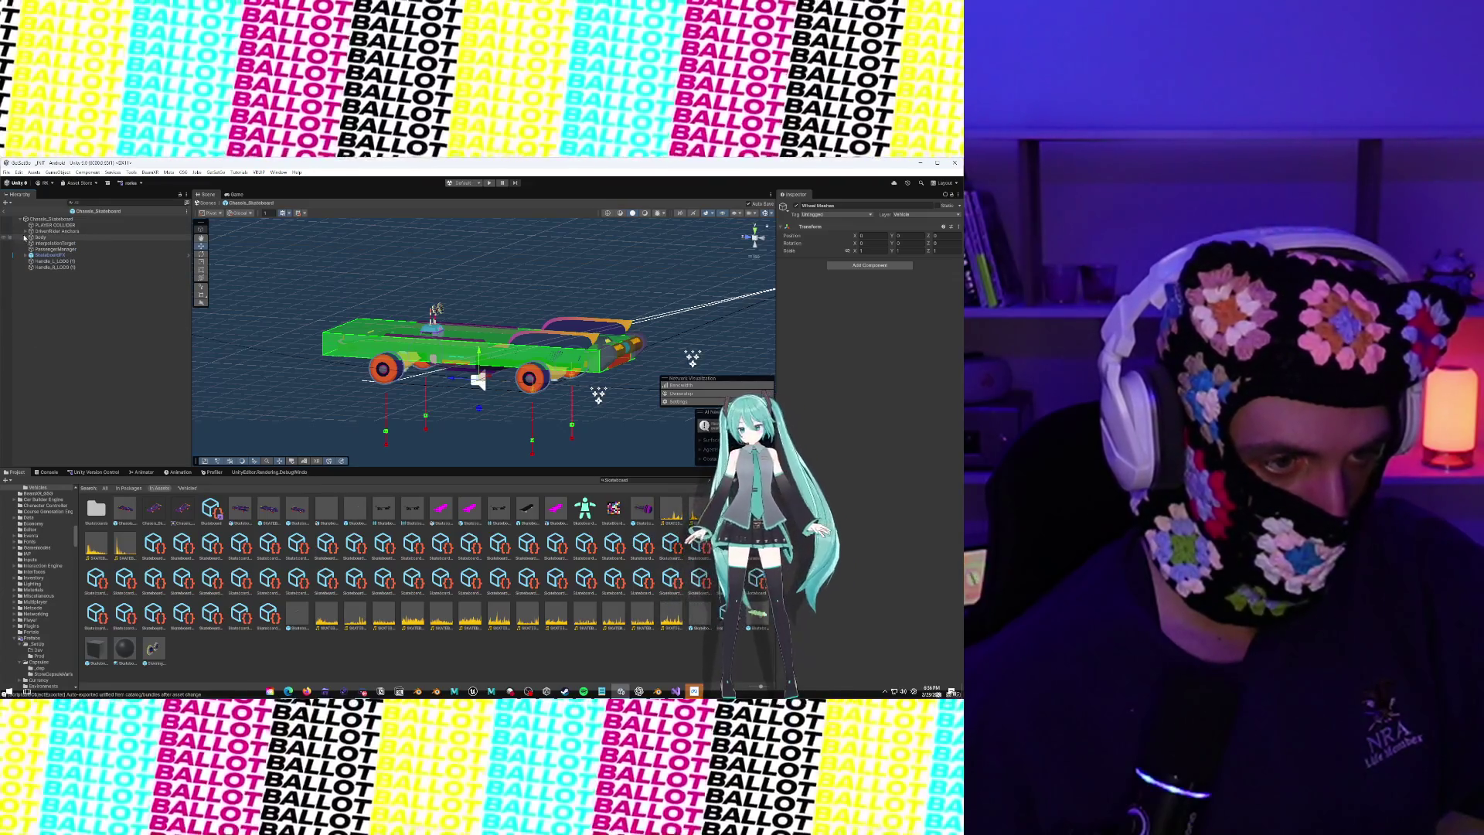
pyautogui.click(26, 237)
pyautogui.click(48, 255)
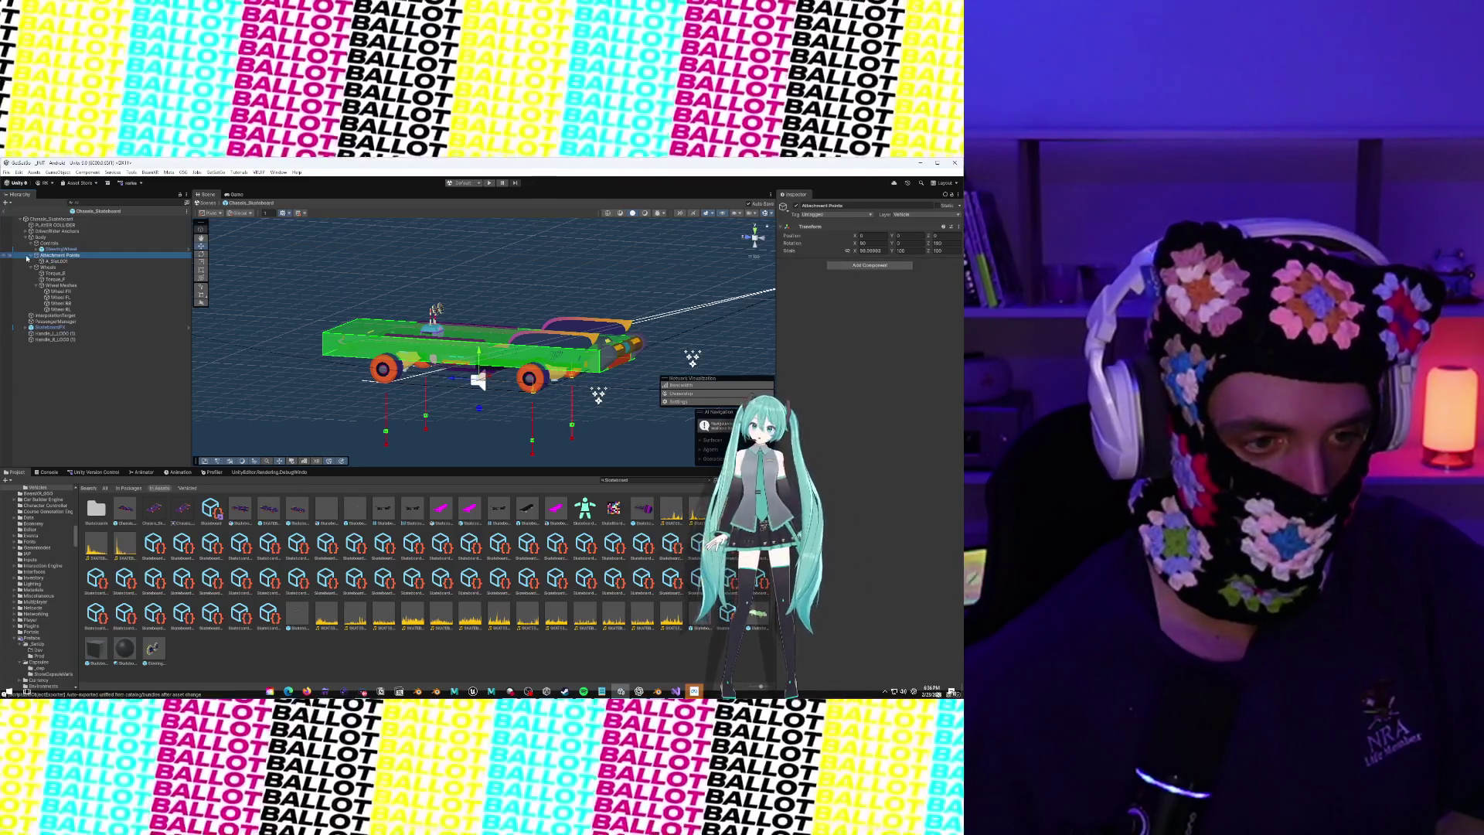
pyautogui.click(30, 255)
pyautogui.hotkey('ctrl', 'd')
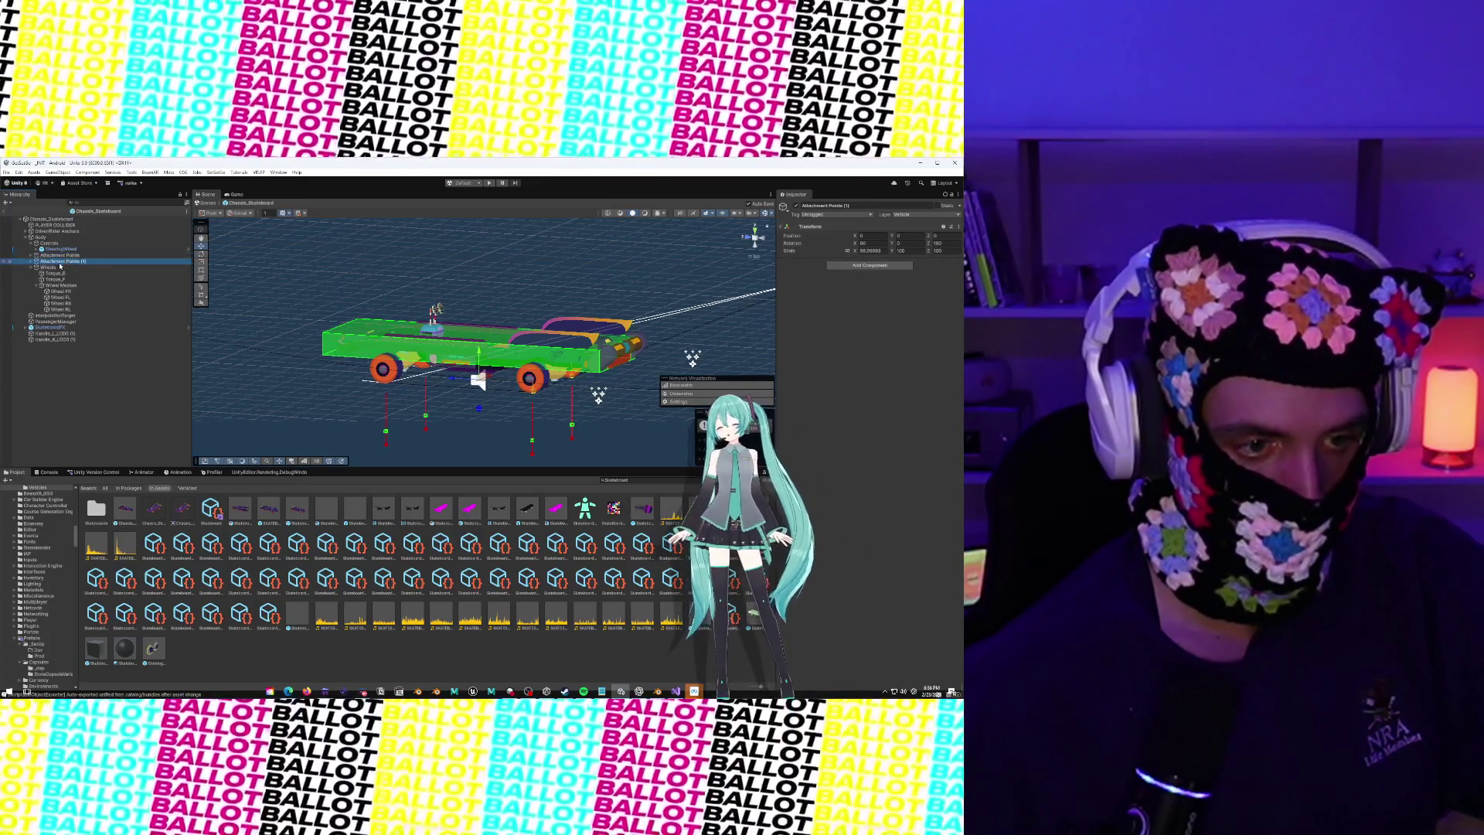
# Rename the duplicated object to VehicleOrientationTrigger
pyautogui.rightClick(60, 263)
pyautogui.click(72, 302)
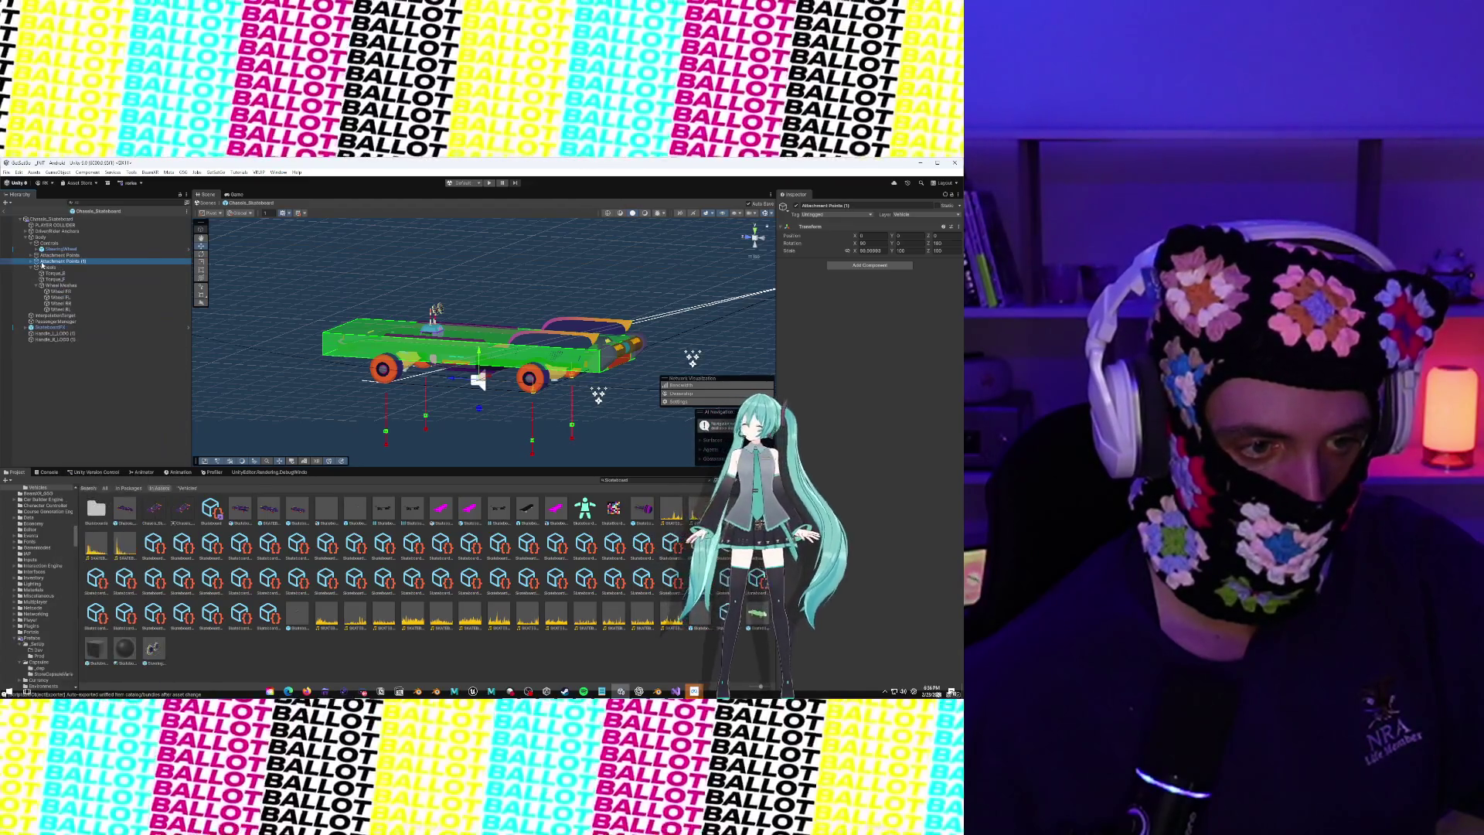
pyautogui.click(32, 264)
pyautogui.rightClick(47, 267)
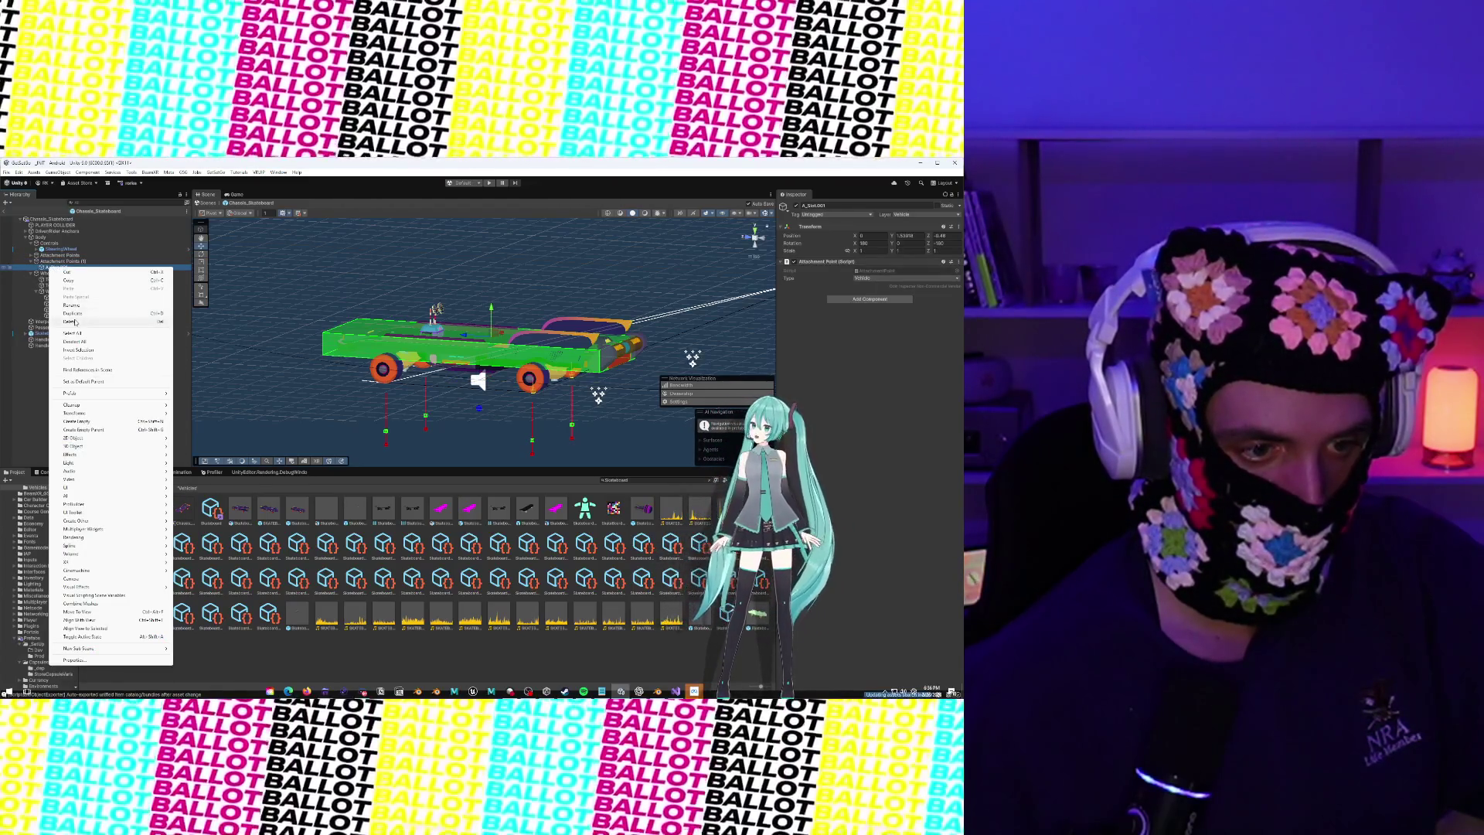
pyautogui.click(64, 275)
pyautogui.rightClick(59, 261)
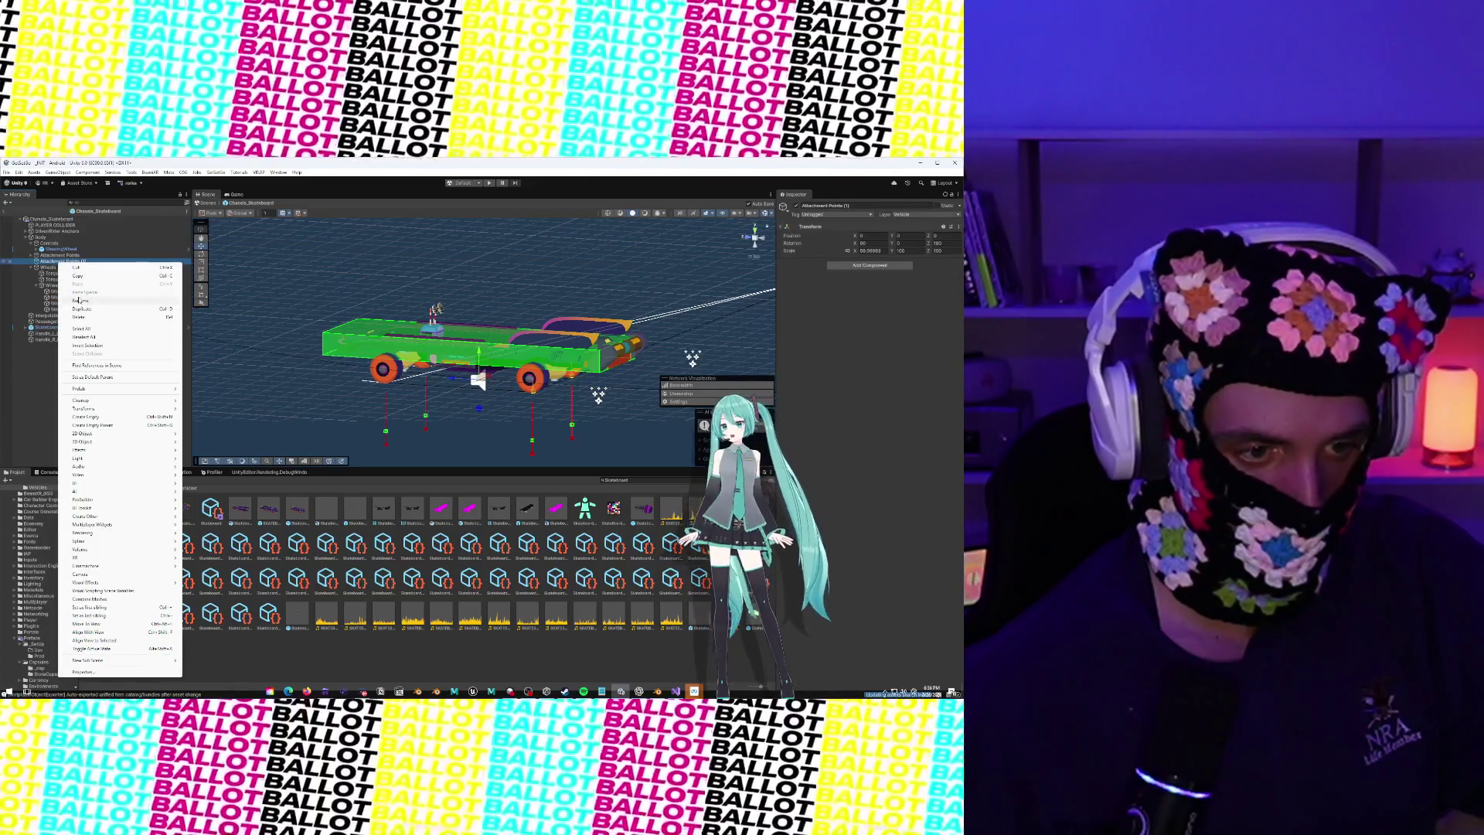
pyautogui.click(80, 300)
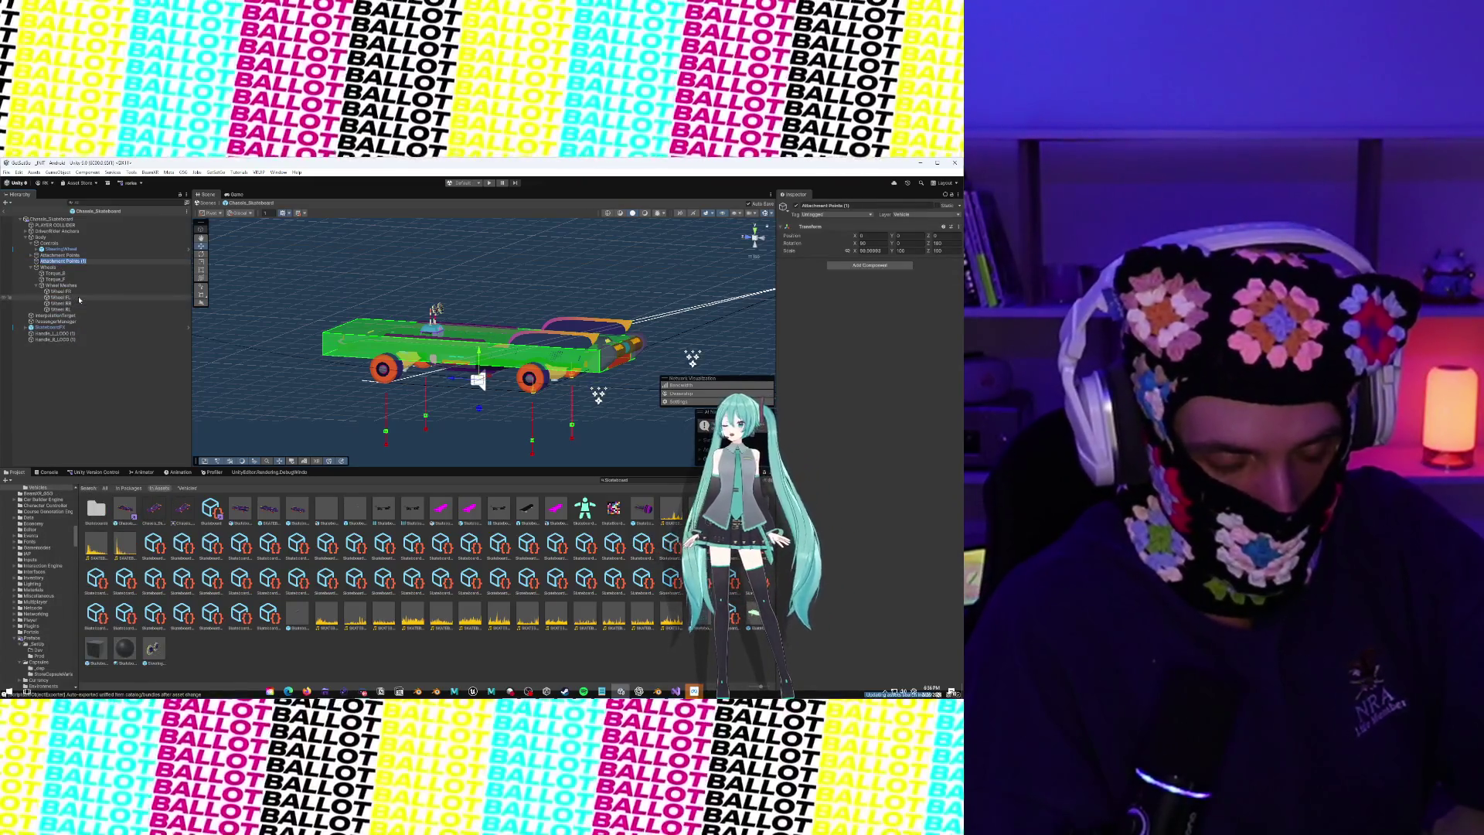
pyautogui.write('VehicleOrientationTrigg')
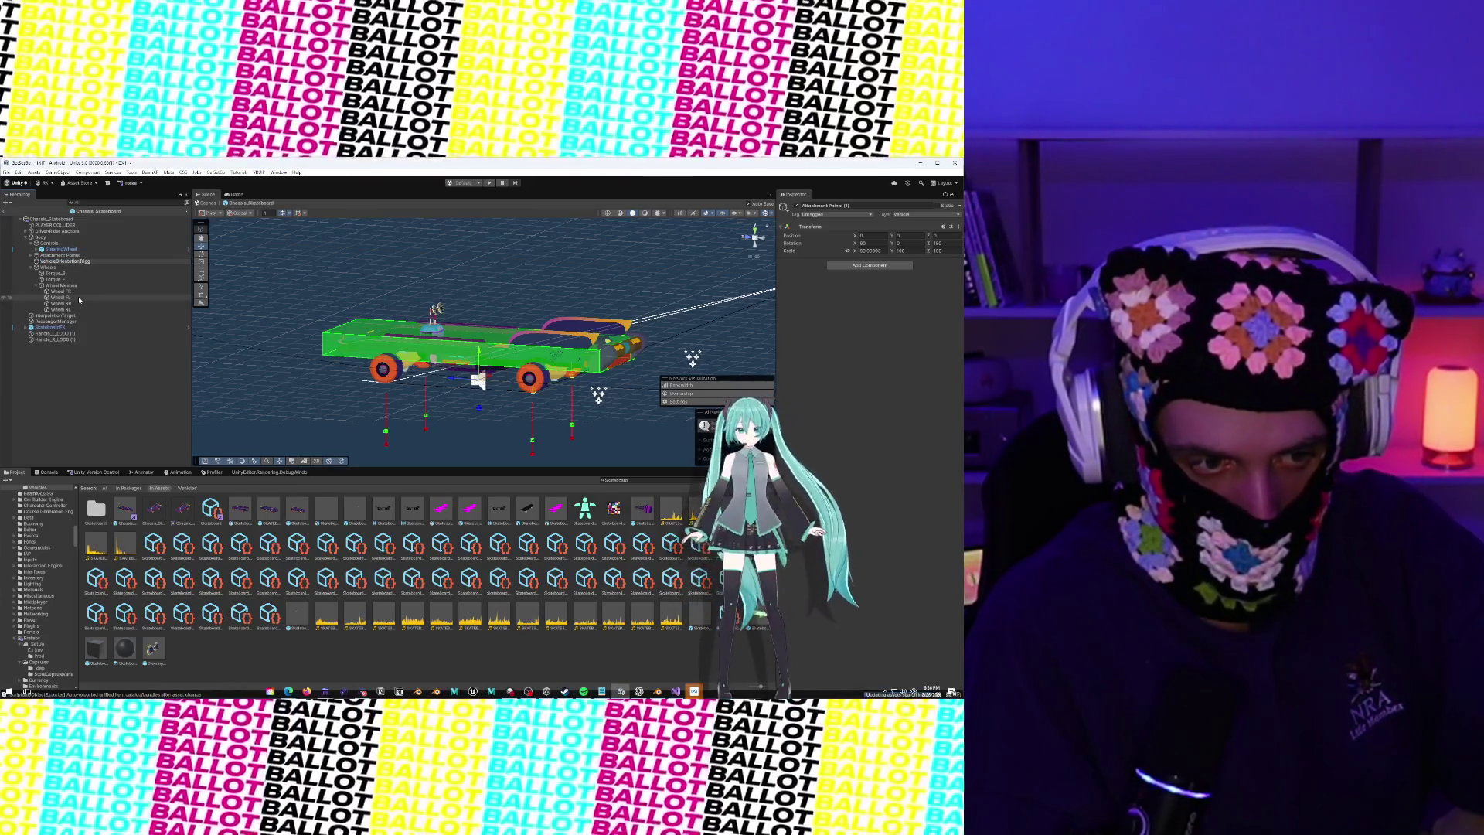
pyautogui.click(74, 261)
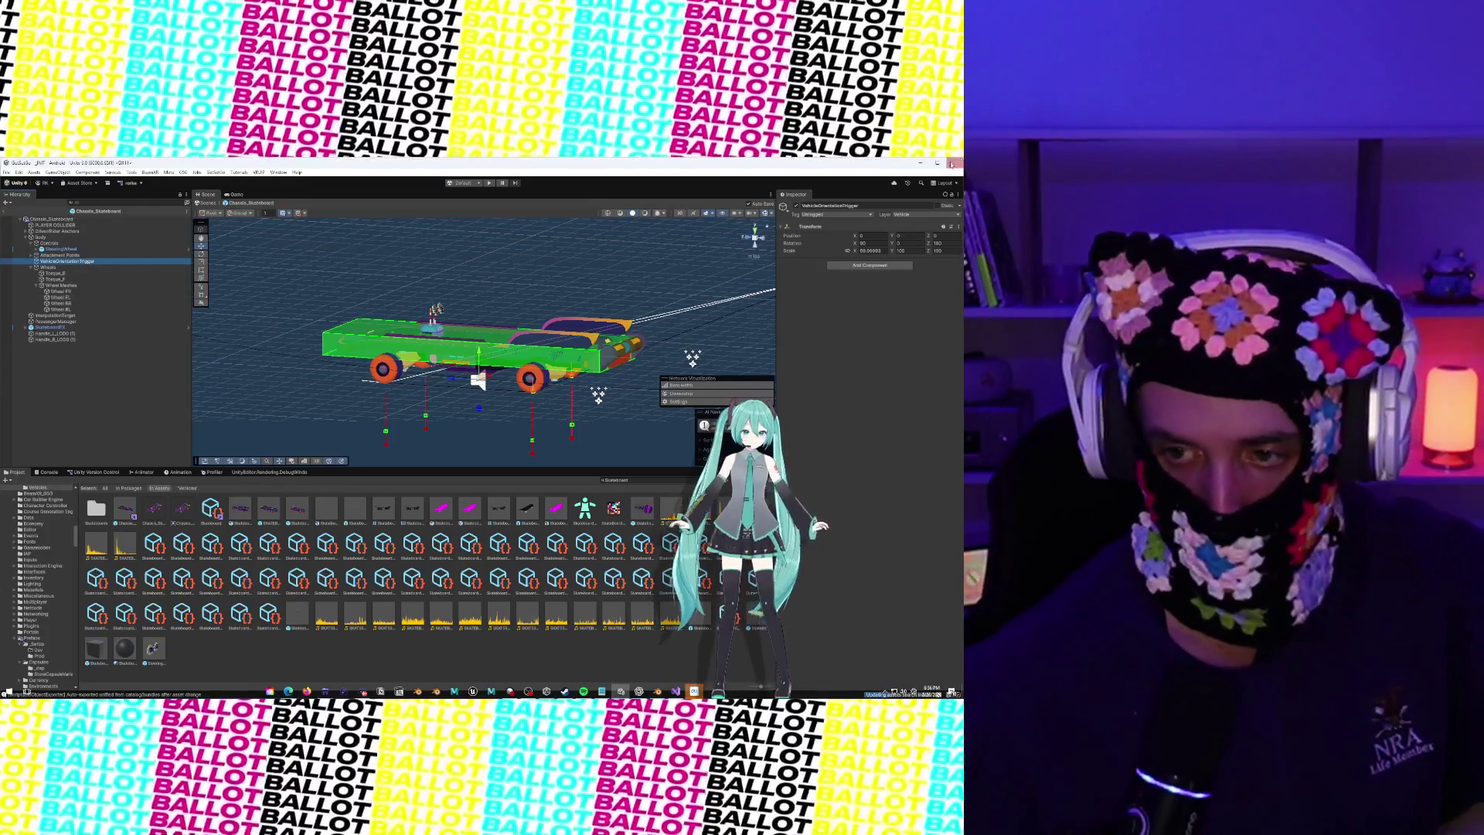
# Put the object on the VehicleRotationTrigger layer and rename it VehicleRotationTrigger
pyautogui.click(926, 216)
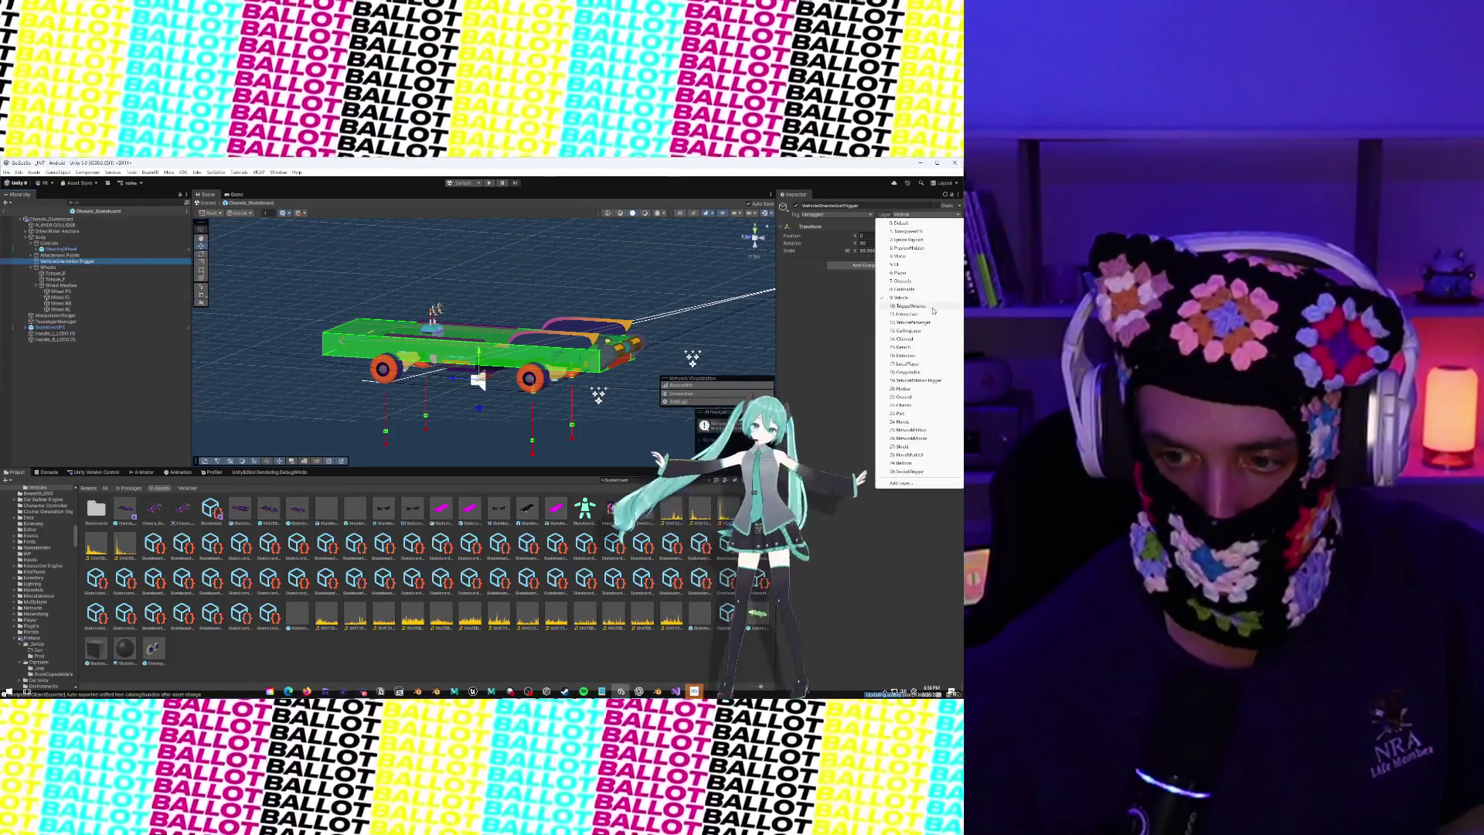
pyautogui.click(939, 381)
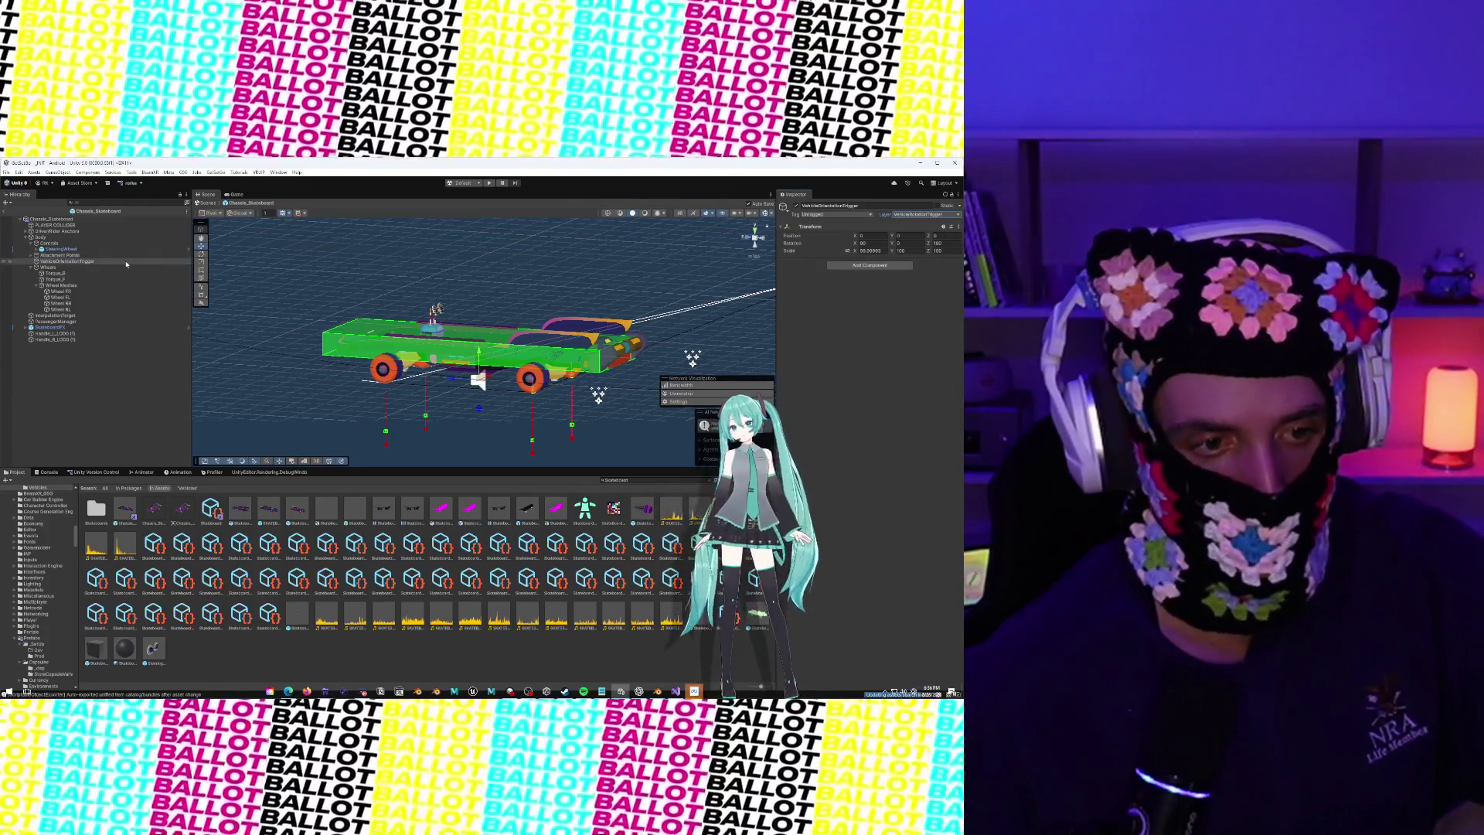
pyautogui.rightClick(127, 263)
pyautogui.click(147, 299)
pyautogui.write('Vehicle')
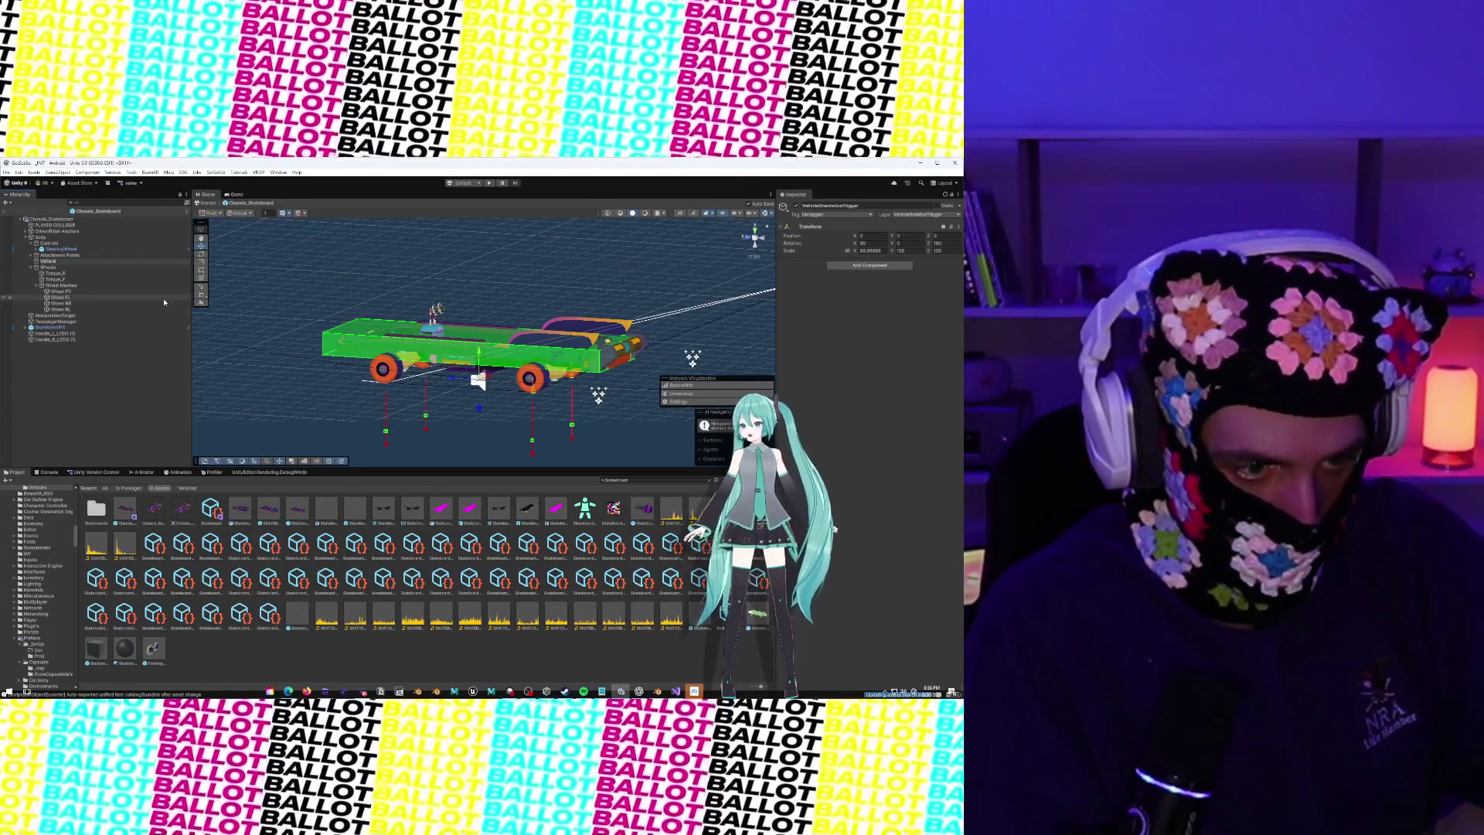
pyautogui.write('RotationTrig')
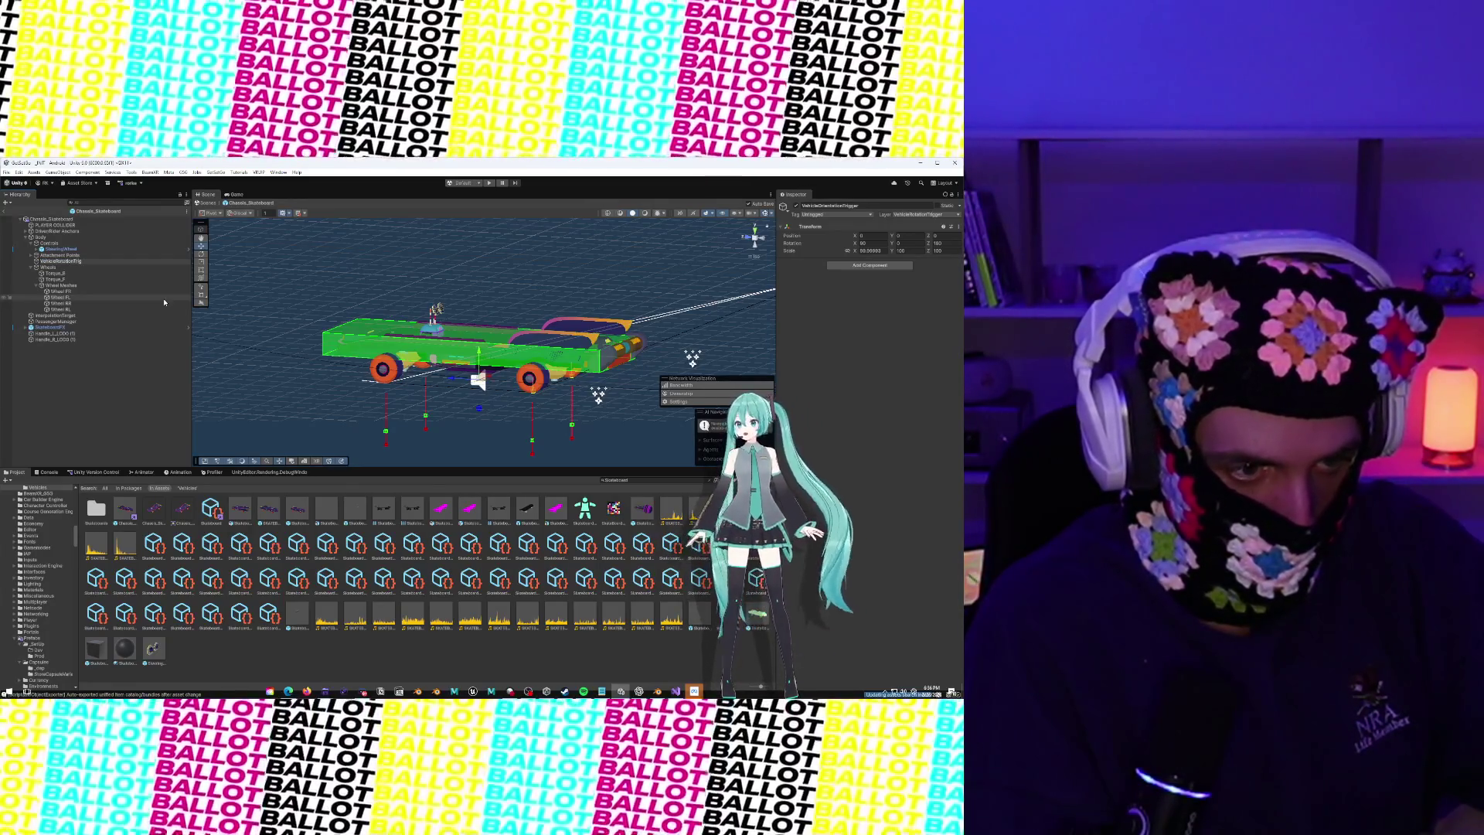
pyautogui.write('ger')
pyautogui.press('Return')
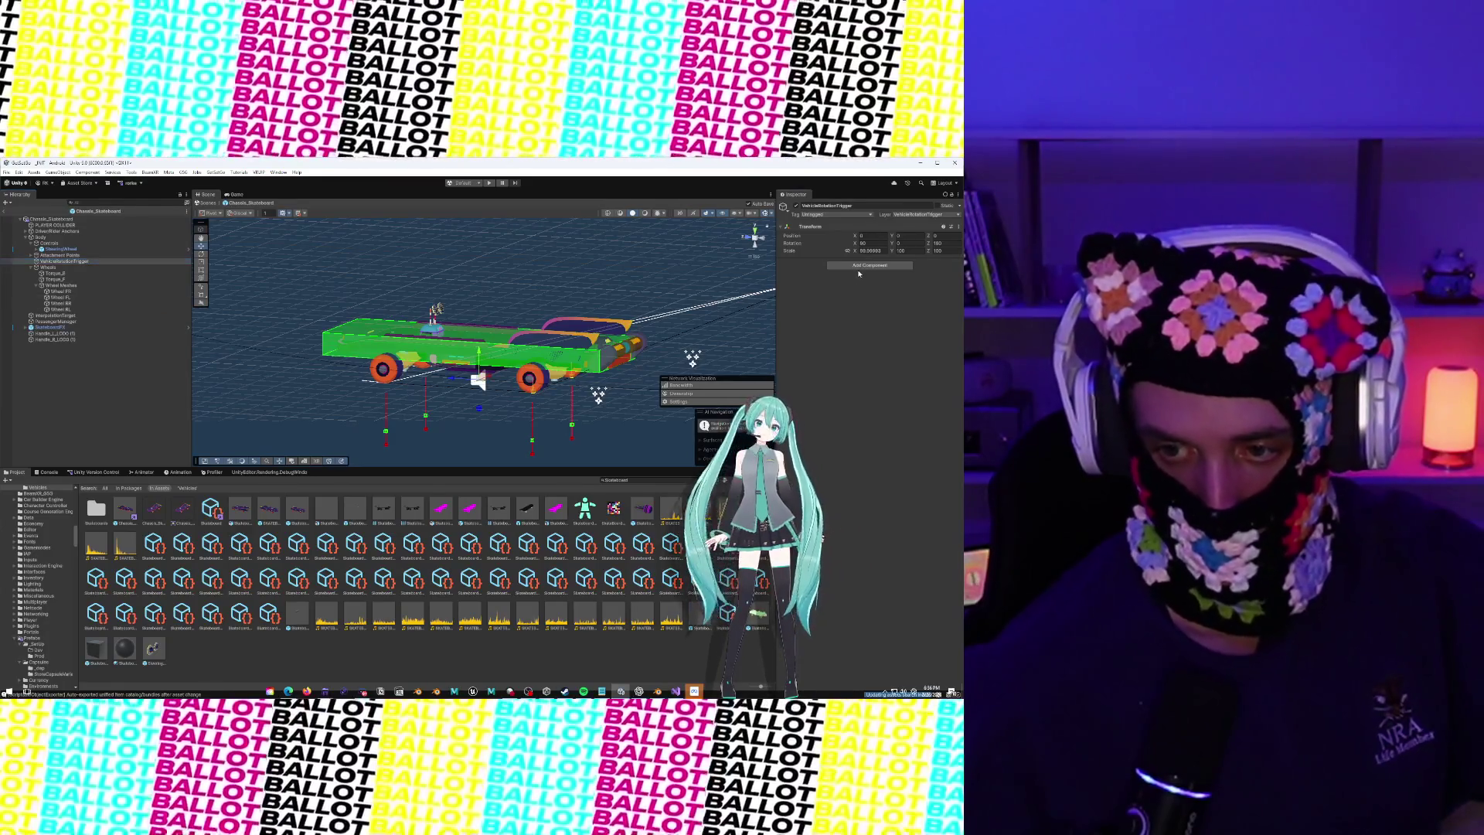
pyautogui.click(858, 266)
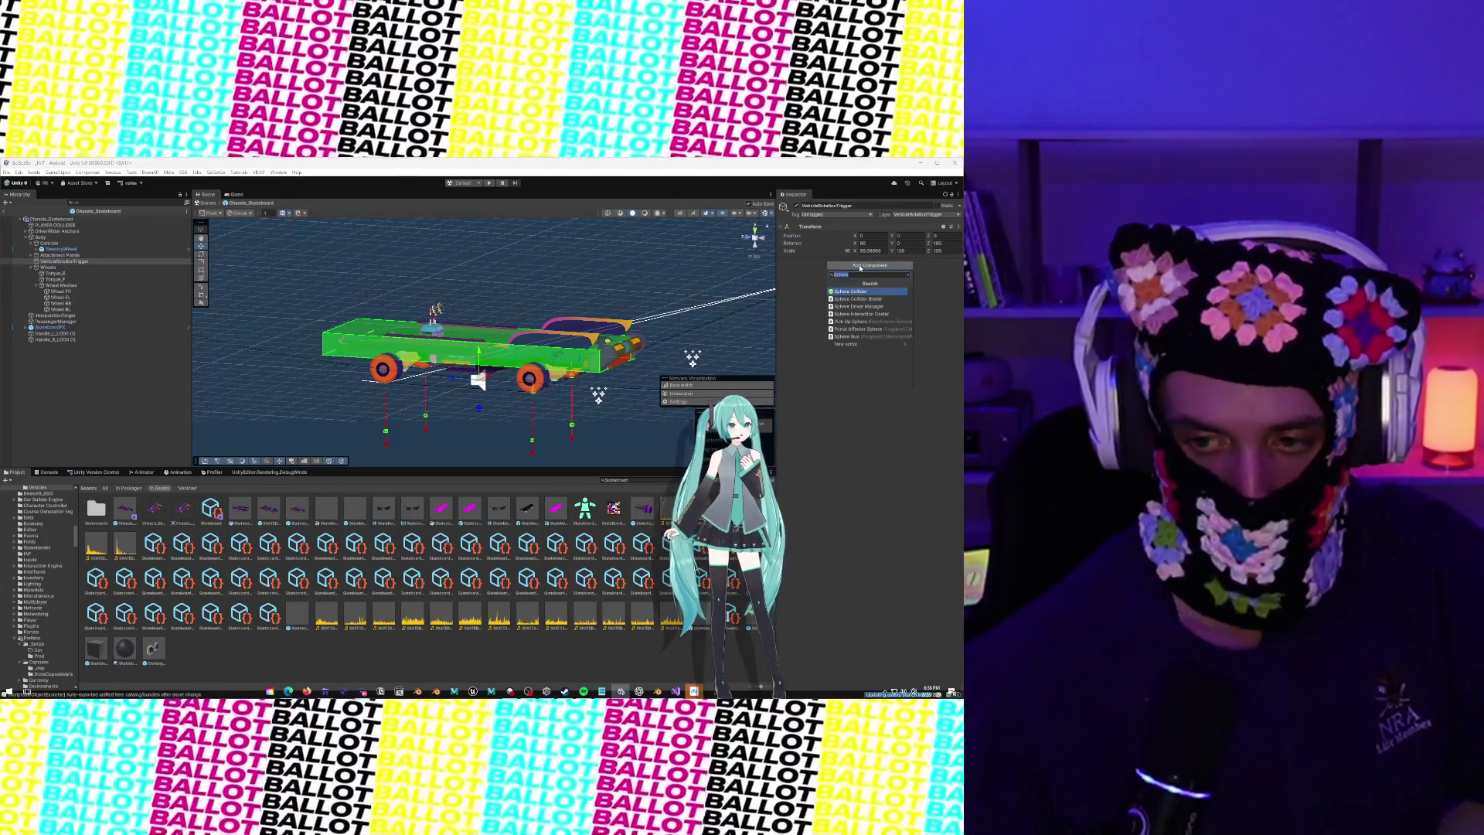
# Add a Sphere Collider with center Y 0.94 and radius 1.28 enclosing the board
pyautogui.click(851, 292)
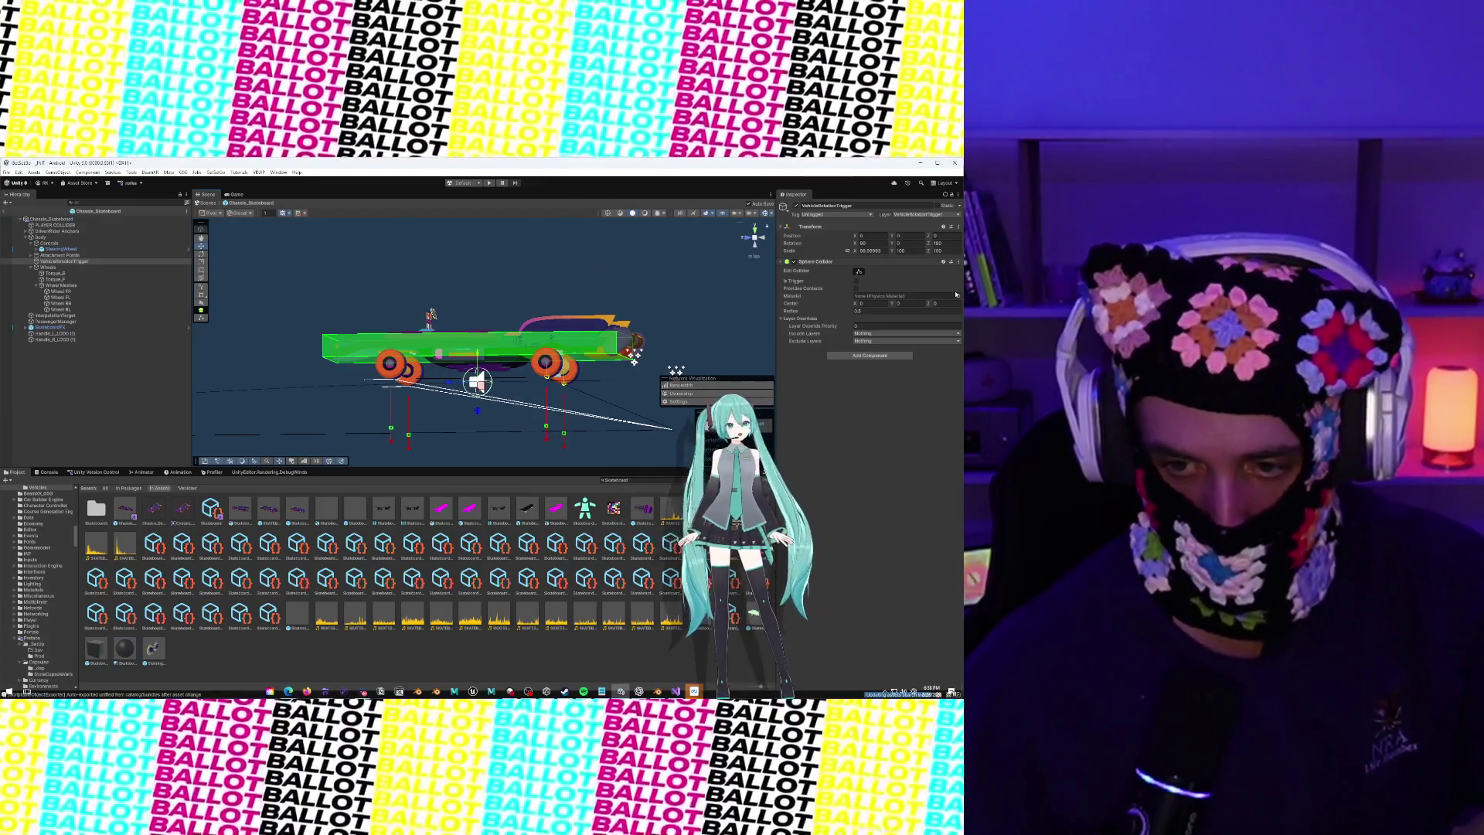
pyautogui.click(902, 304)
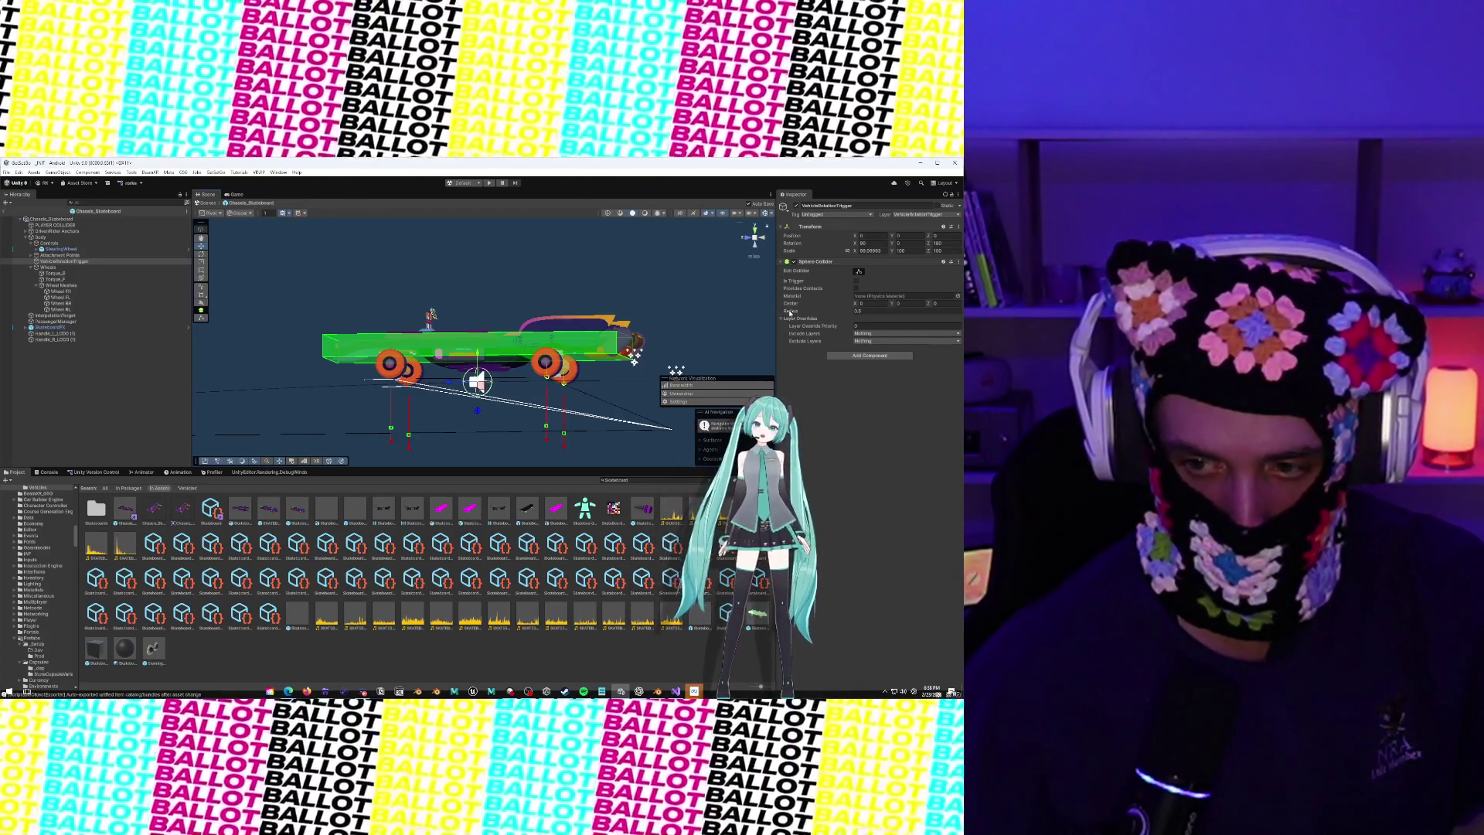
pyautogui.click(902, 303)
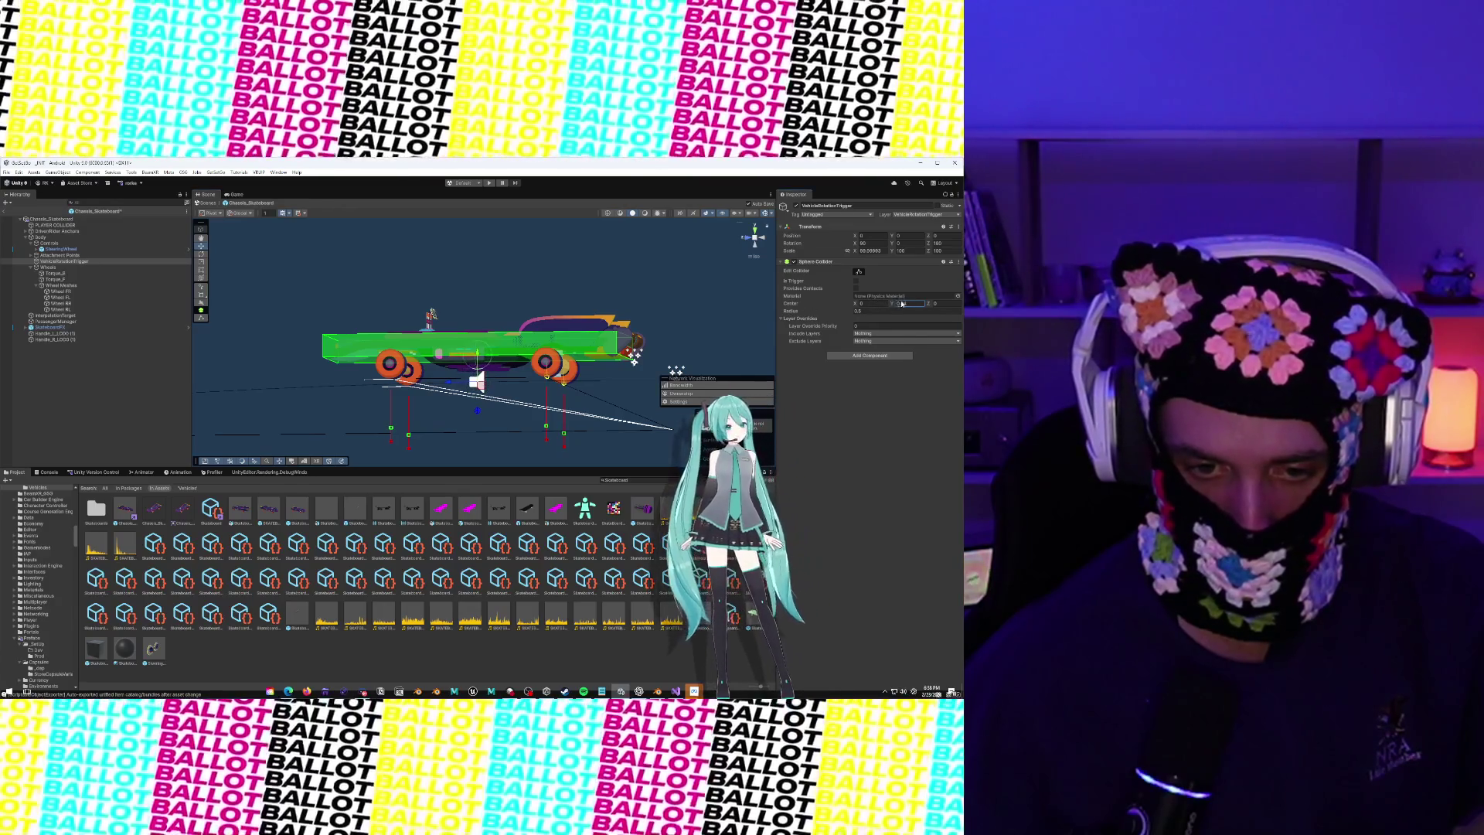
pyautogui.write('0.94')
pyautogui.moveTo(797, 312); pyautogui.dragTo(862, 320)
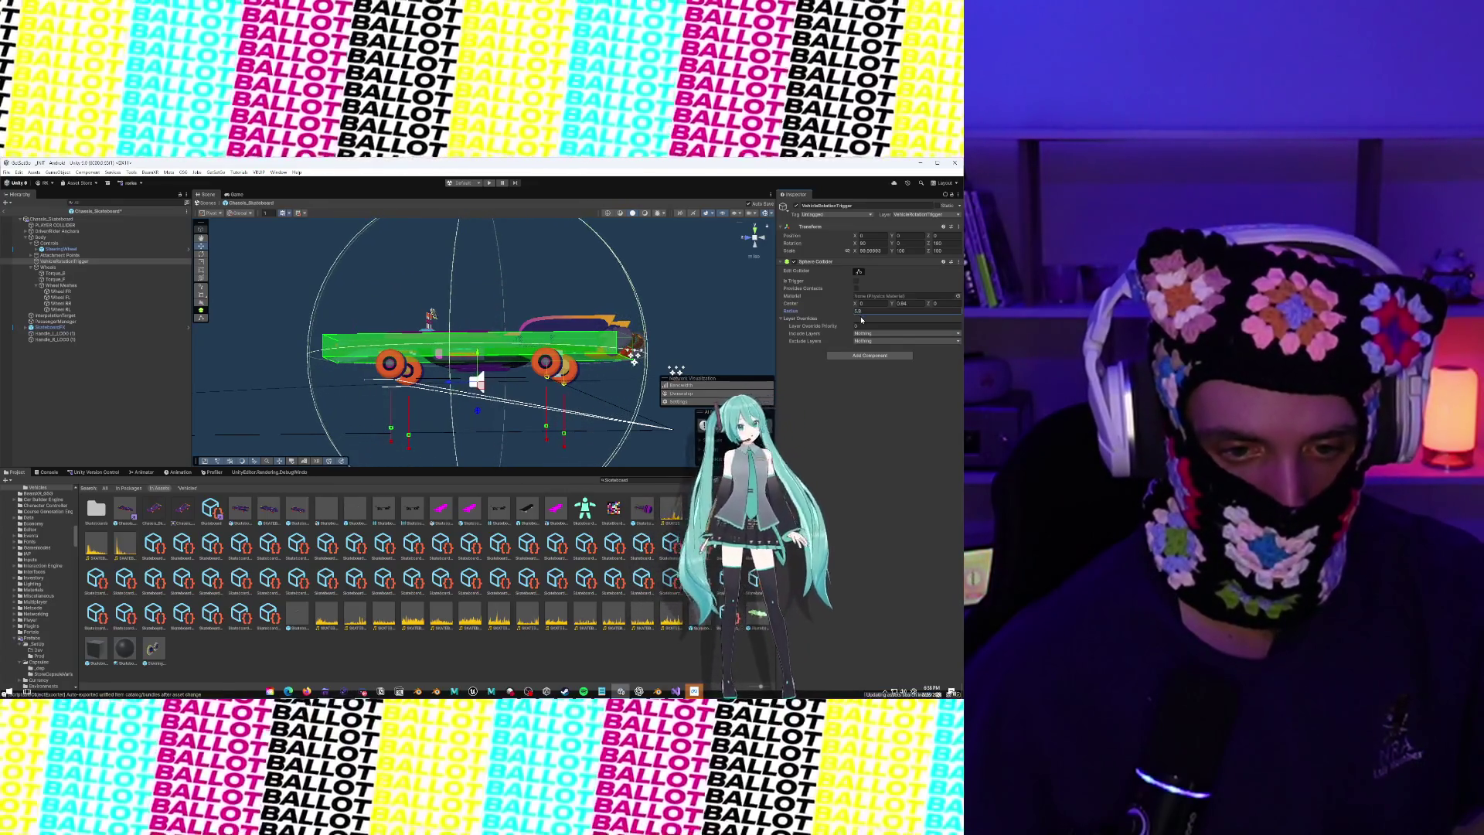
pyautogui.moveTo(417, 332)
pyautogui.mouseDown()
pyautogui.moveTo(394, 385)
pyautogui.moveTo(541, 340)
pyautogui.moveTo(652, 330)
pyautogui.moveTo(398, 377)
pyautogui.mouseUp()
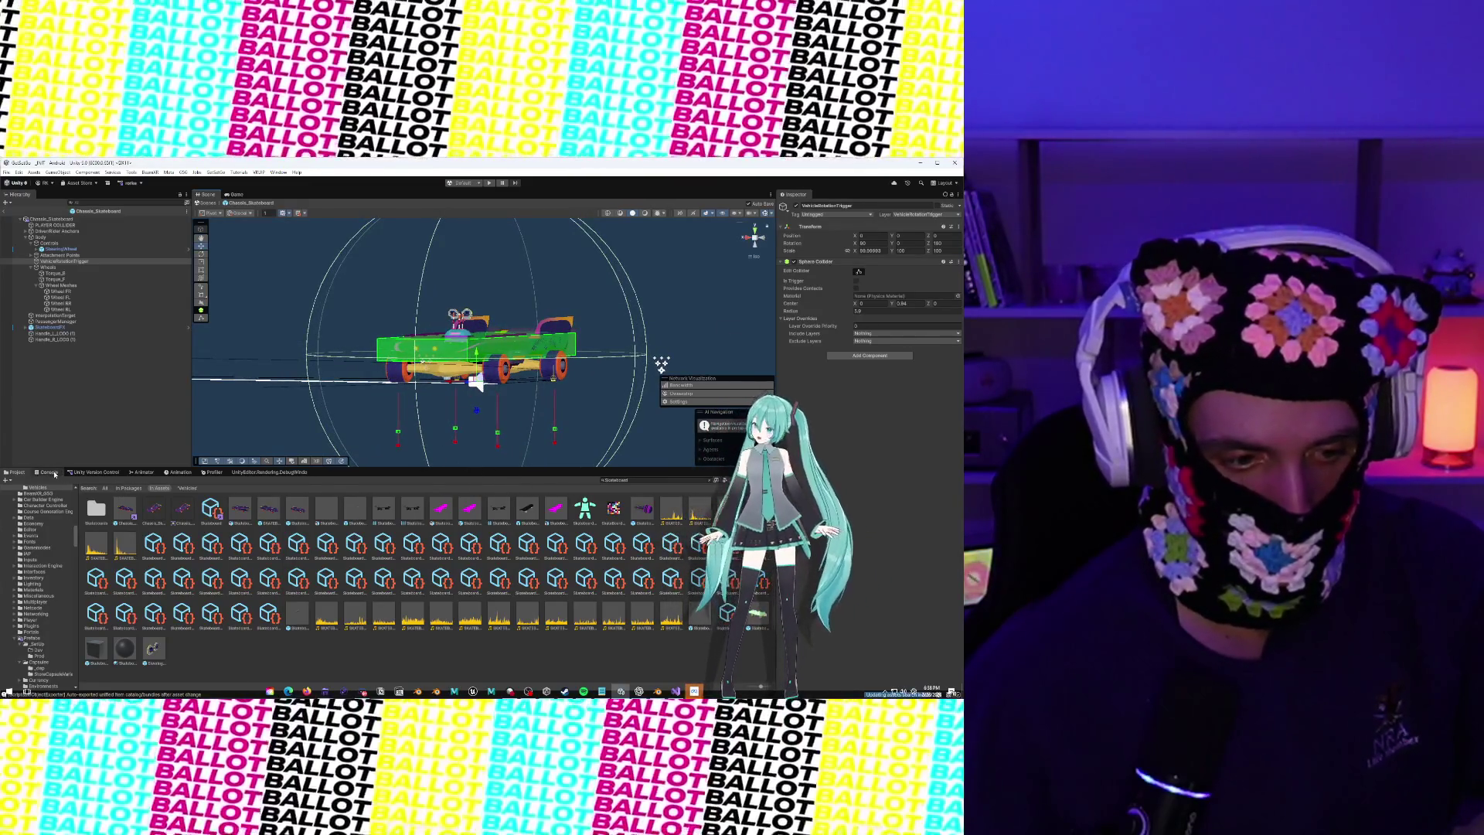
# Search the Project for 'Boy' and drag the Chassis_OSG_Boy prefab into the Scene beside the skateboard
pyautogui.click(647, 480)
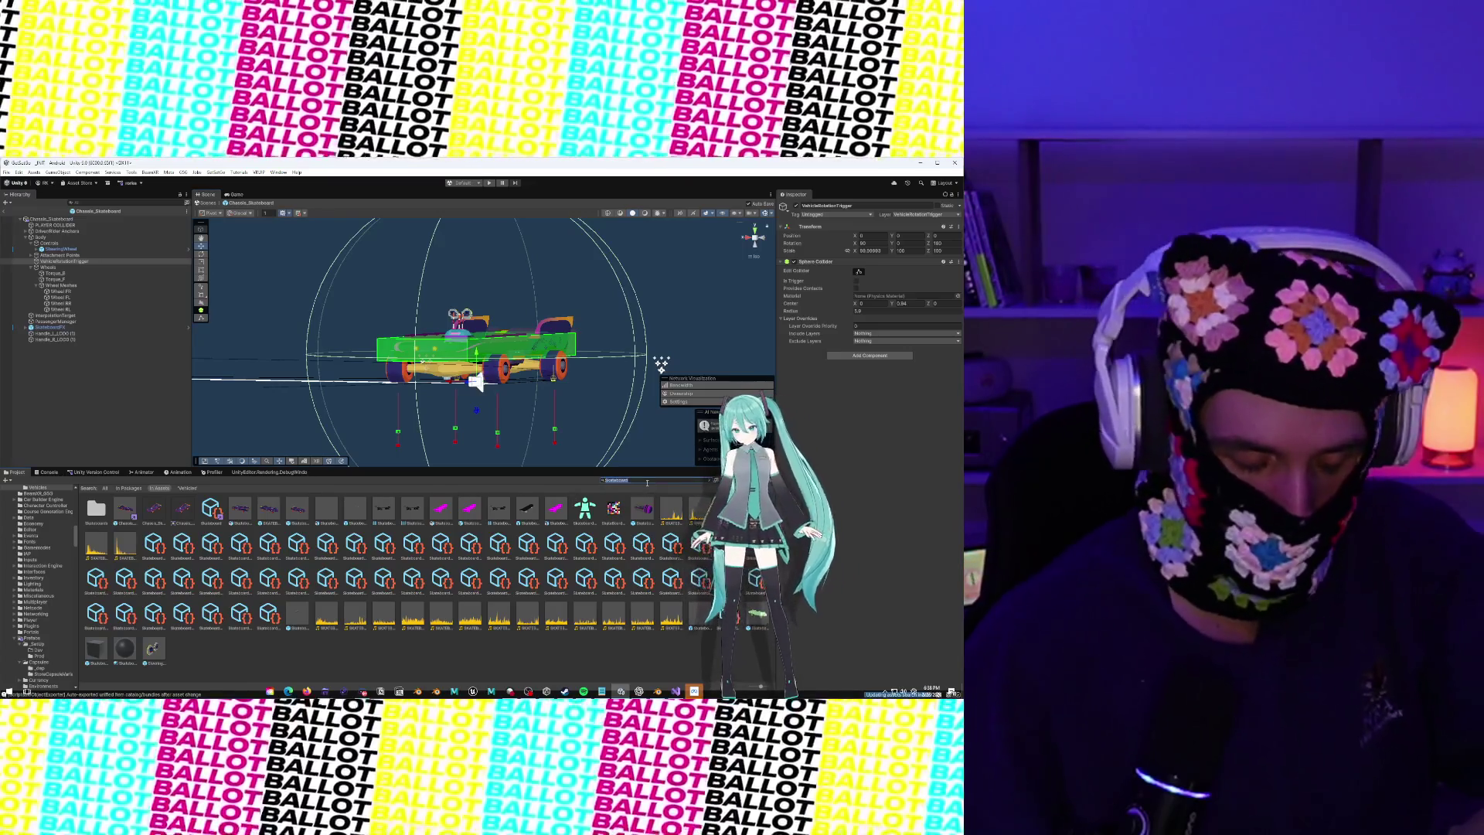
pyautogui.write('Boy')
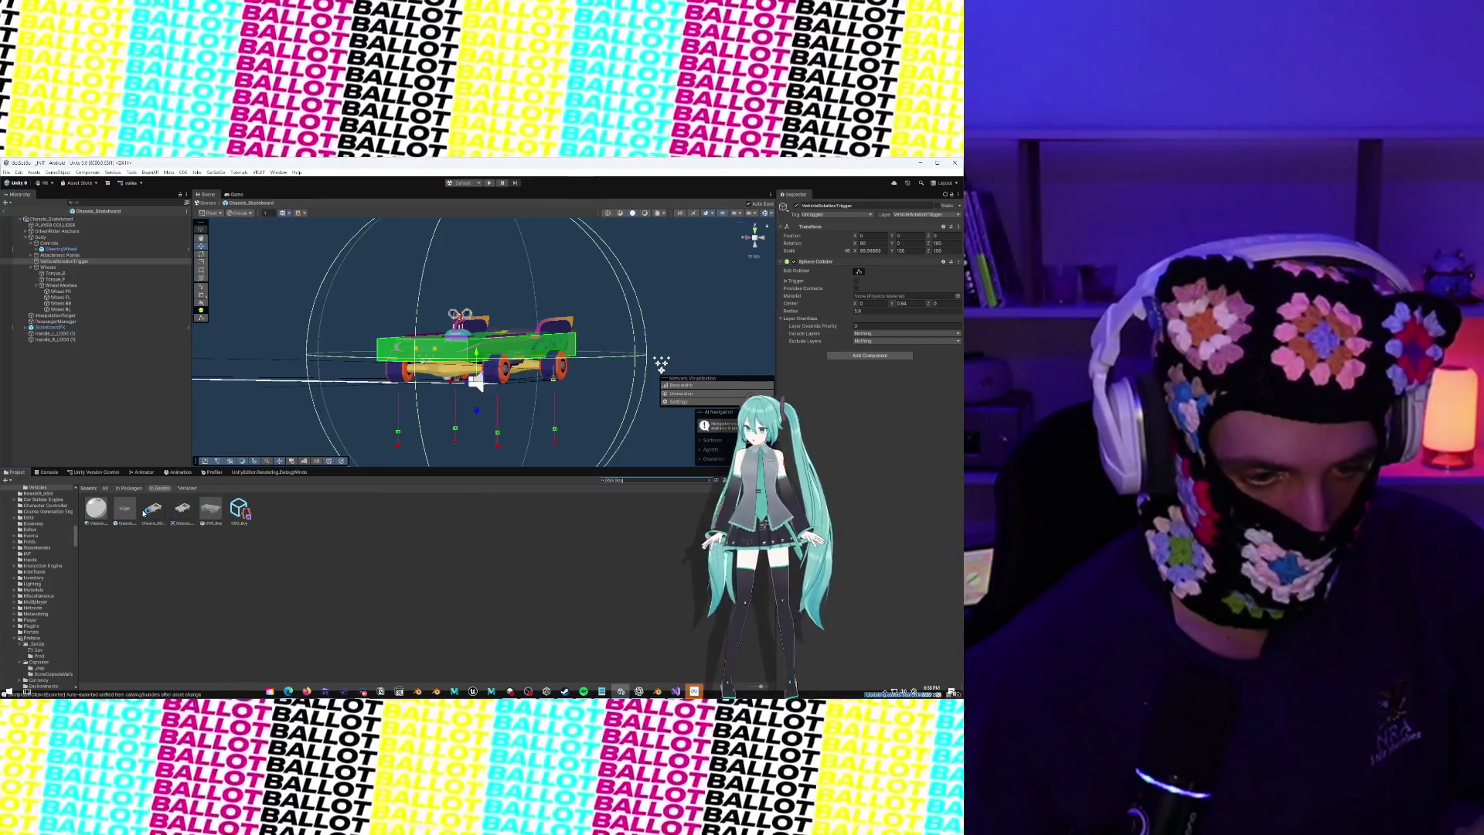
pyautogui.click(154, 510)
pyautogui.click(124, 510)
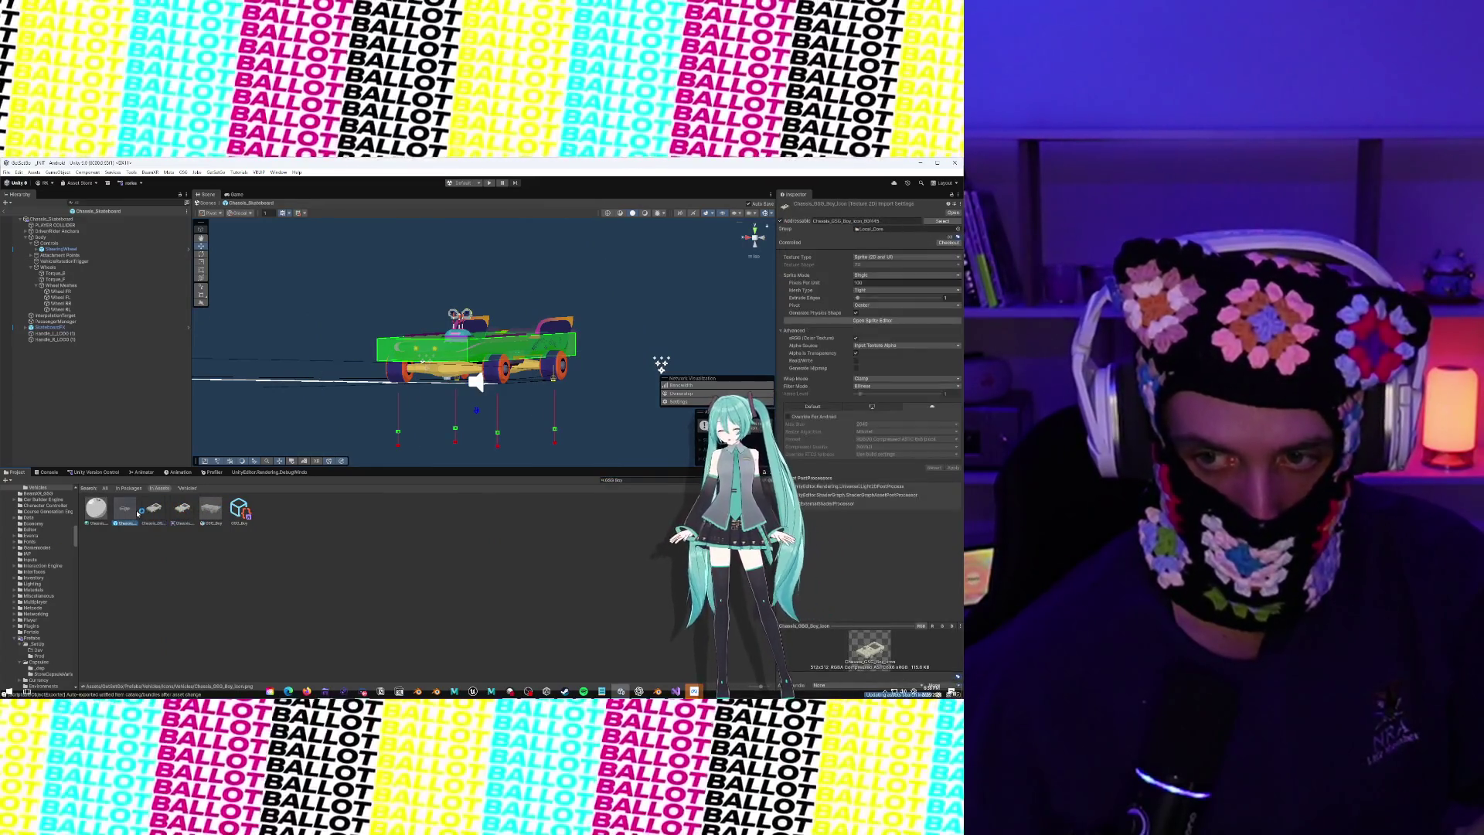
pyautogui.click(211, 510)
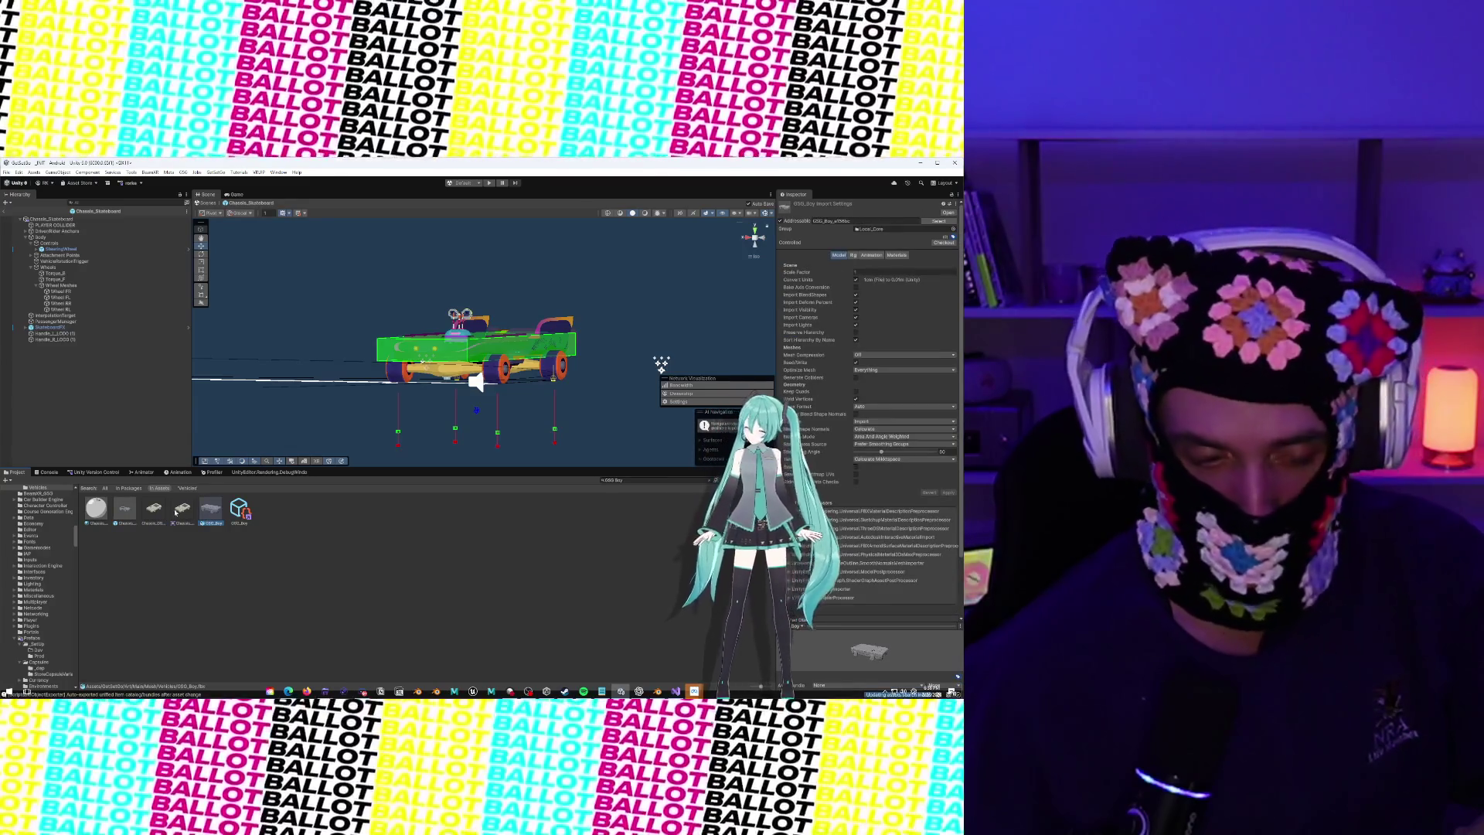
pyautogui.click(154, 511)
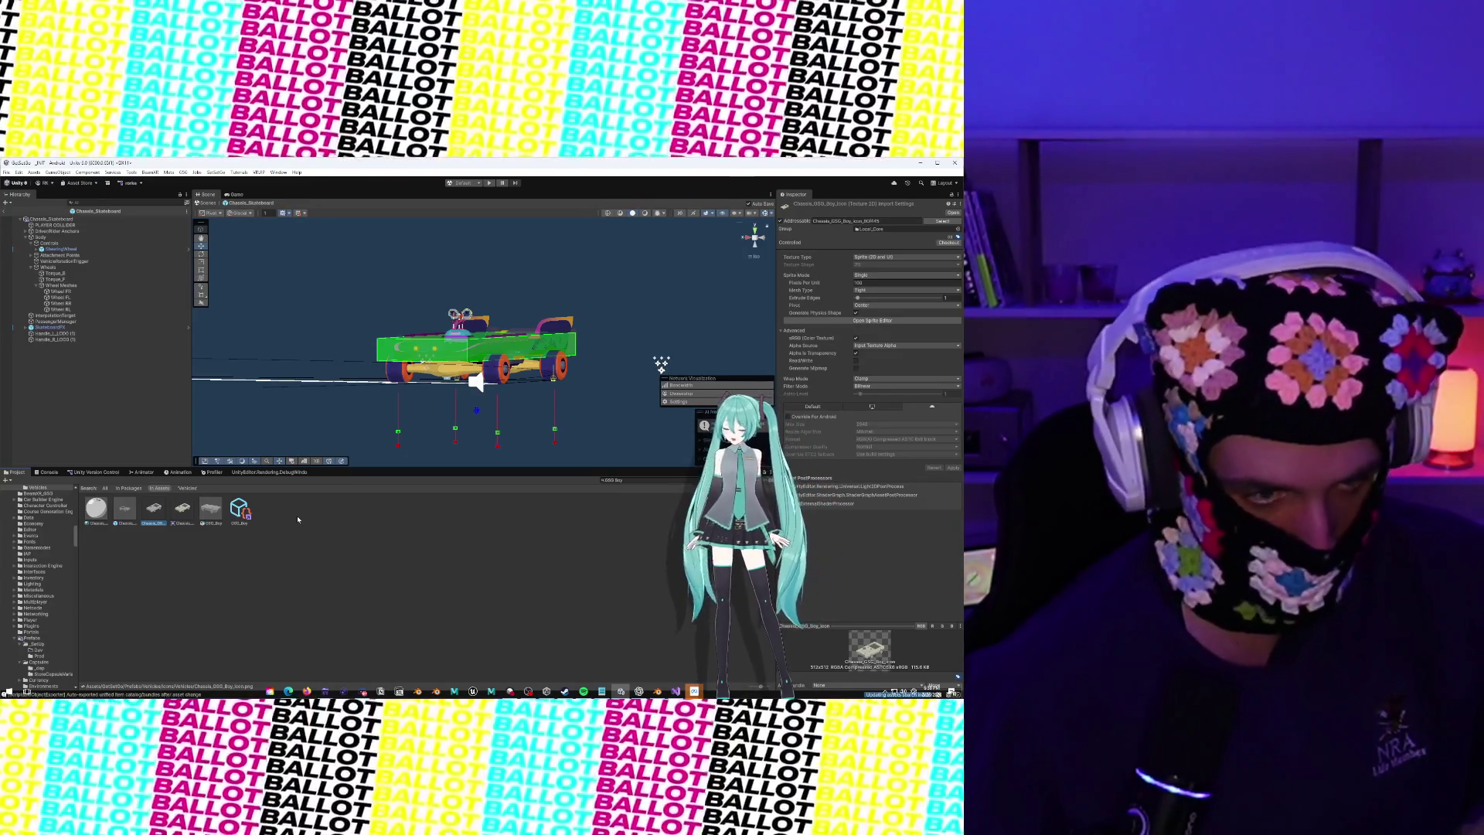
pyautogui.click(125, 510)
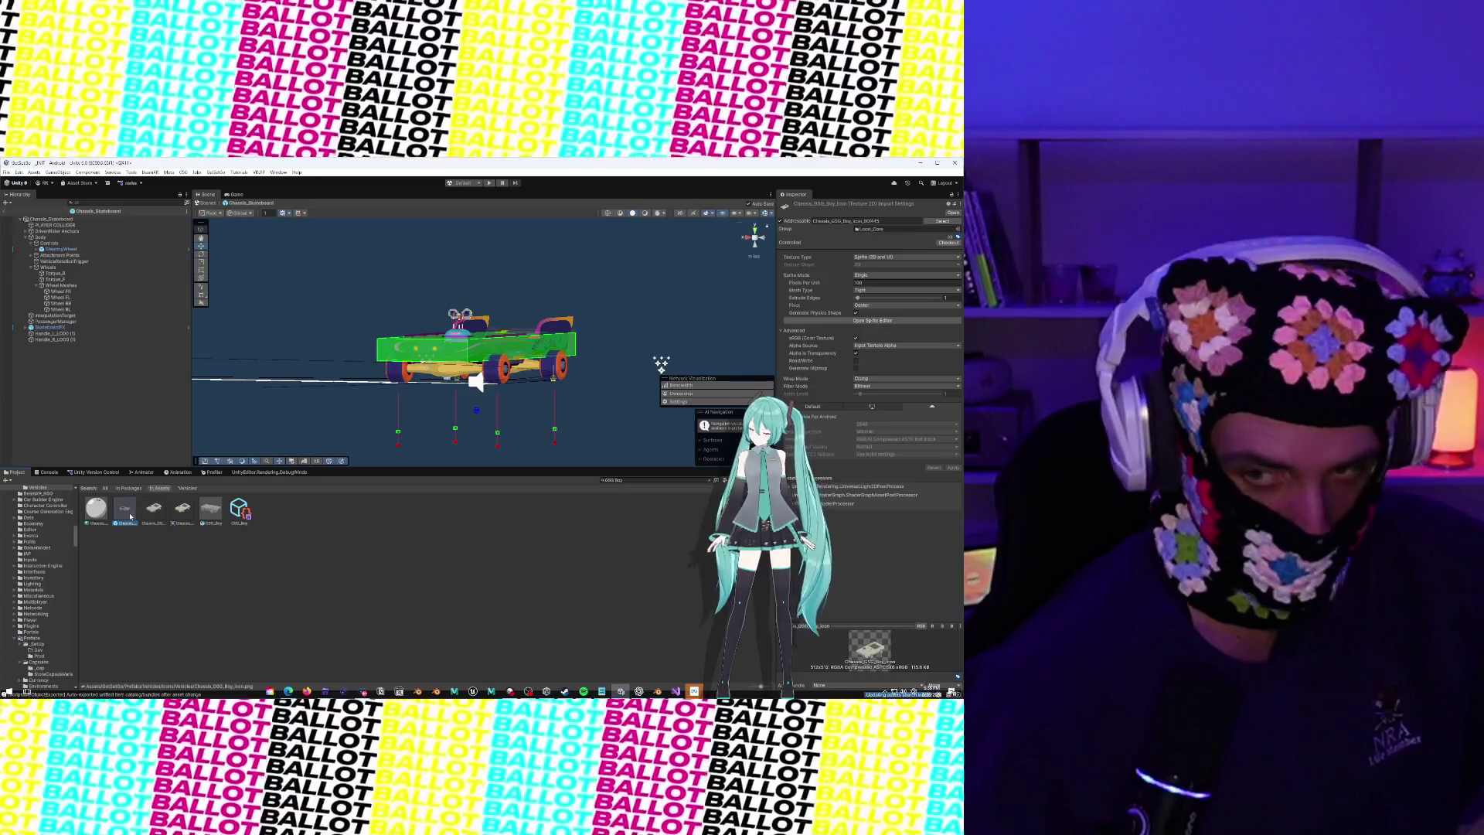
pyautogui.moveTo(75, 409); pyautogui.dragTo(77, 371)
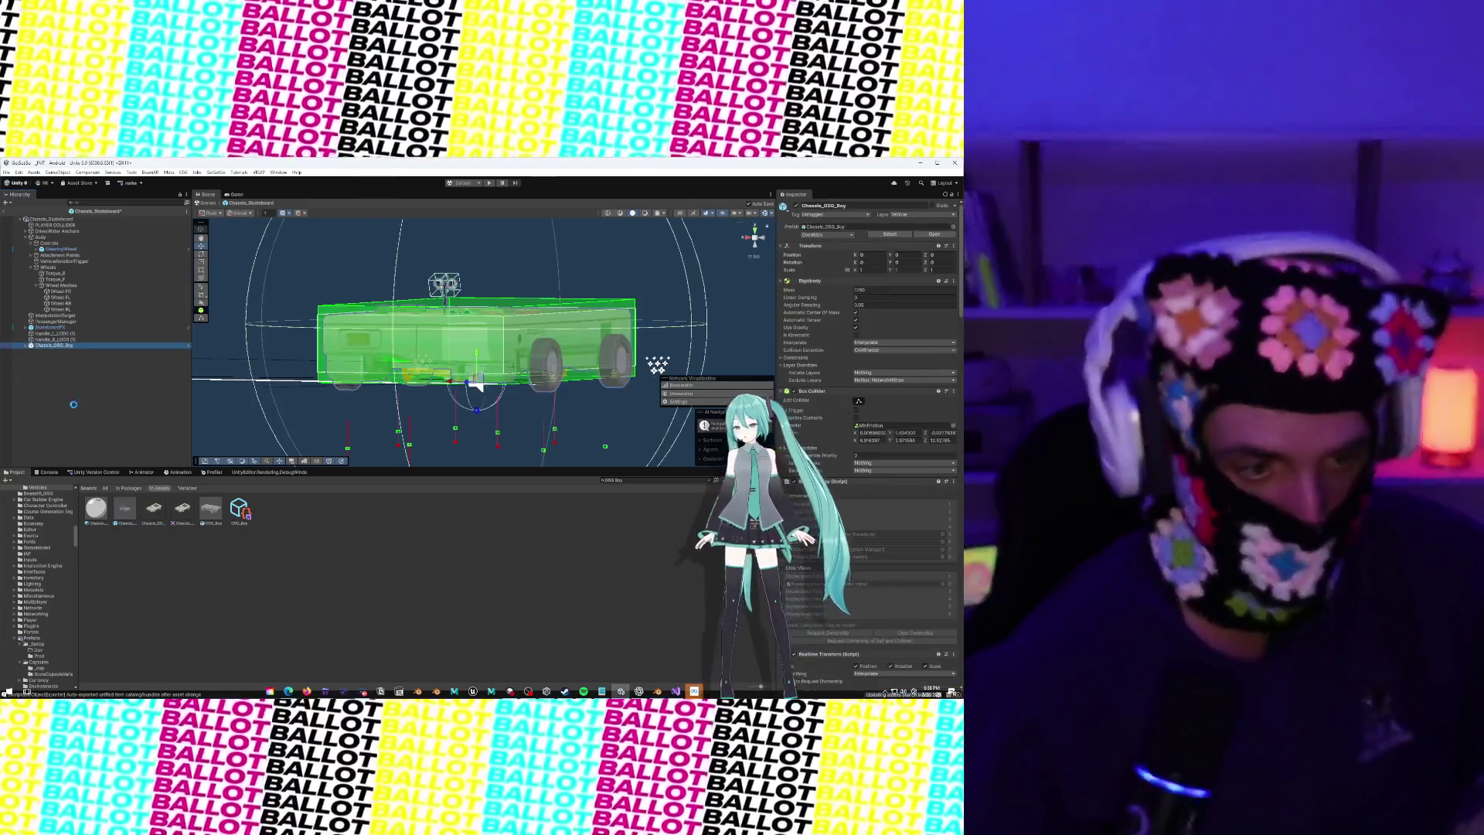
# Orbit around the reference bus and scroll through its Inspector components
pyautogui.moveTo(416, 310); pyautogui.dragTo(401, 304)
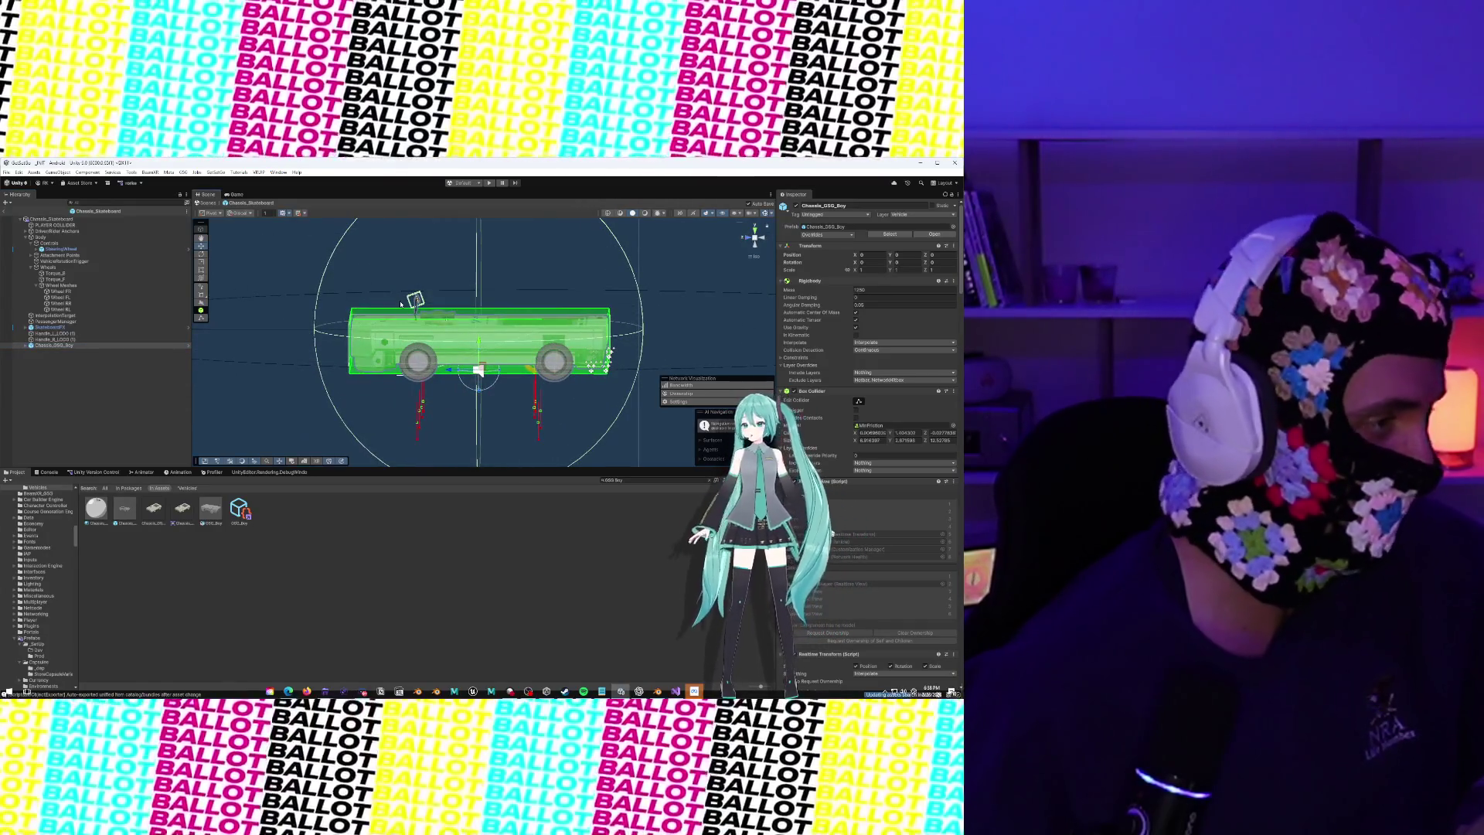
pyautogui.moveTo(401, 304); pyautogui.dragTo(467, 295)
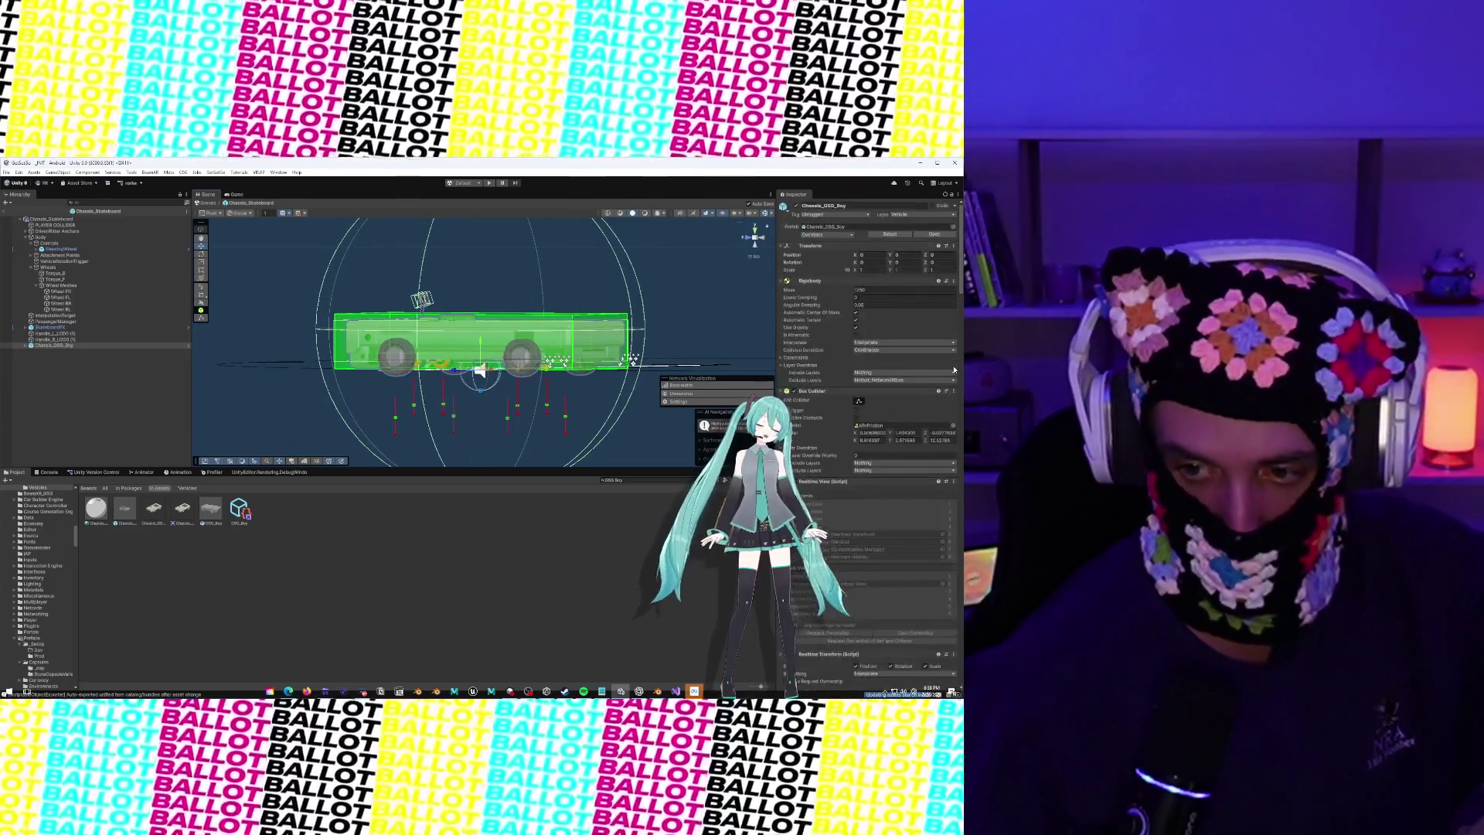
pyautogui.scroll(-1, 954, 369)
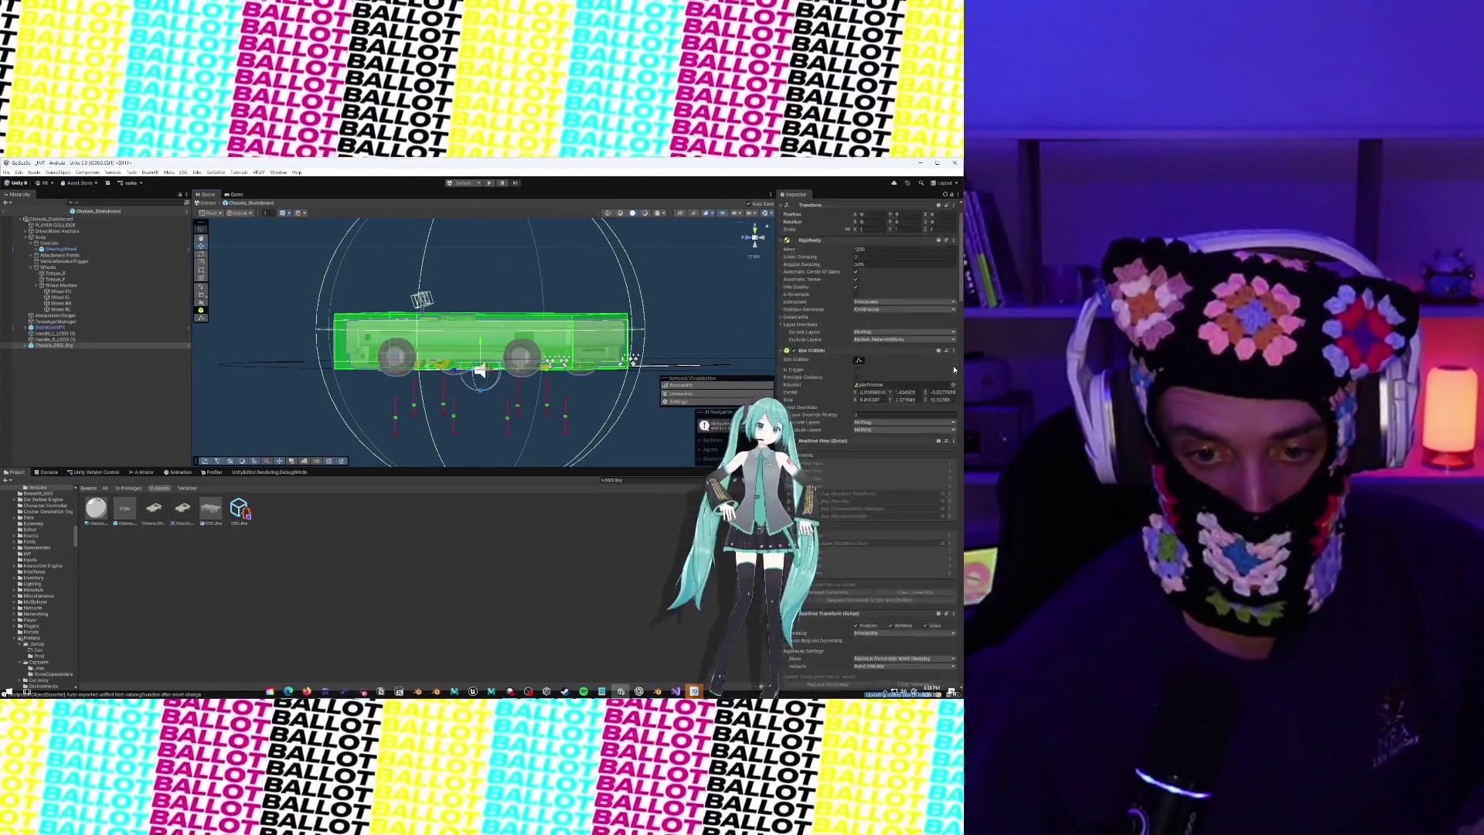
pyautogui.scroll(-10, 953, 369)
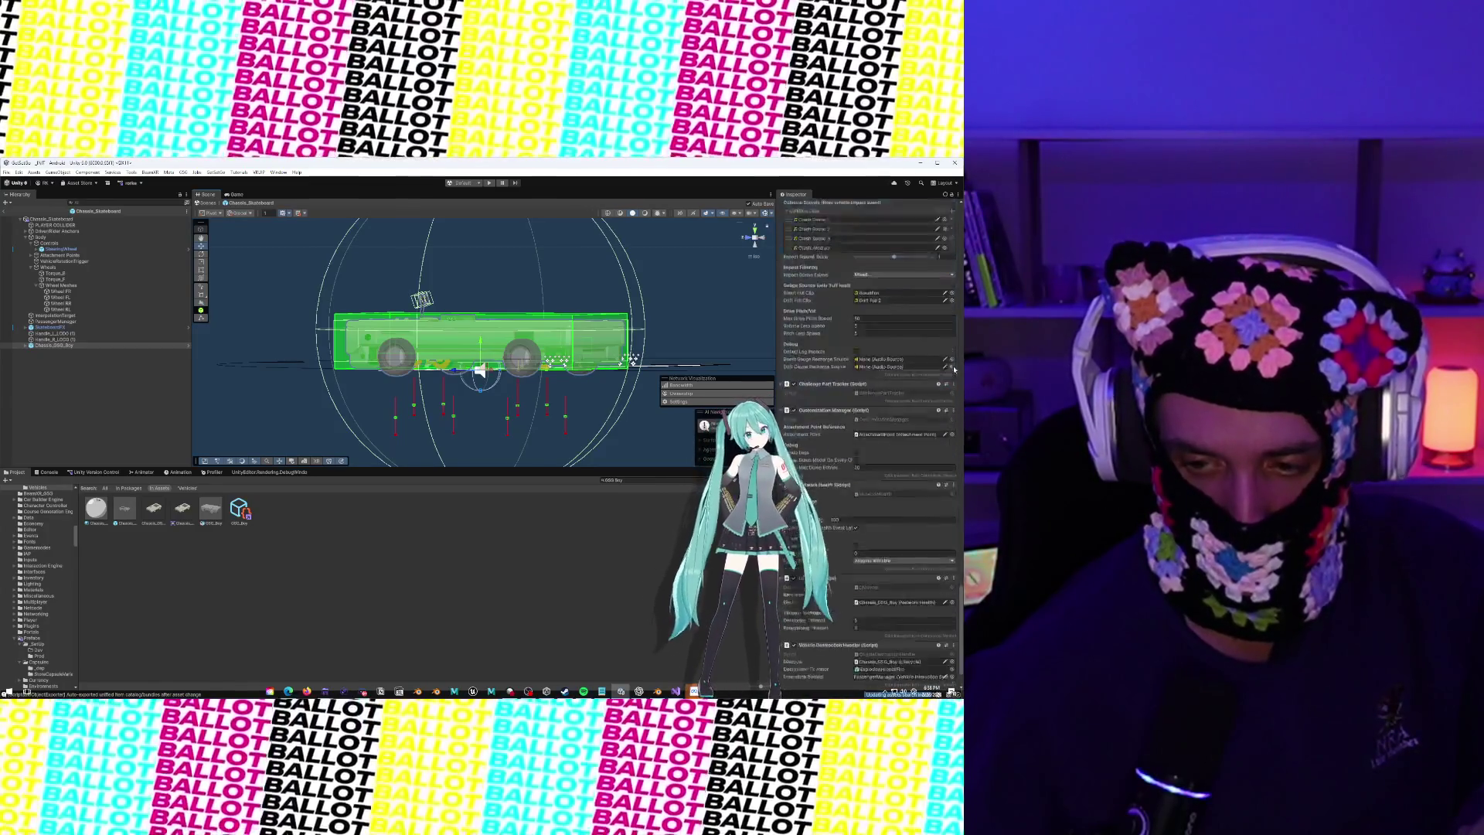
pyautogui.scroll(10, 955, 369)
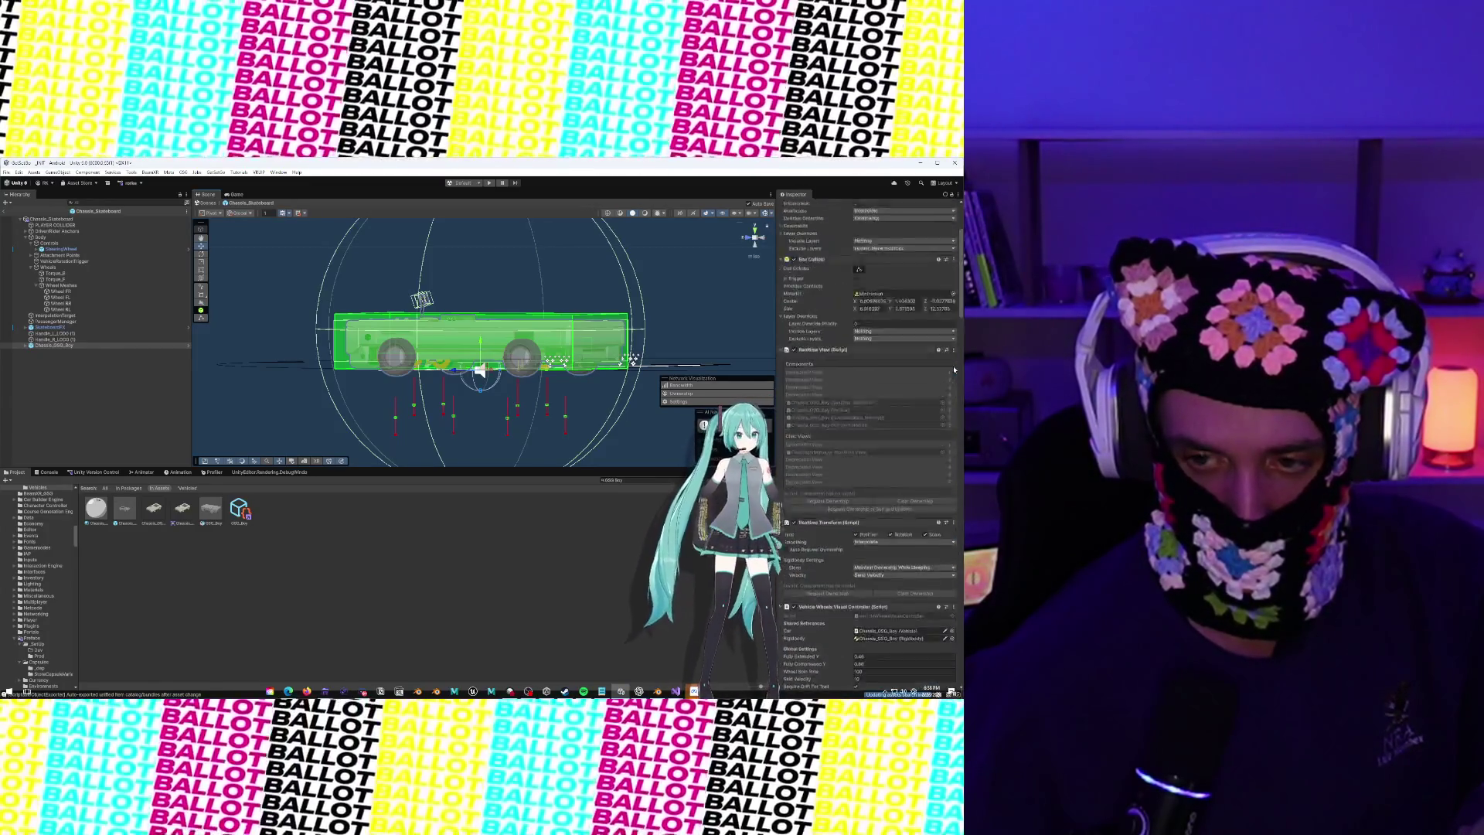
pyautogui.scroll(3, 954, 369)
# Expand Chassis_OSG_Boy in the Hierarchy and inspect its VehicleRotationTrigger child's sphere collider
pyautogui.click(31, 345)
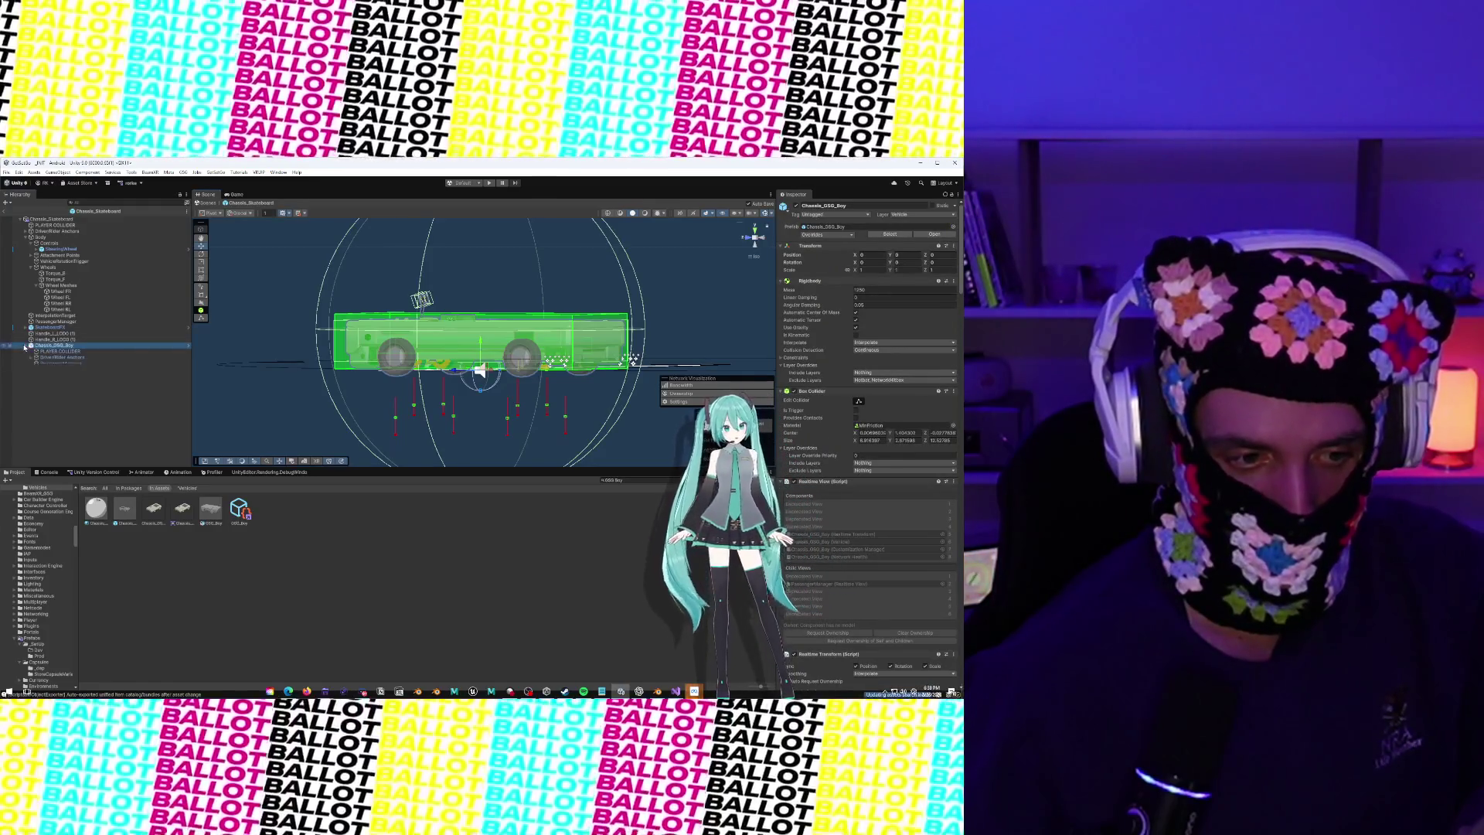
pyautogui.click(47, 381)
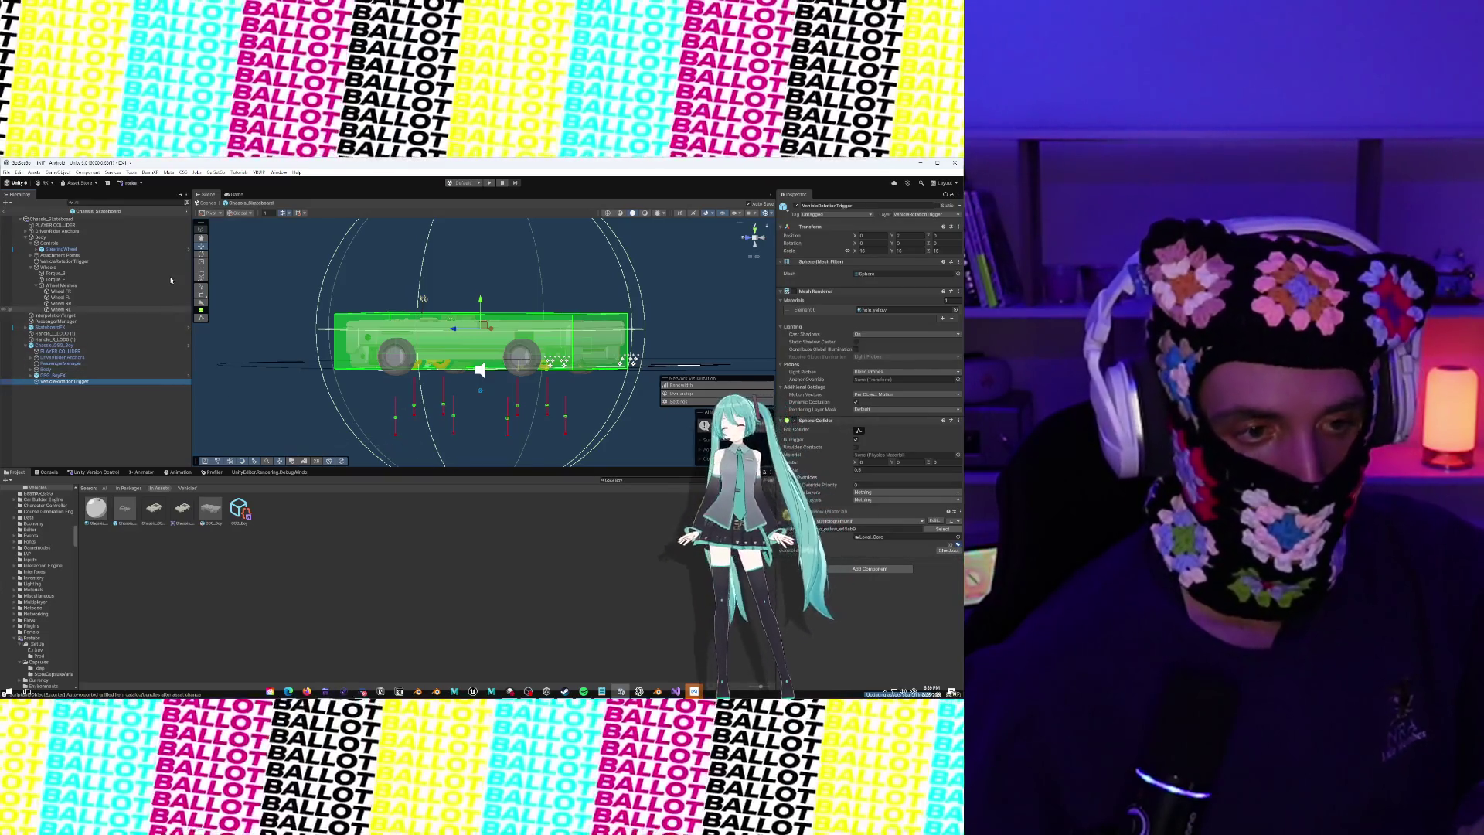
pyautogui.rightClick(149, 354)
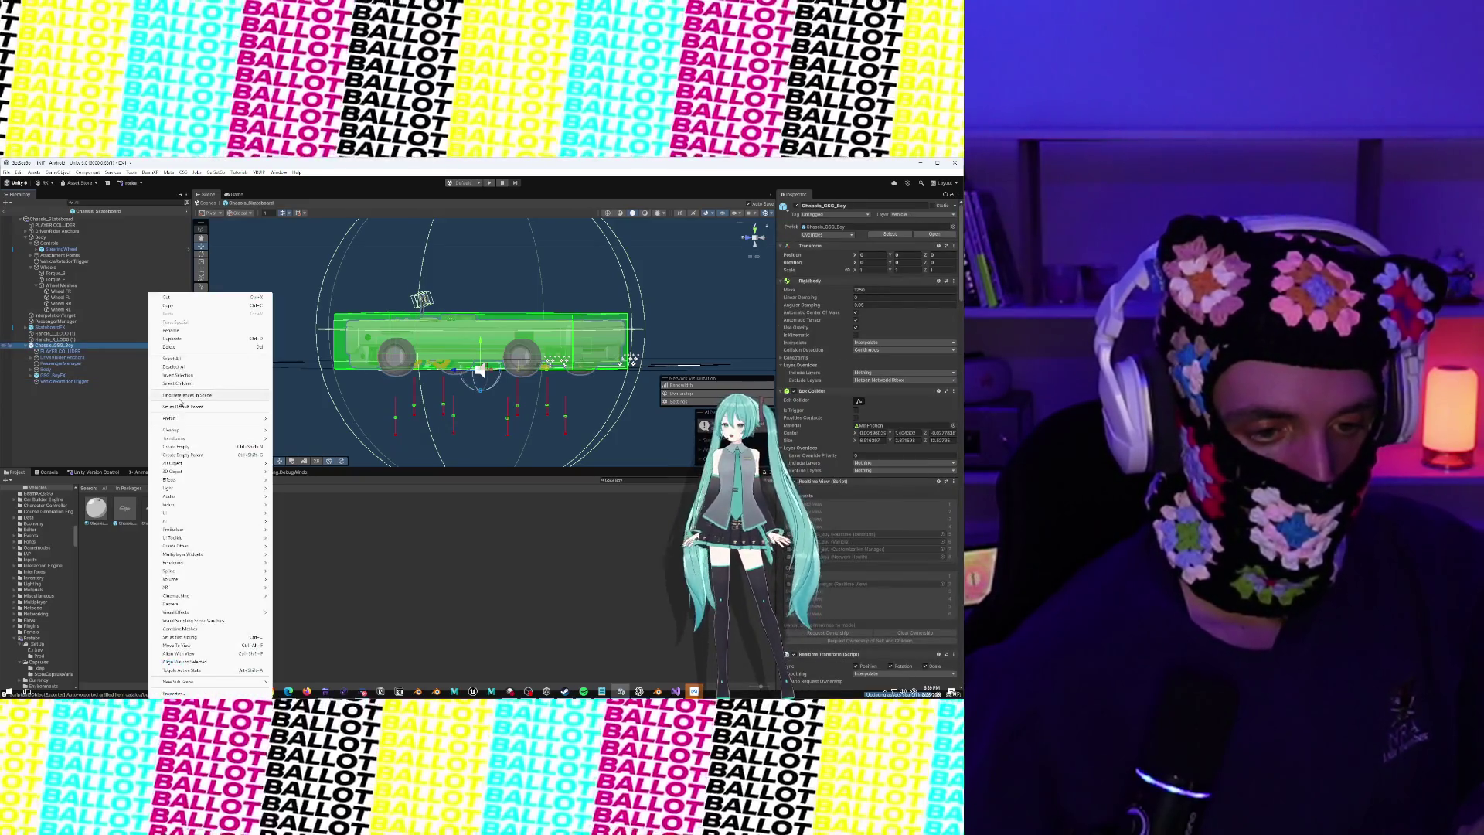
# Delete the Chassis_OSG_Boy reference bus, then select Chassis_Skateboard and orbit to inspect its trigger sphere
pyautogui.click(170, 349)
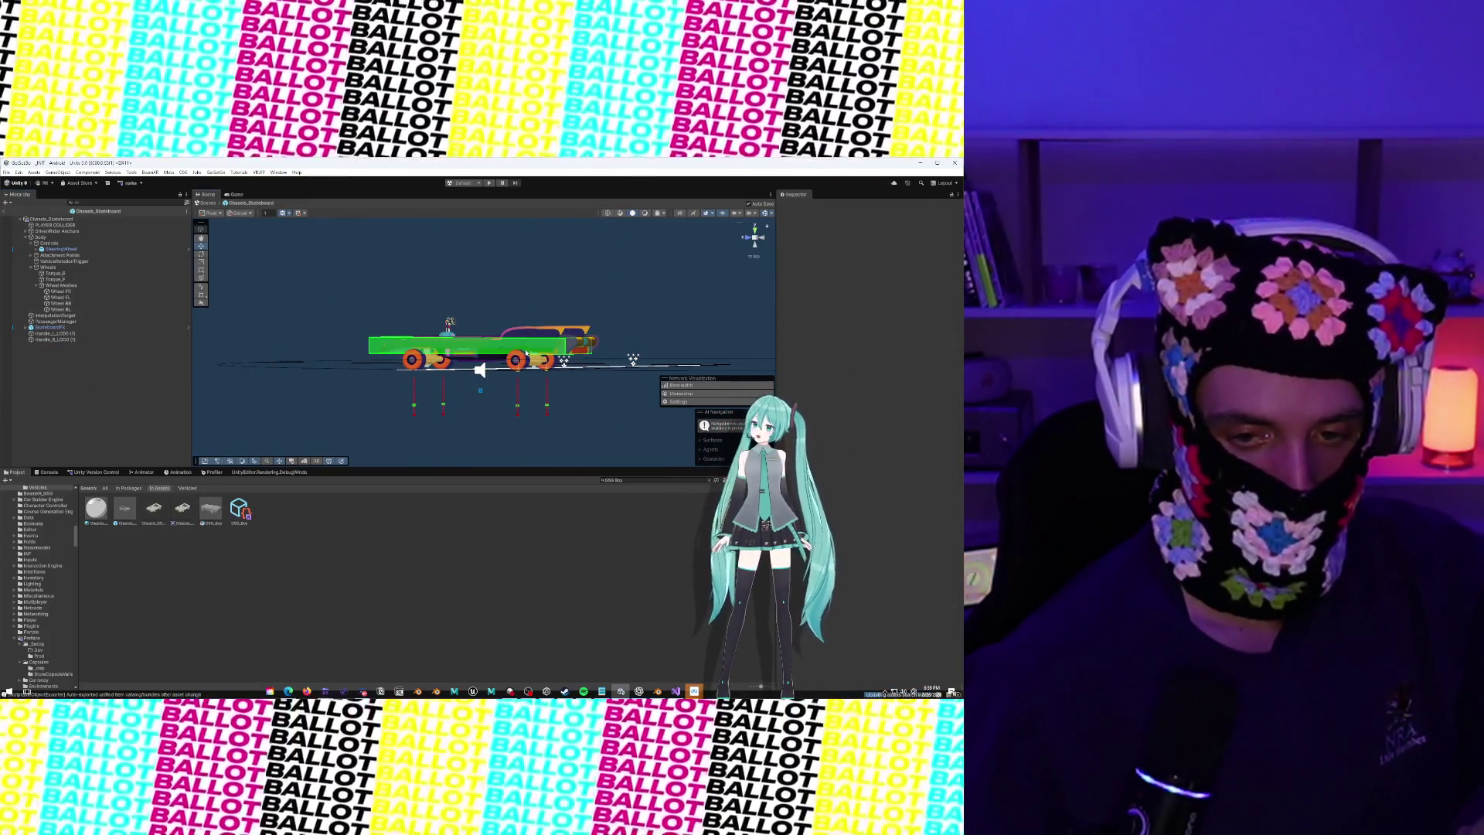
pyautogui.click(526, 353)
pyautogui.moveTo(526, 353); pyautogui.dragTo(488, 370)
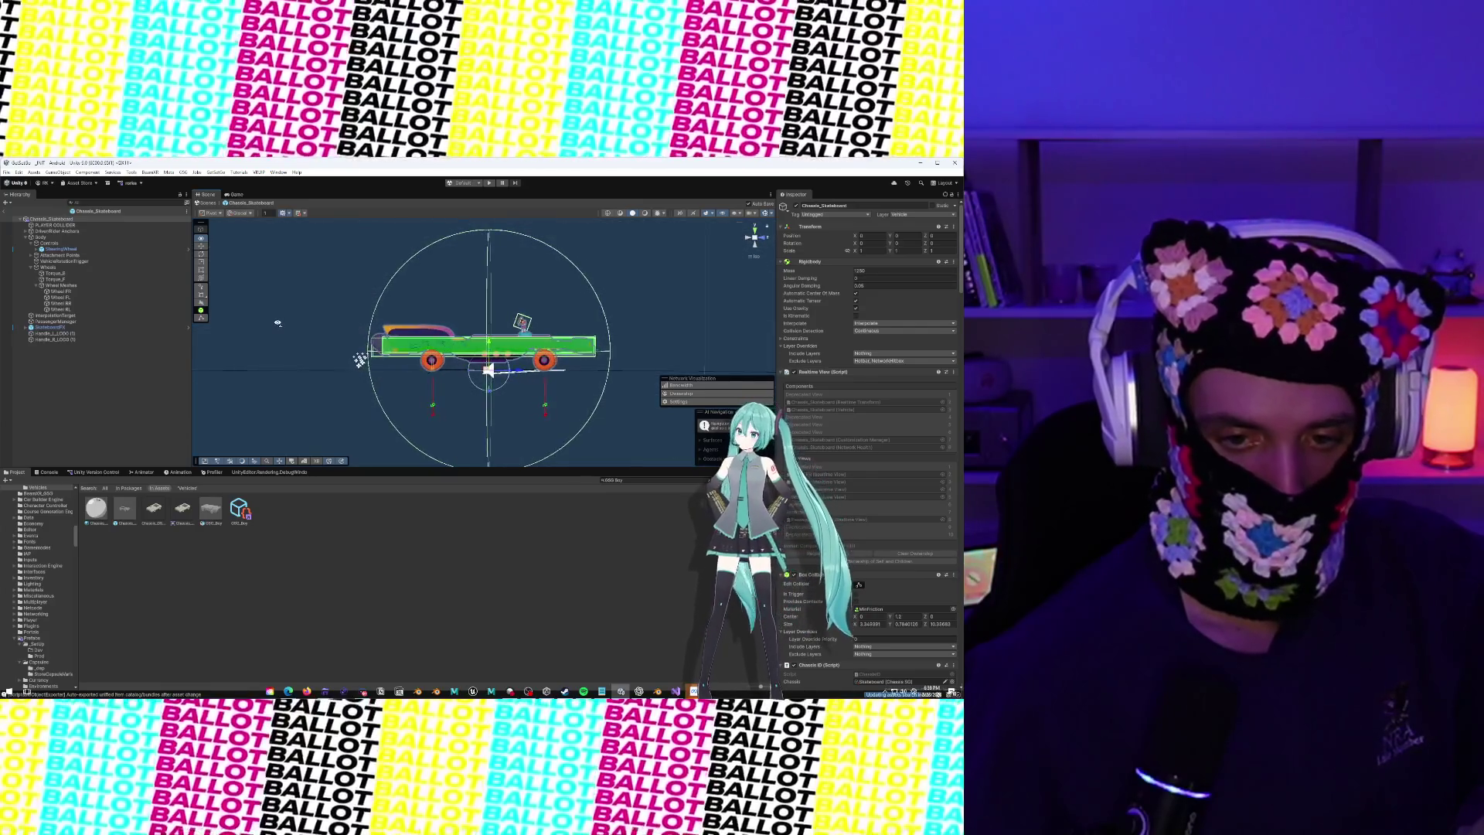
pyautogui.moveTo(277, 322); pyautogui.dragTo(589, 347)
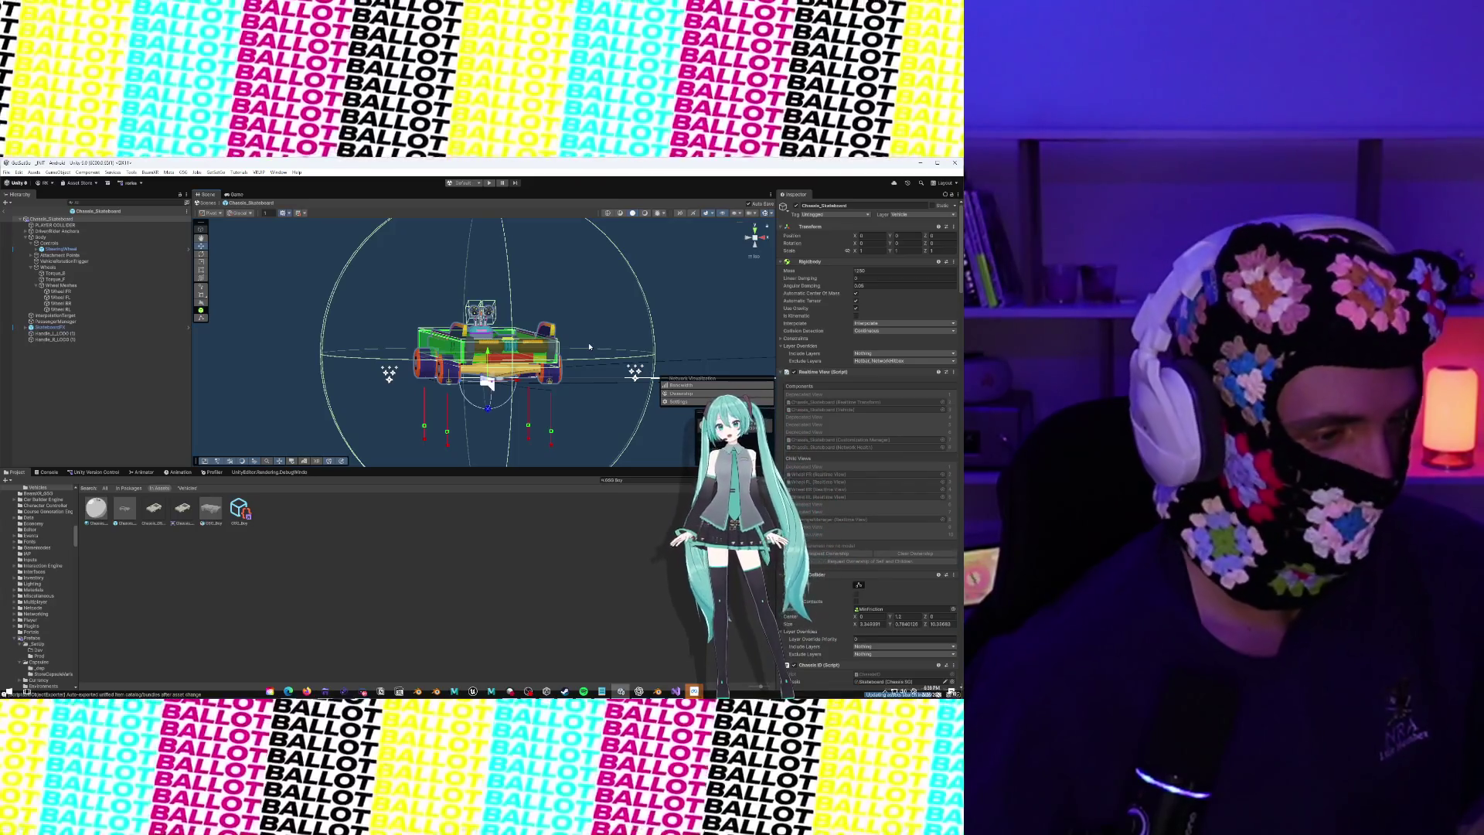
pyautogui.moveTo(587, 347); pyautogui.dragTo(371, 344)
pyautogui.scroll(-10, 845, 389)
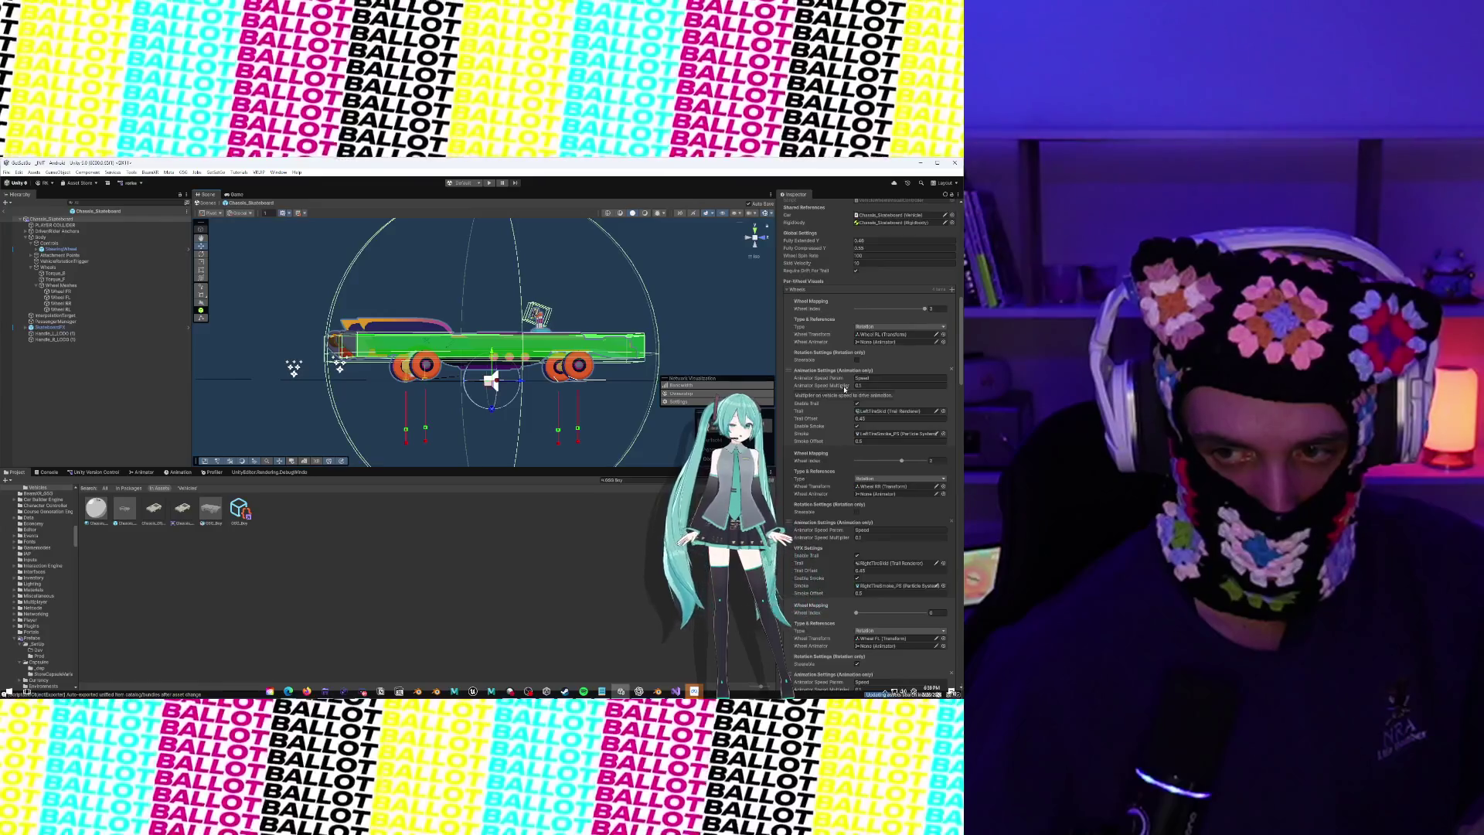
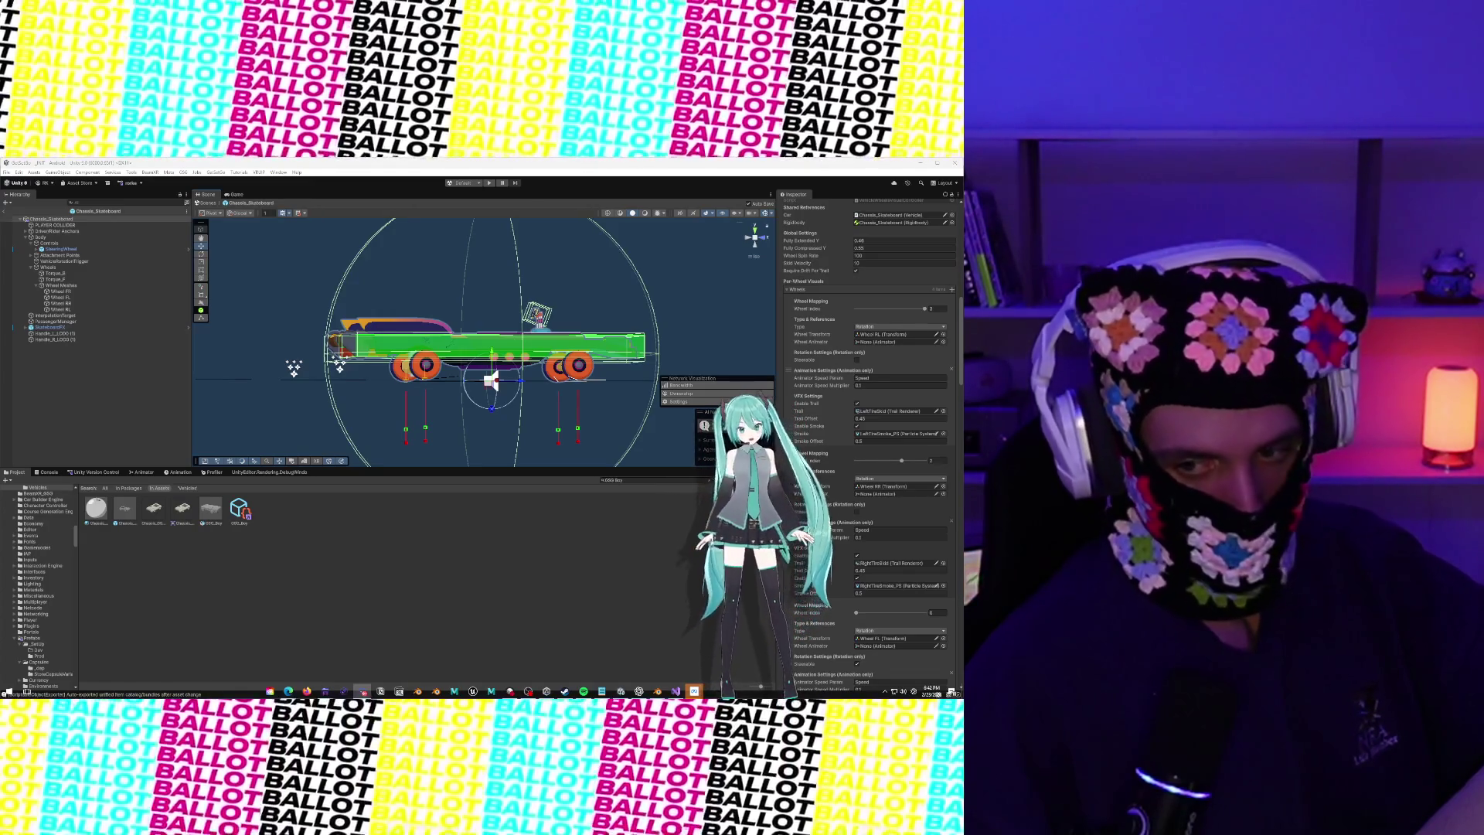
# Orbit the Scene view to an angled side view of the skateboard
pyautogui.scroll(1, 39, 580)
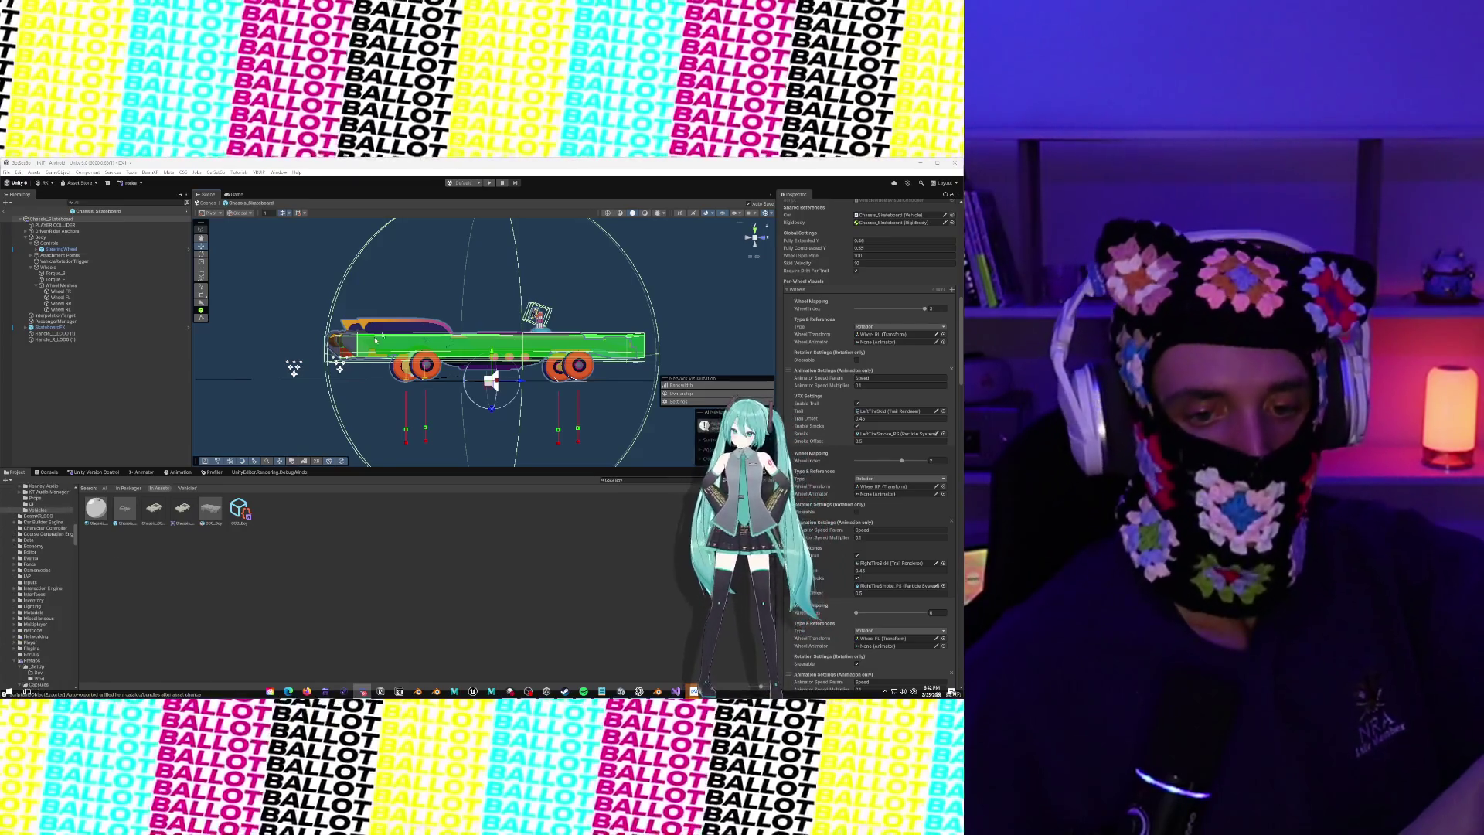
pyautogui.moveTo(376, 340)
pyautogui.mouseDown()
pyautogui.moveTo(479, 323)
pyautogui.moveTo(421, 294)
pyautogui.moveTo(467, 312)
pyautogui.moveTo(514, 303)
pyautogui.moveTo(326, 321)
pyautogui.moveTo(502, 308)
pyautogui.moveTo(471, 302)
pyautogui.mouseUp()
pyautogui.scroll(3, 510, 313)
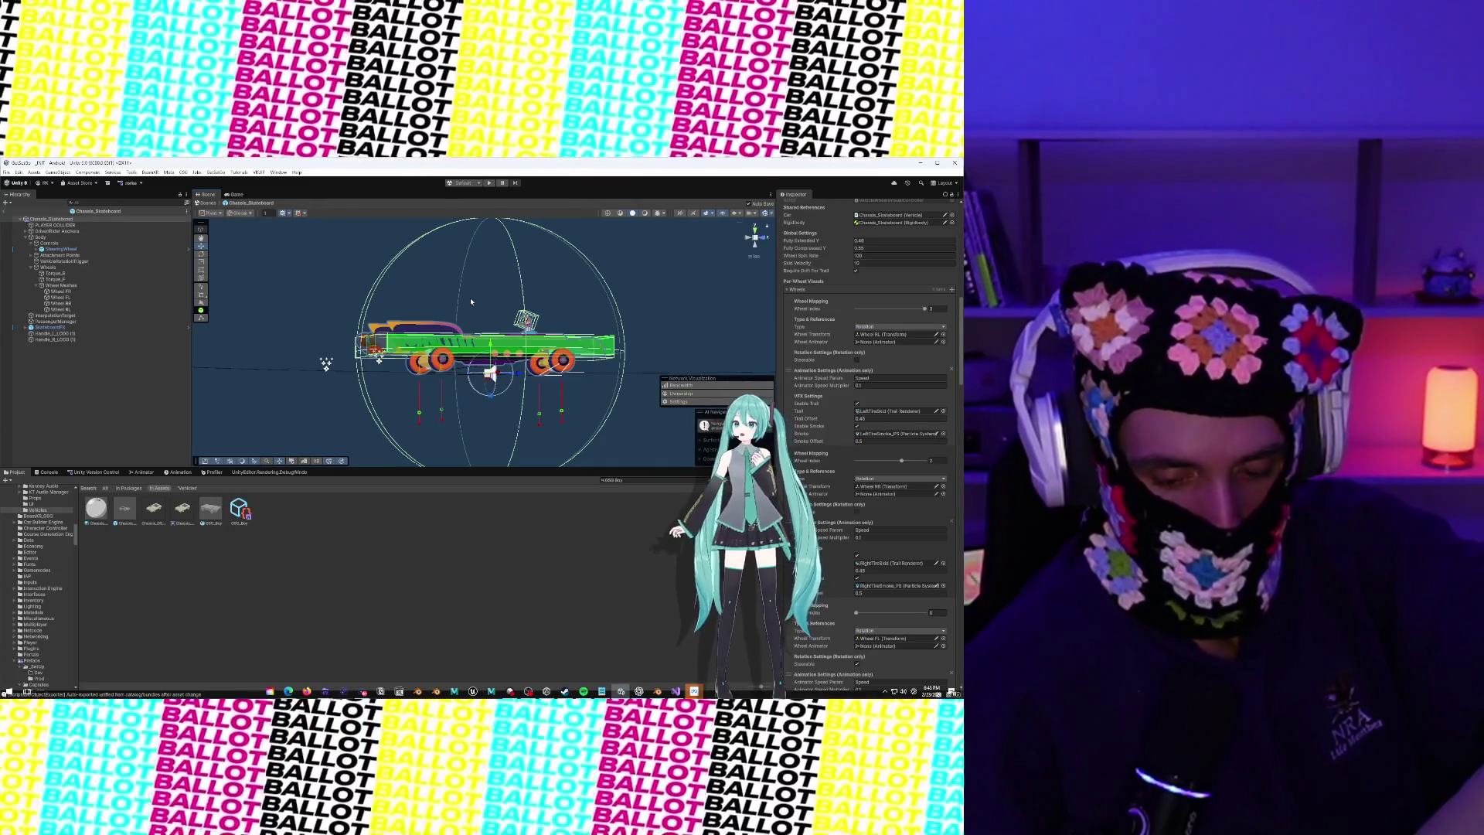
pyautogui.moveTo(471, 301)
pyautogui.mouseDown()
pyautogui.moveTo(437, 310)
pyautogui.moveTo(317, 271)
pyautogui.moveTo(539, 292)
pyautogui.moveTo(523, 408)
pyautogui.moveTo(280, 303)
pyautogui.moveTo(533, 300)
pyautogui.mouseUp()
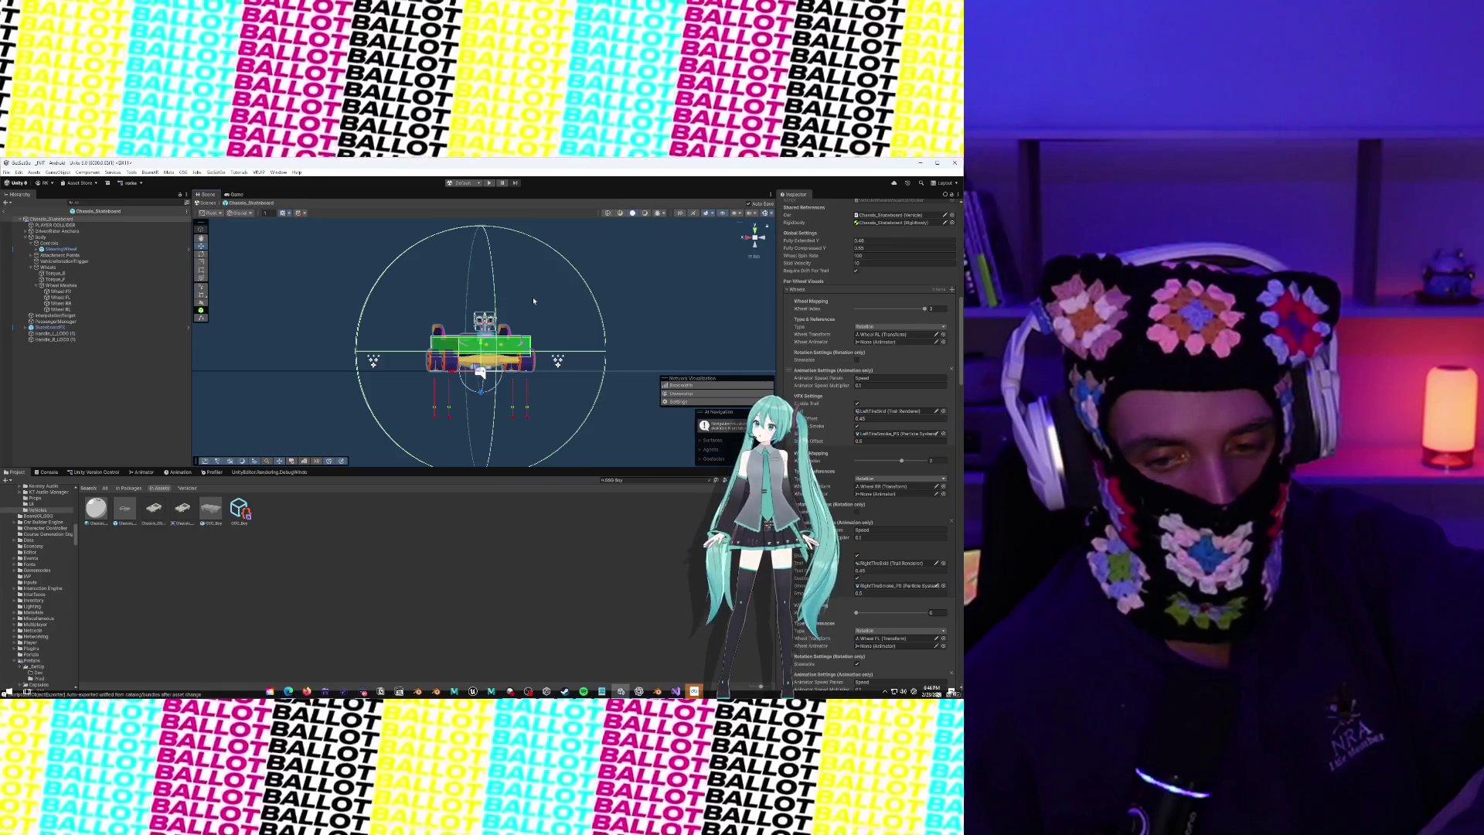
pyautogui.moveTo(533, 301)
pyautogui.mouseDown()
pyautogui.moveTo(359, 349)
pyautogui.moveTo(578, 353)
pyautogui.moveTo(580, 340)
pyautogui.mouseUp()
pyautogui.moveTo(322, 380)
pyautogui.mouseDown()
pyautogui.moveTo(650, 369)
pyautogui.moveTo(682, 332)
pyautogui.moveTo(451, 342)
pyautogui.mouseUp()
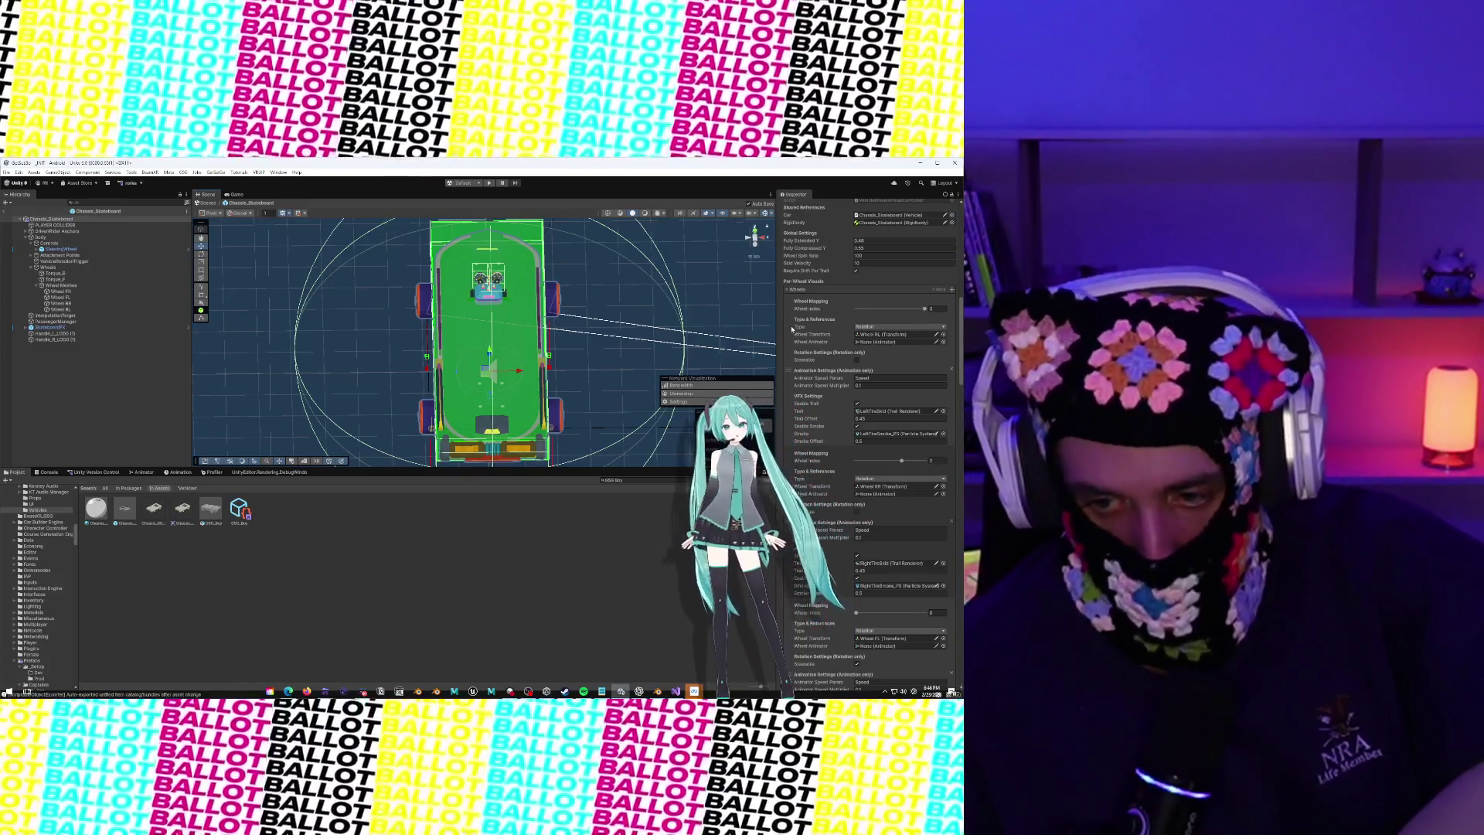
# Collapse the Vehicle Audio Controller, Challenge Part Tracker, Customization Manager and Network Health components
pyautogui.scroll(-5, 801, 320)
pyautogui.scroll(-15, 801, 320)
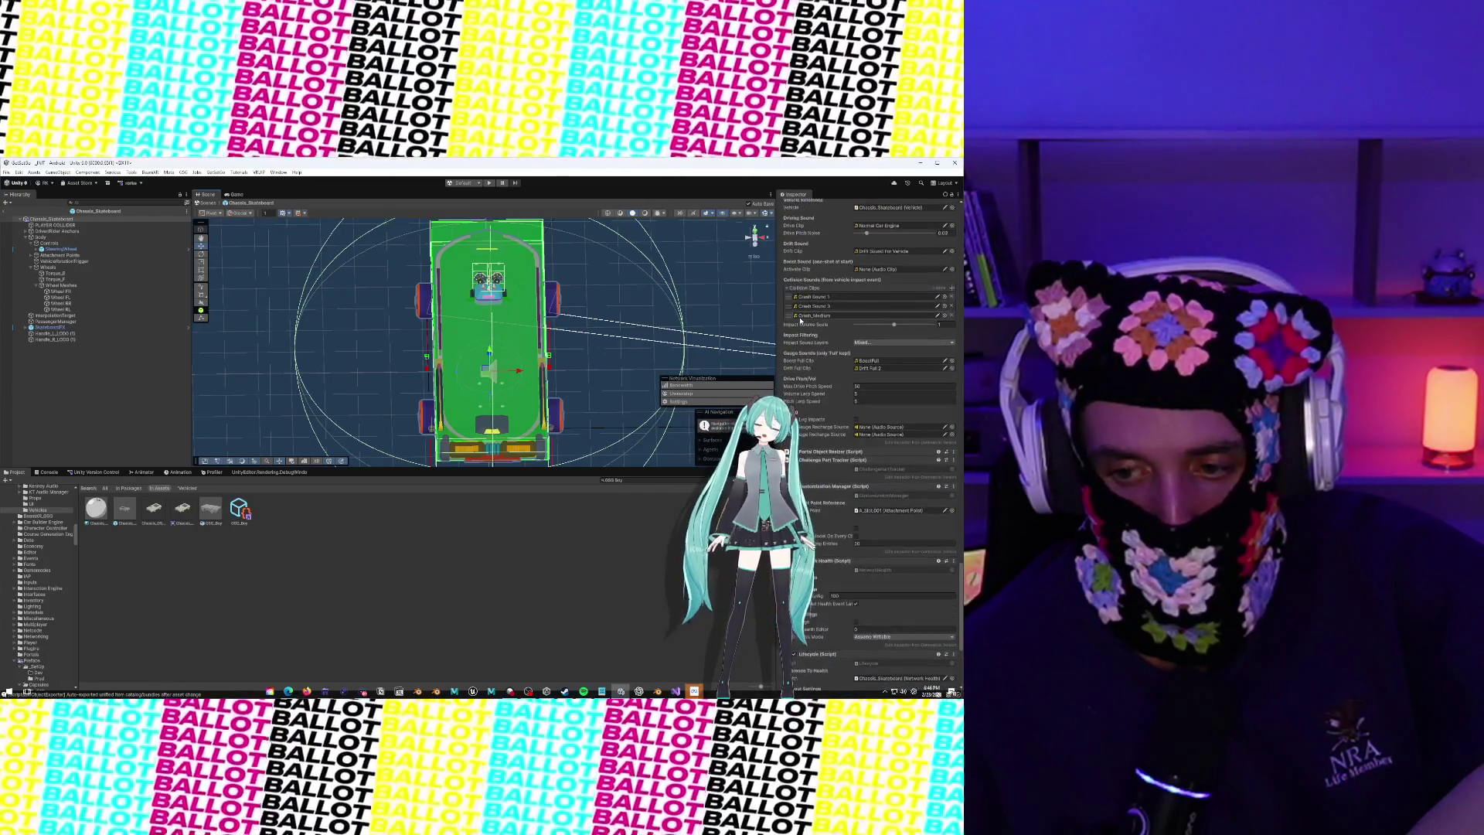
pyautogui.scroll(3, 800, 320)
pyautogui.scroll(3, 800, 320)
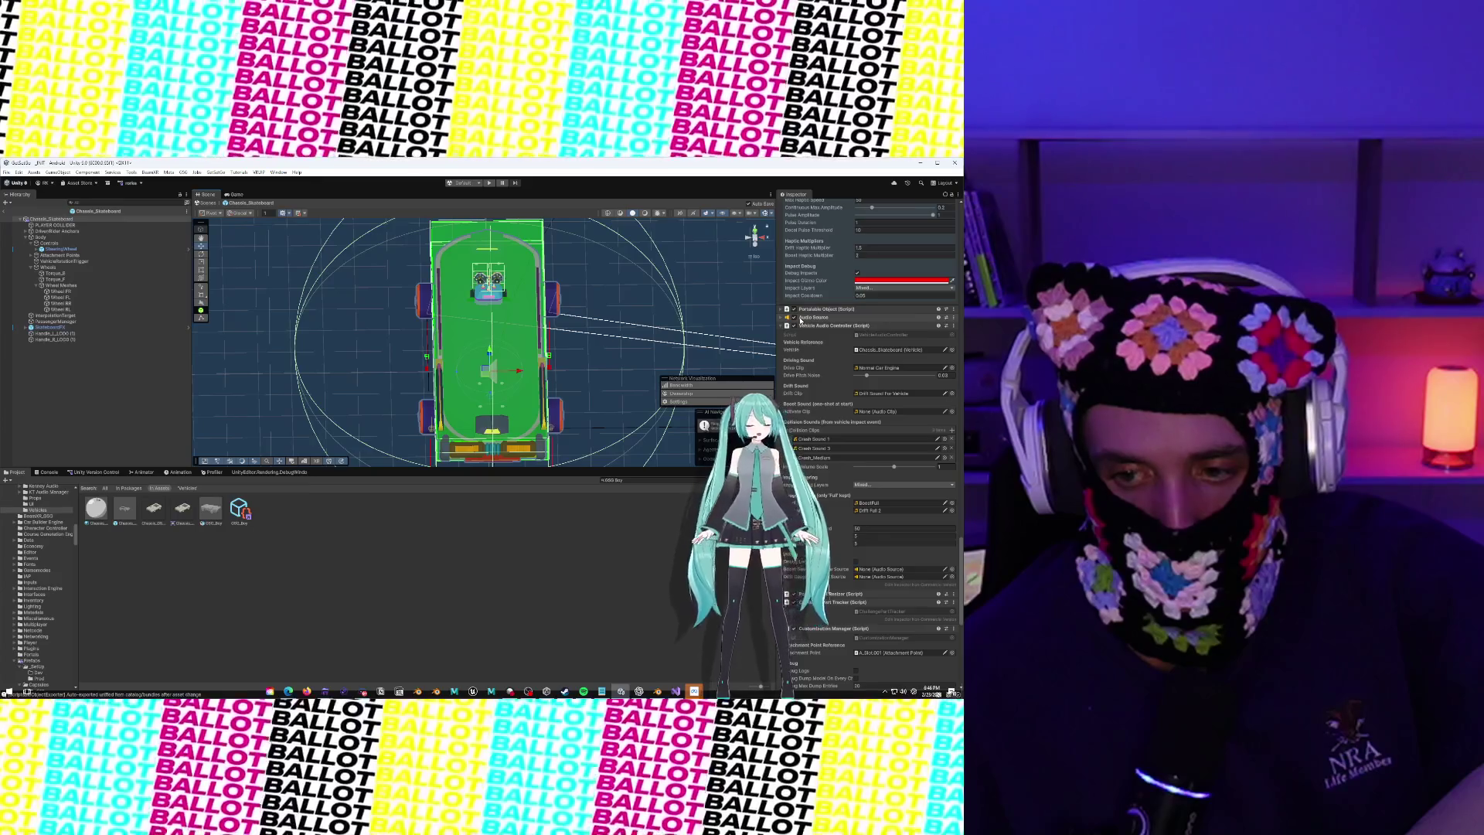
pyautogui.scroll(-3, 800, 320)
pyautogui.click(780, 245)
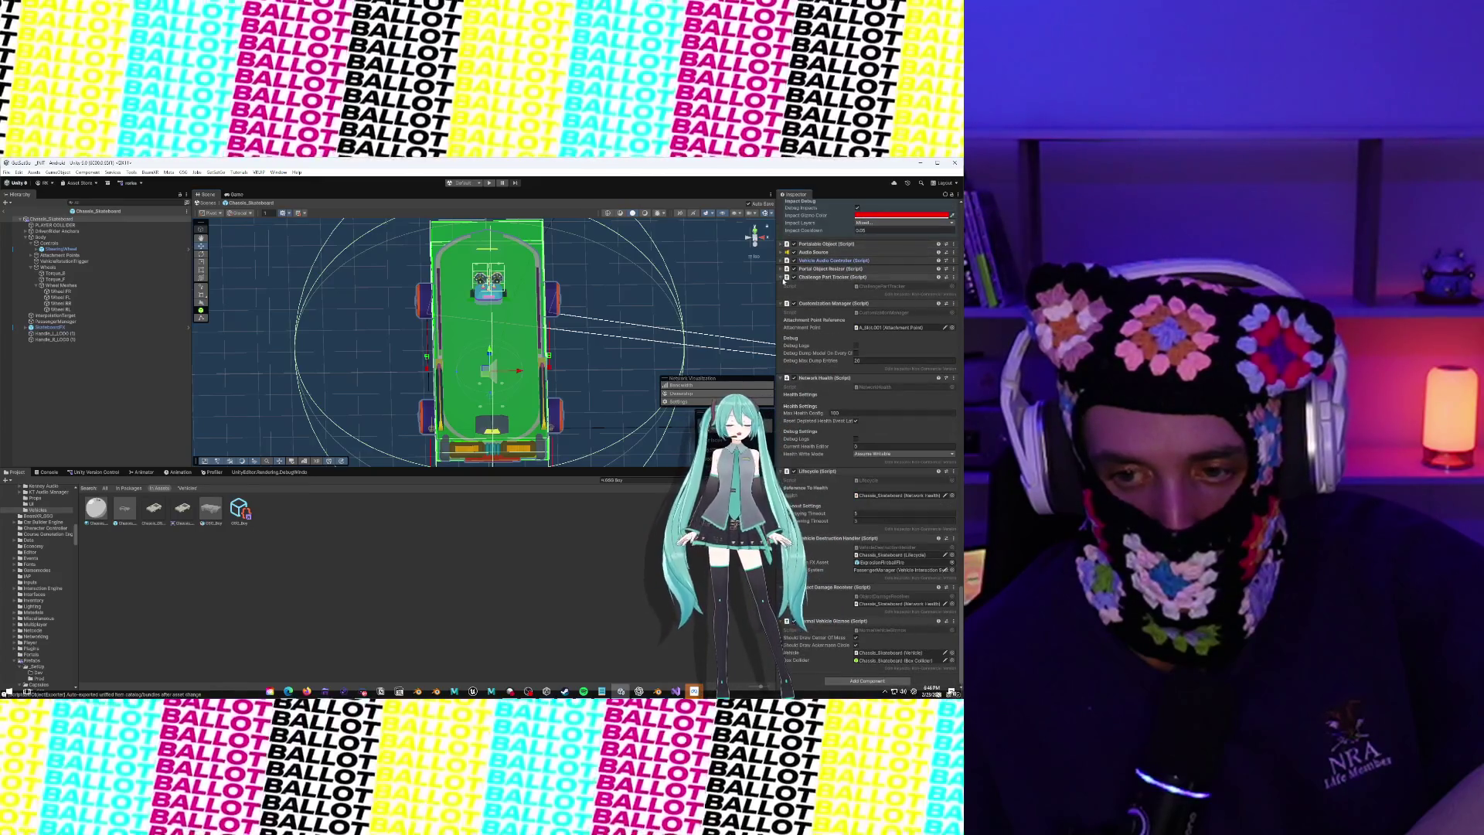
pyautogui.click(781, 277)
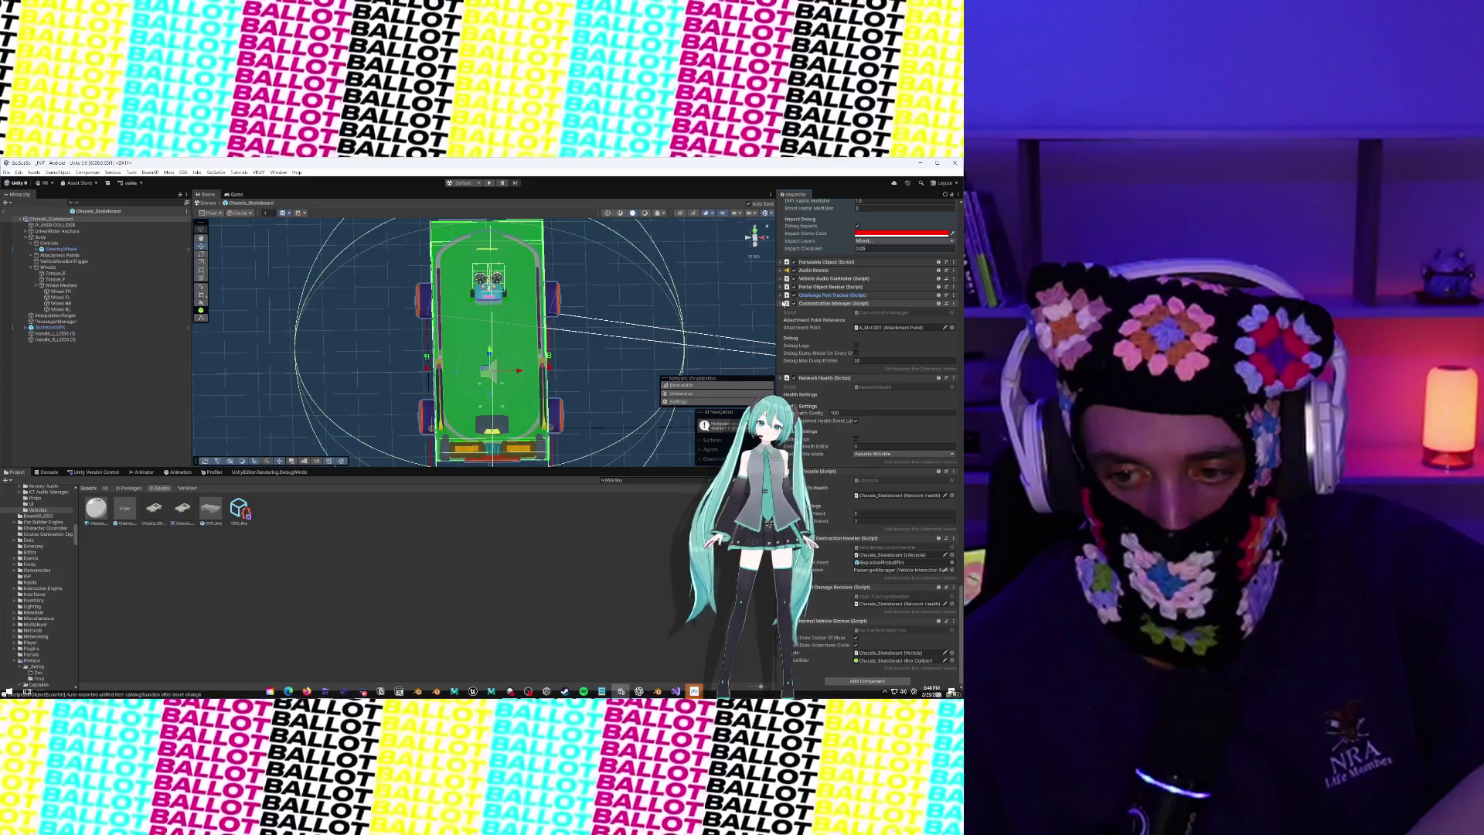
pyautogui.click(781, 303)
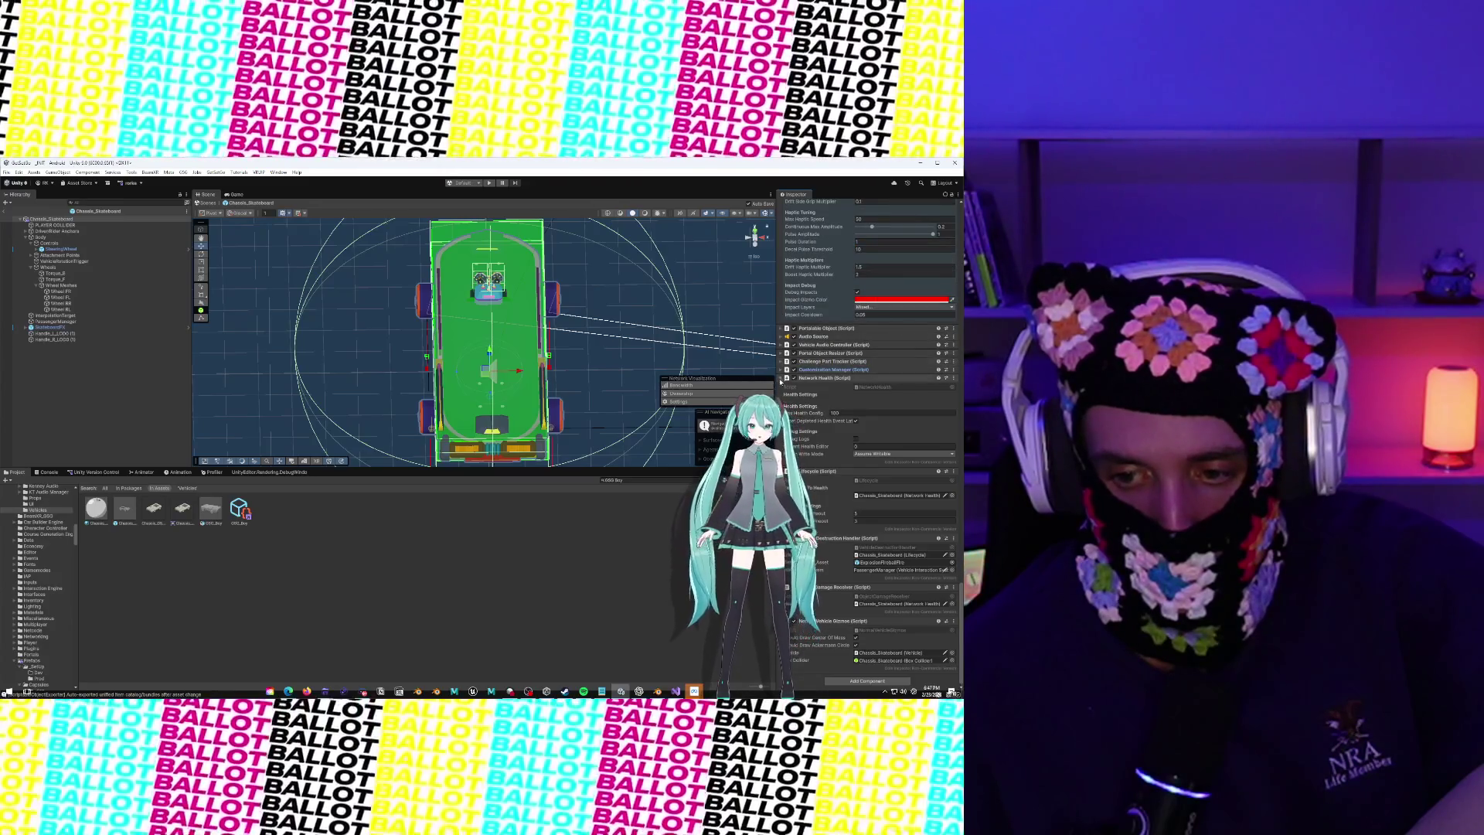
pyautogui.click(781, 379)
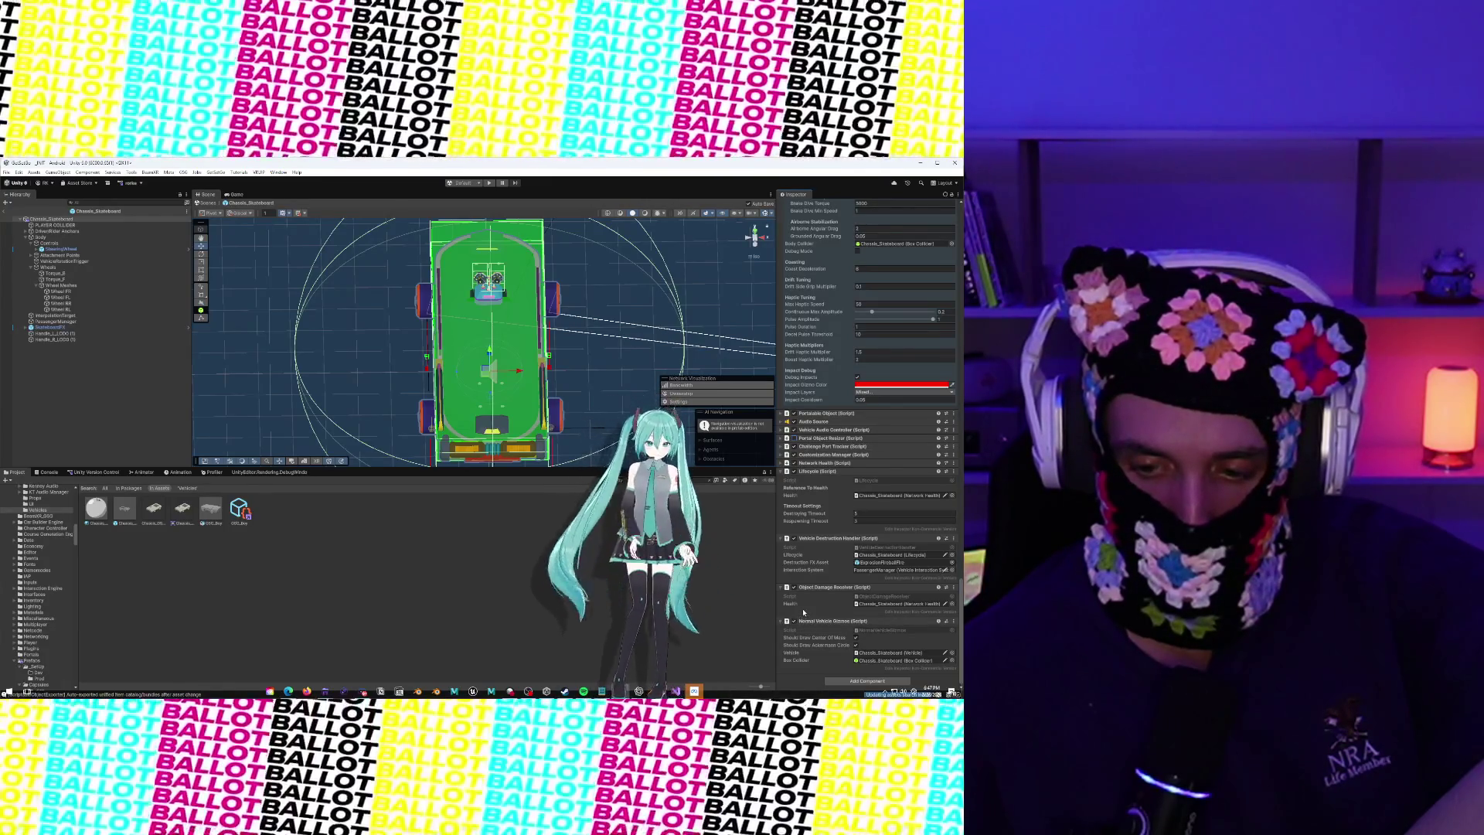
# Collapse the Vehicle (Script) component and return to the top of the Inspector
pyautogui.scroll(15, 823, 462)
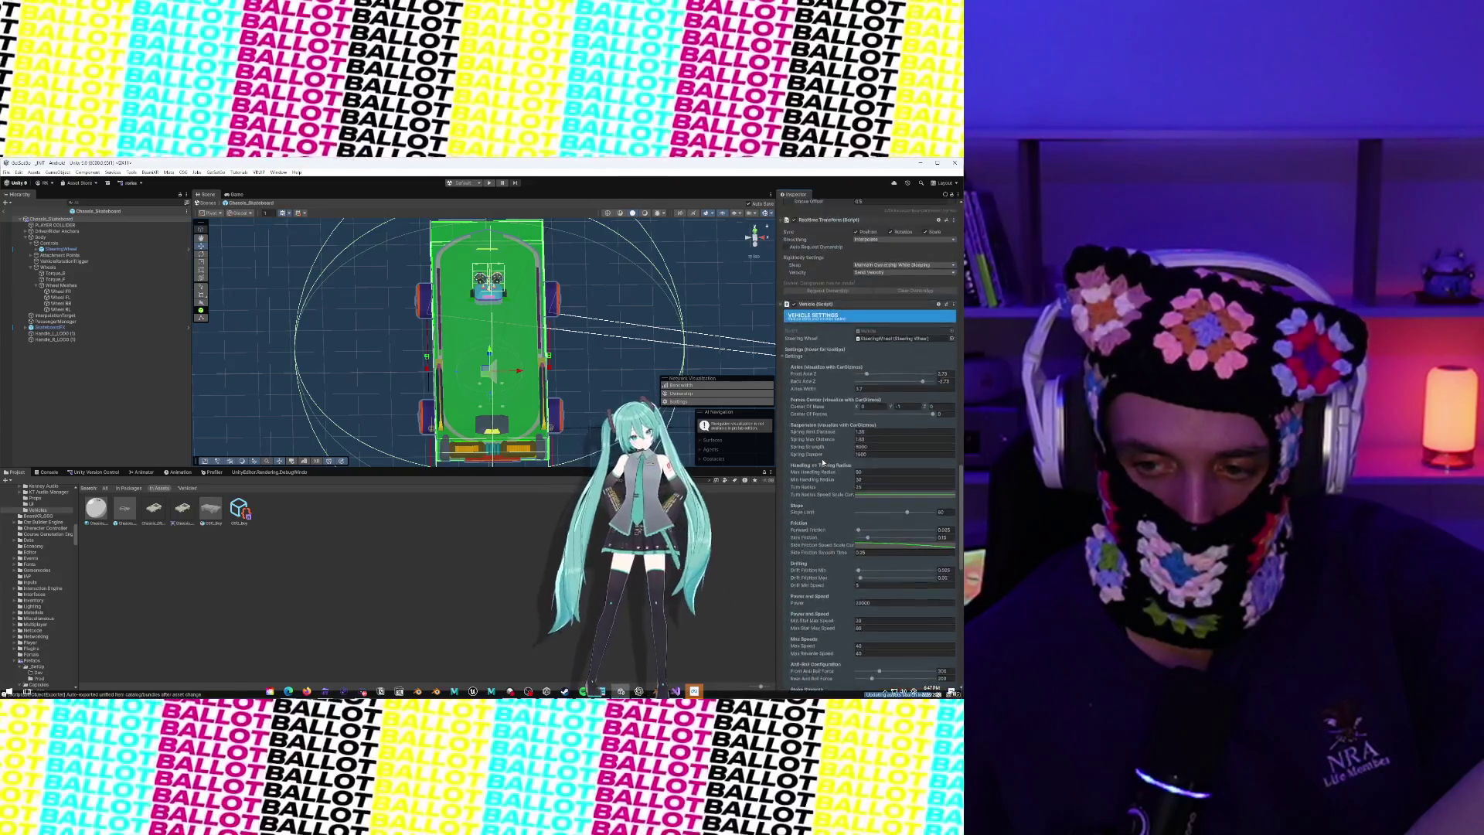
pyautogui.scroll(-10, 823, 463)
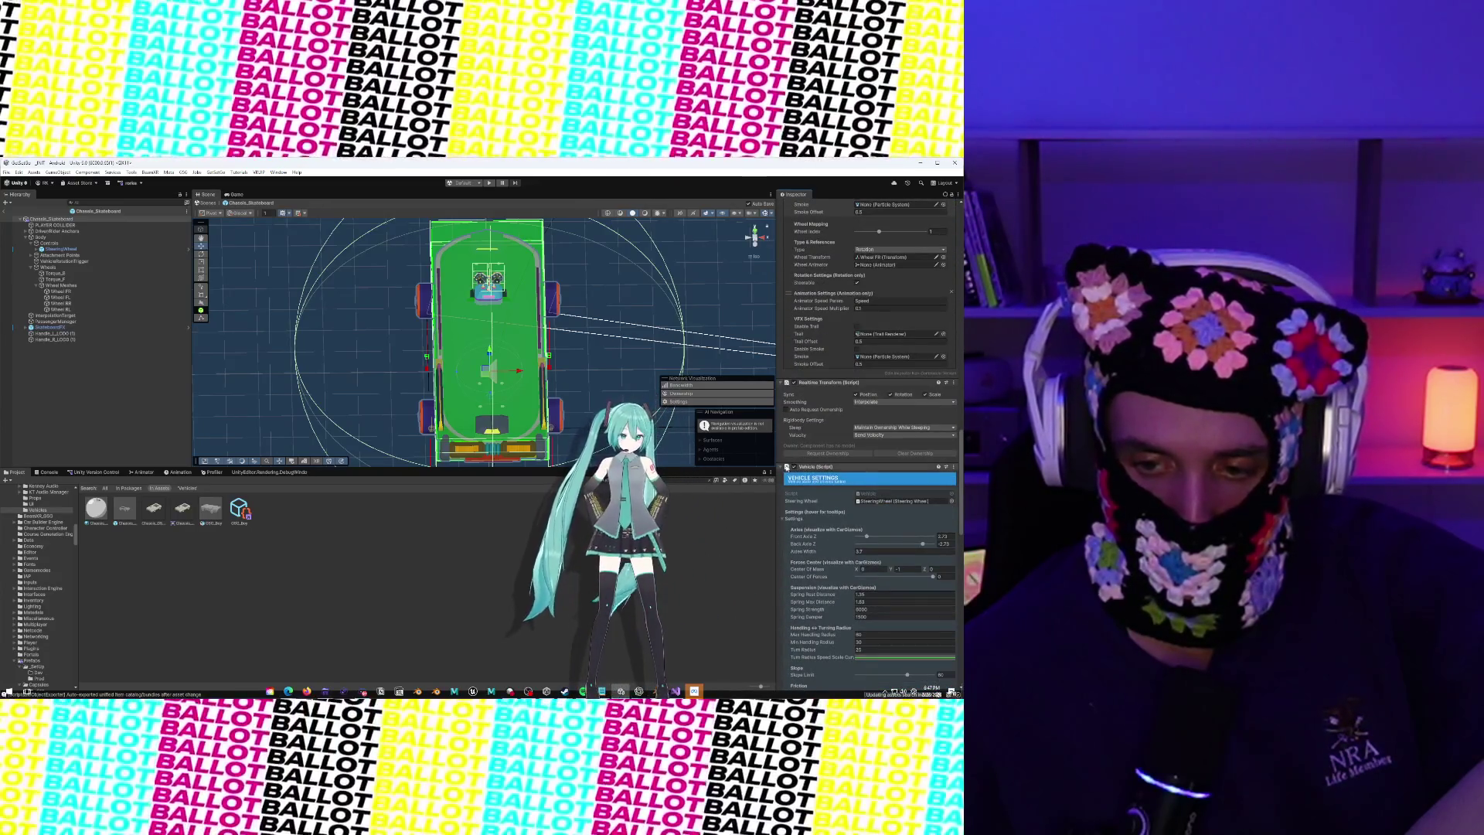
pyautogui.click(785, 467)
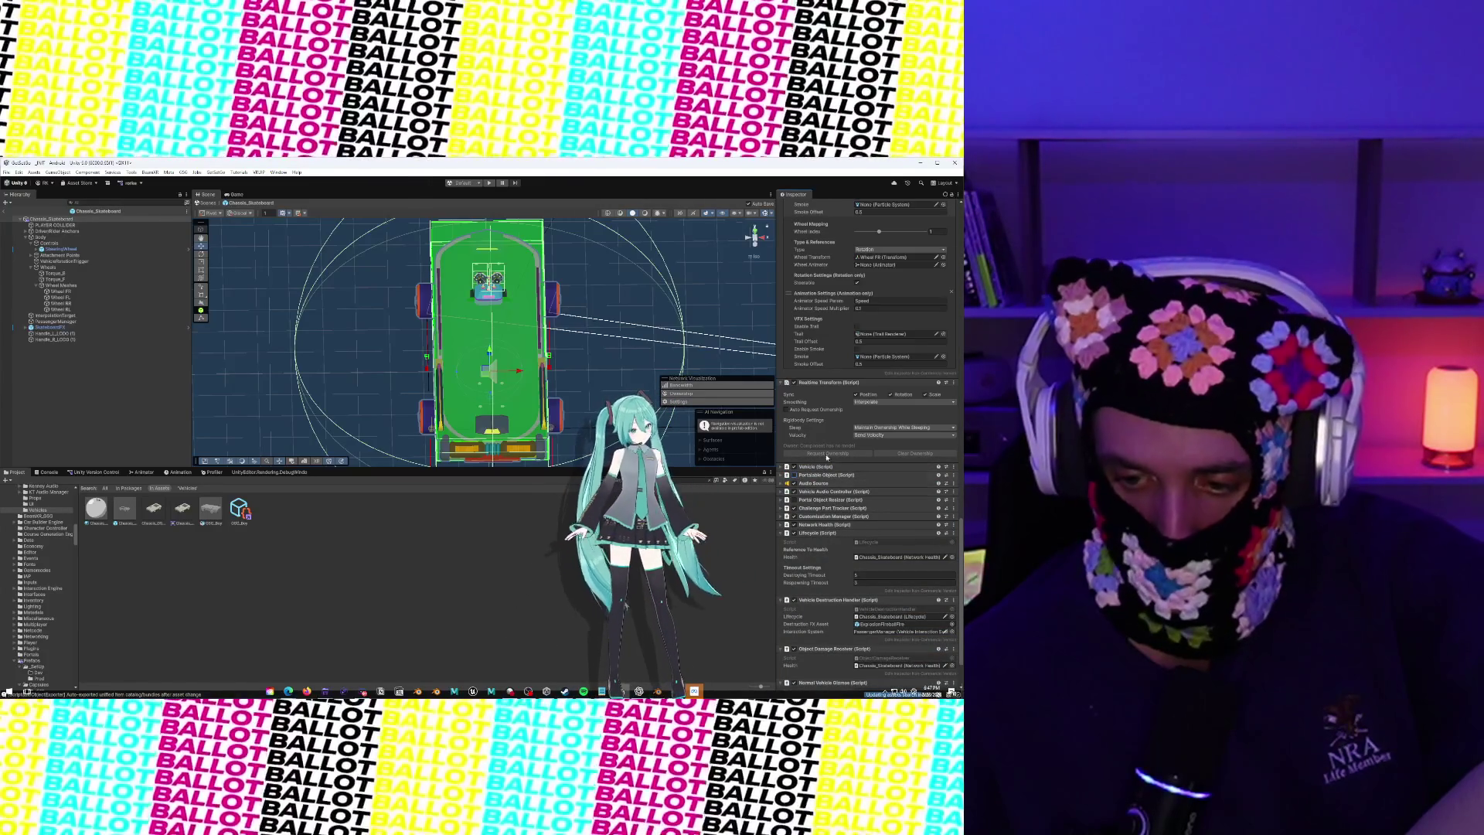
pyautogui.scroll(15, 826, 456)
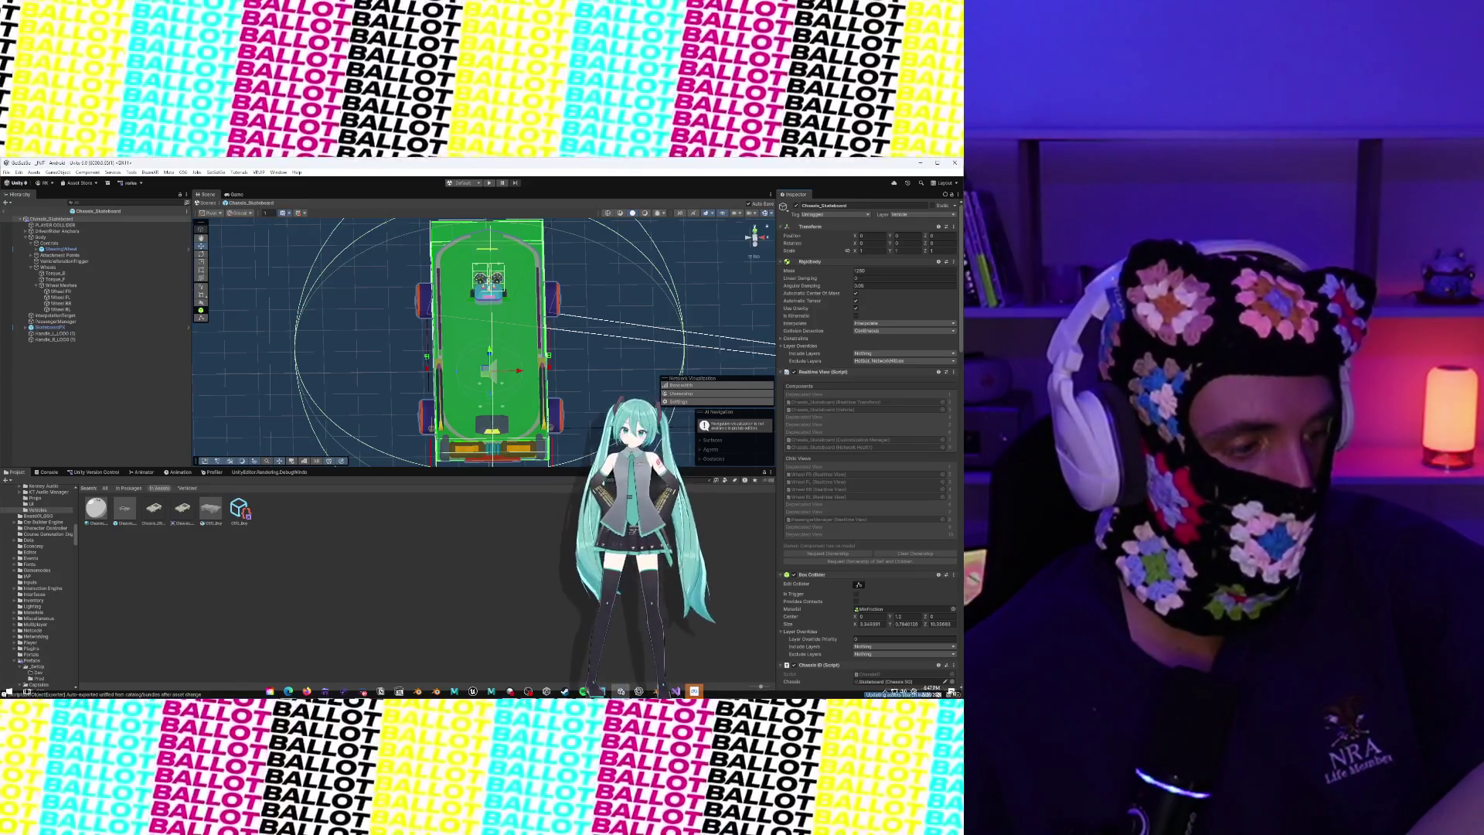
pyautogui.moveTo(392, 270)
pyautogui.mouseDown()
pyautogui.moveTo(464, 272)
pyautogui.moveTo(487, 246)
pyautogui.mouseUp()
pyautogui.moveTo(478, 396); pyautogui.dragTo(474, 404)
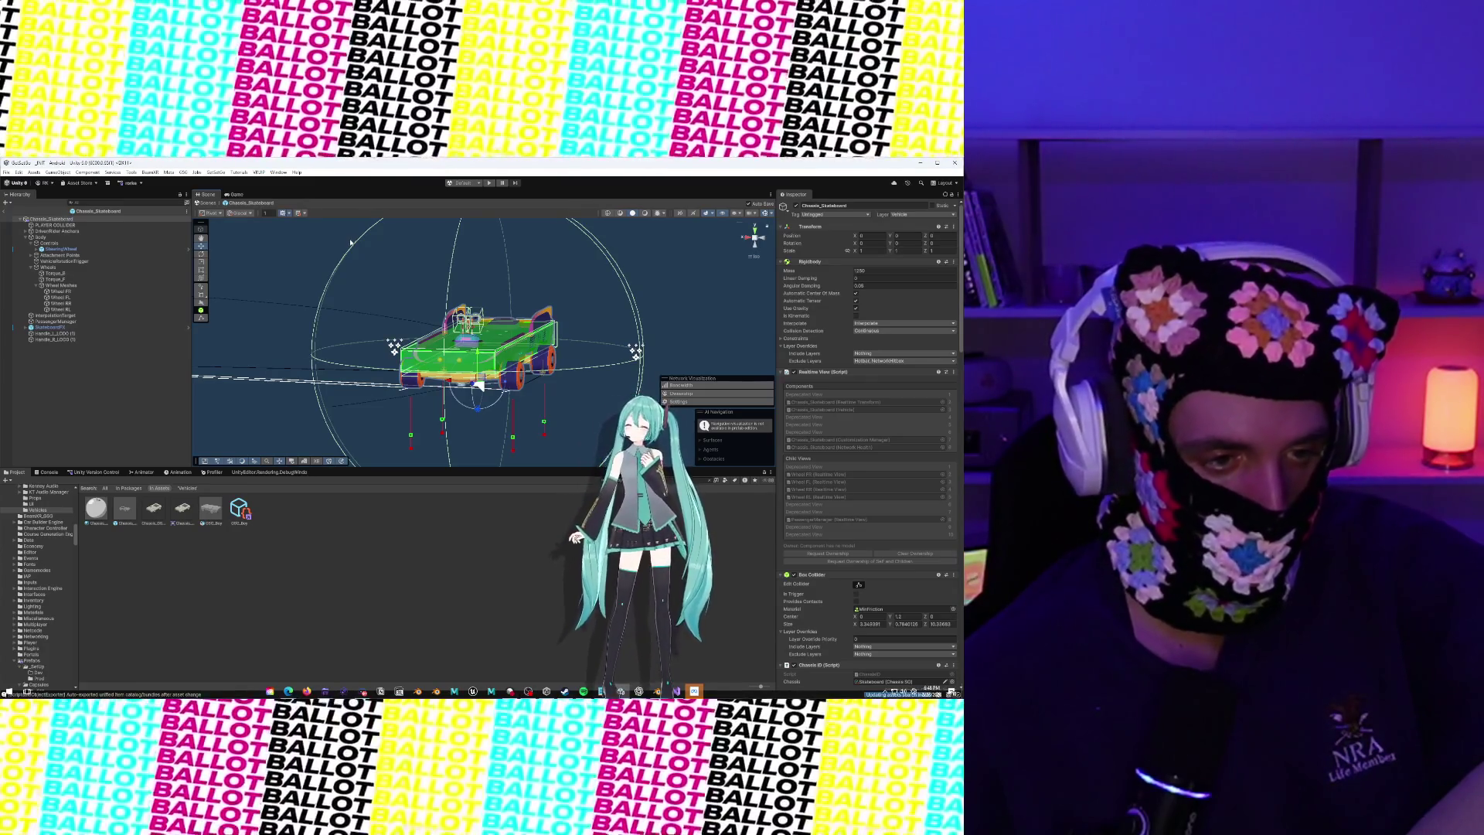
pyautogui.moveTo(370, 269); pyautogui.dragTo(464, 363)
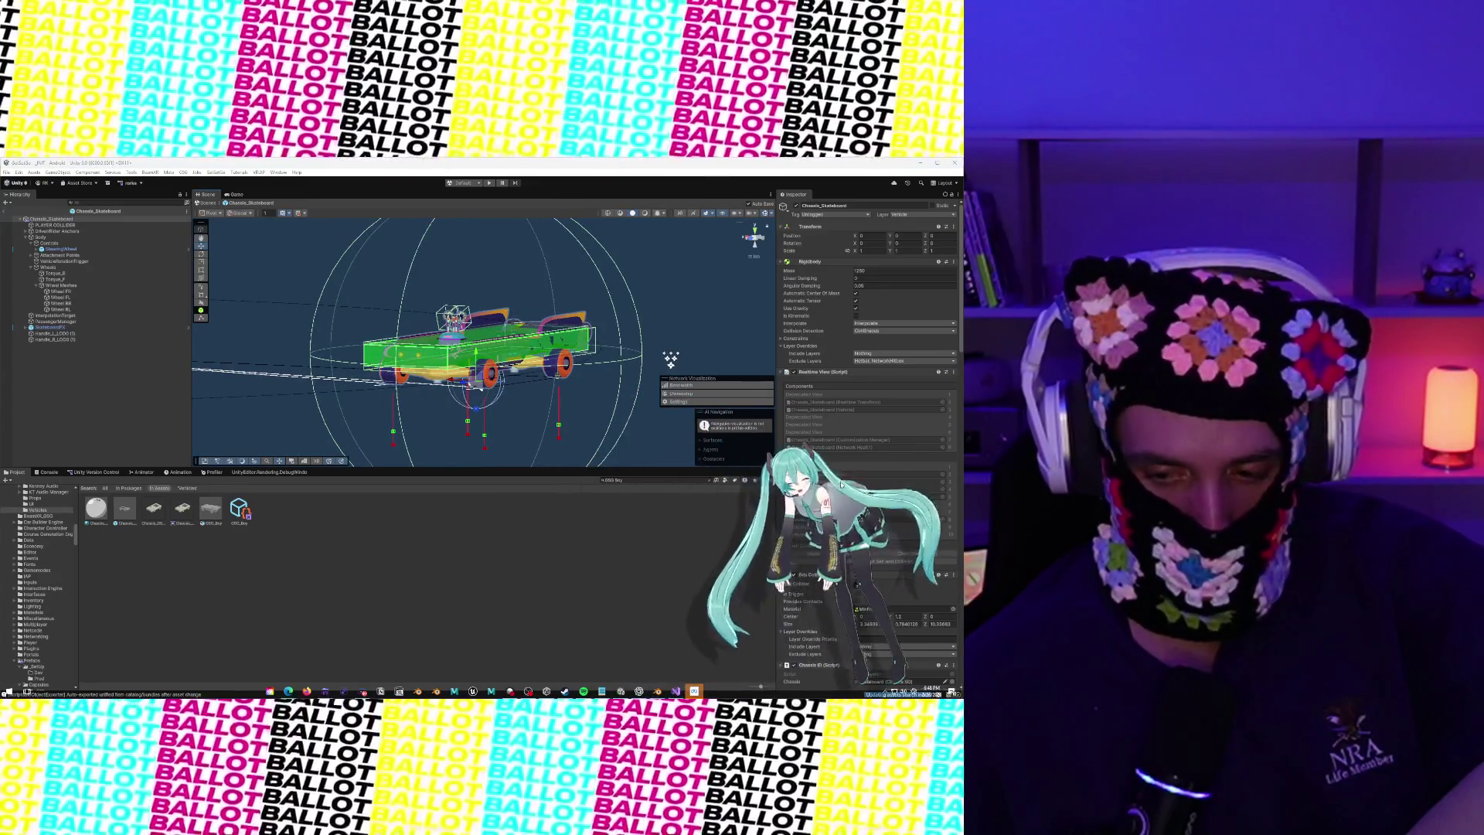
# Find Chassis_Saucer_Slider, open it in Prefab Mode, and select the saucer's alien body mesh
pyautogui.write('C')
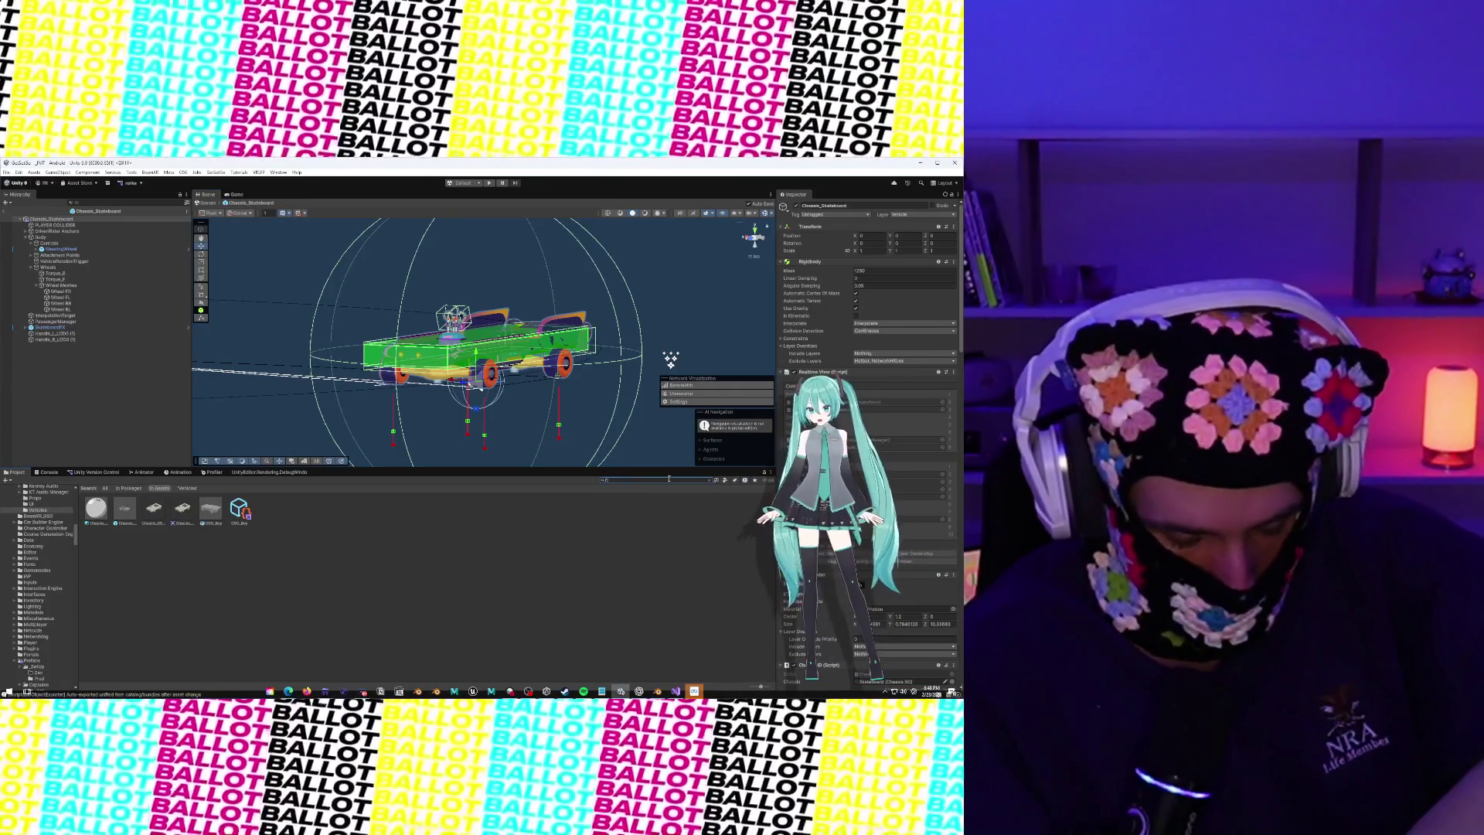
pyautogui.write('hassis Saucer Slider')
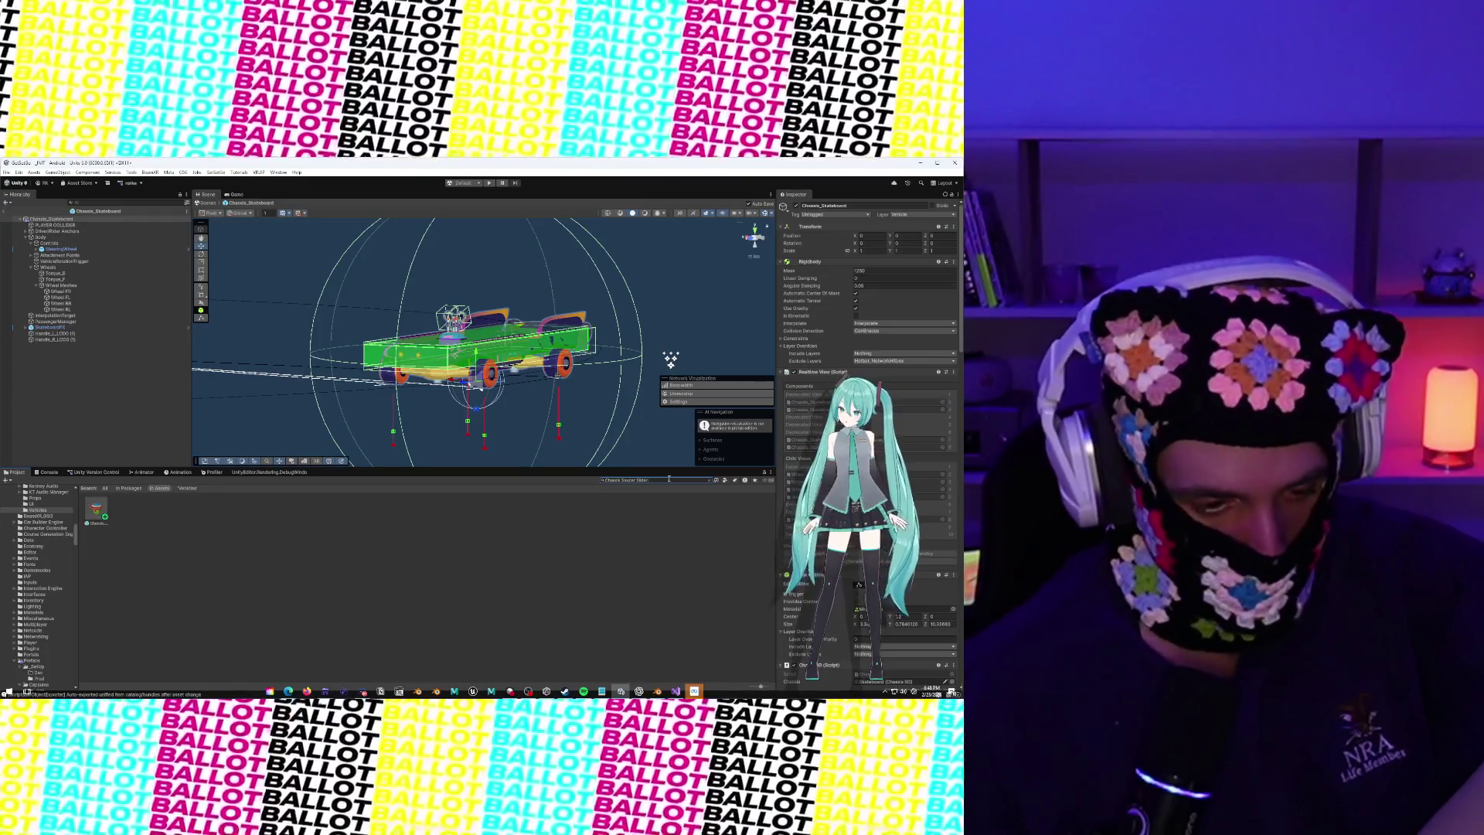
pyautogui.doubleClick(97, 512)
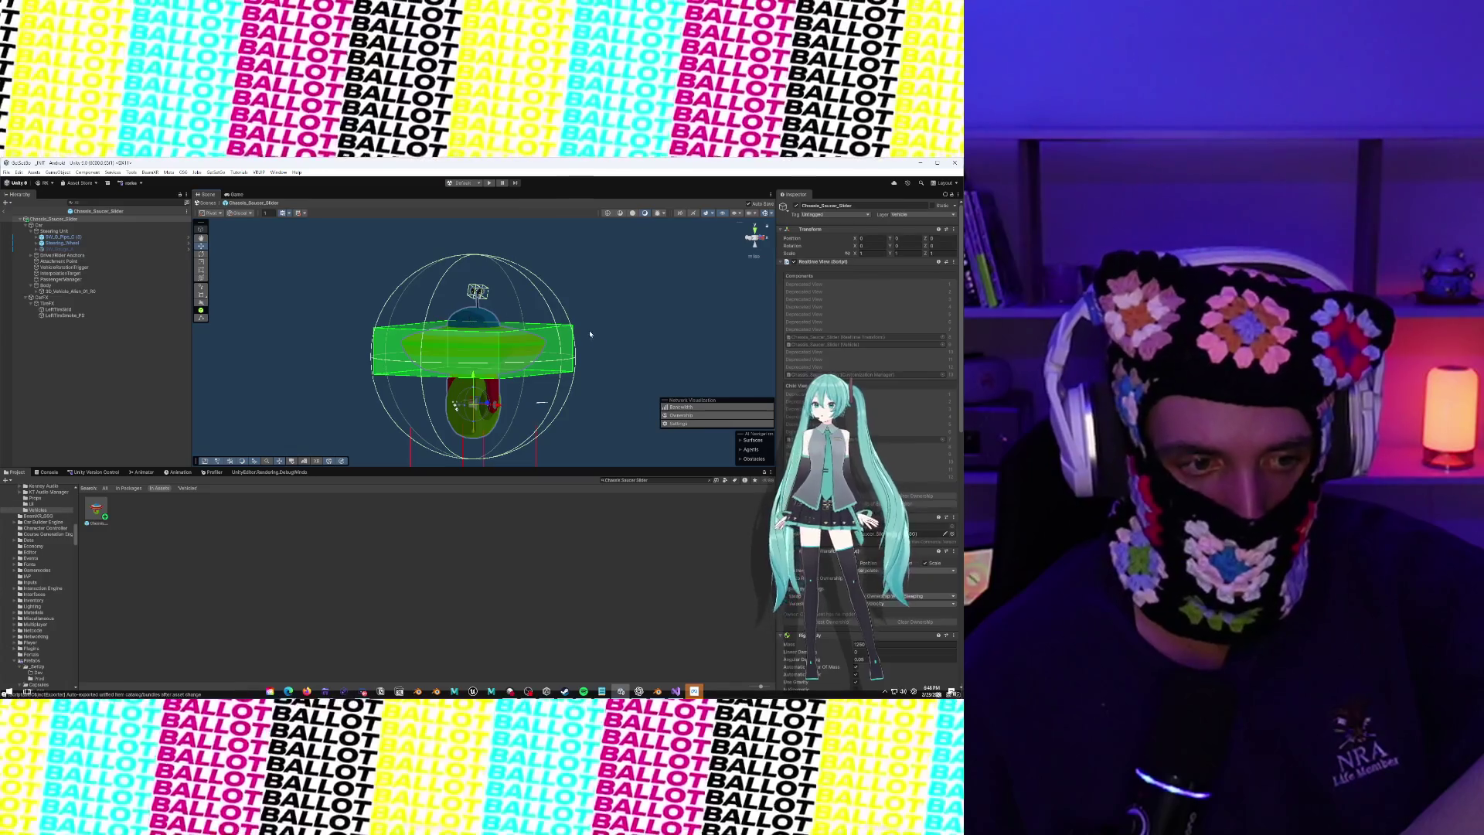
pyautogui.scroll(-3, 315, 292)
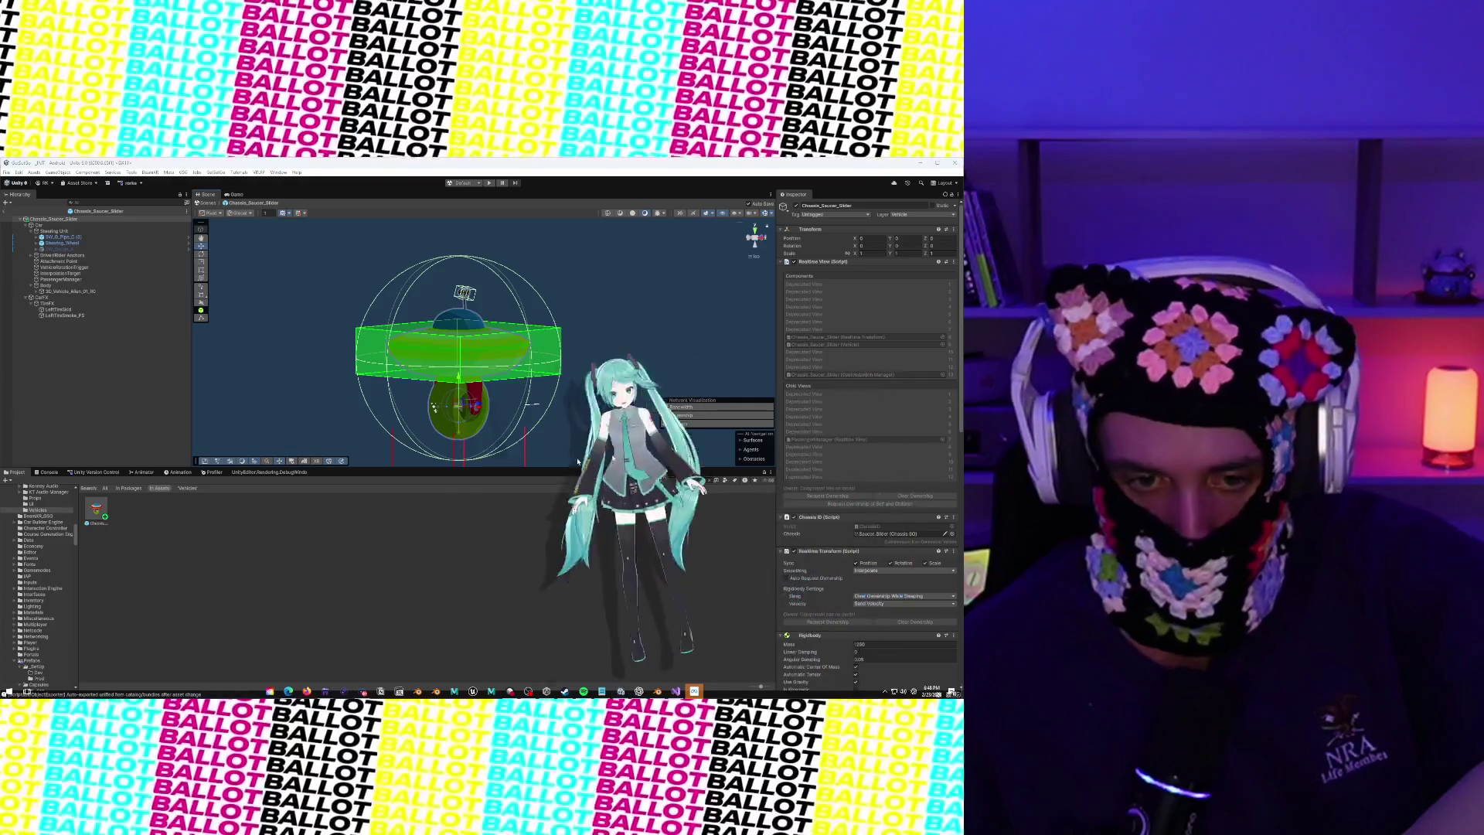
pyautogui.click(457, 317)
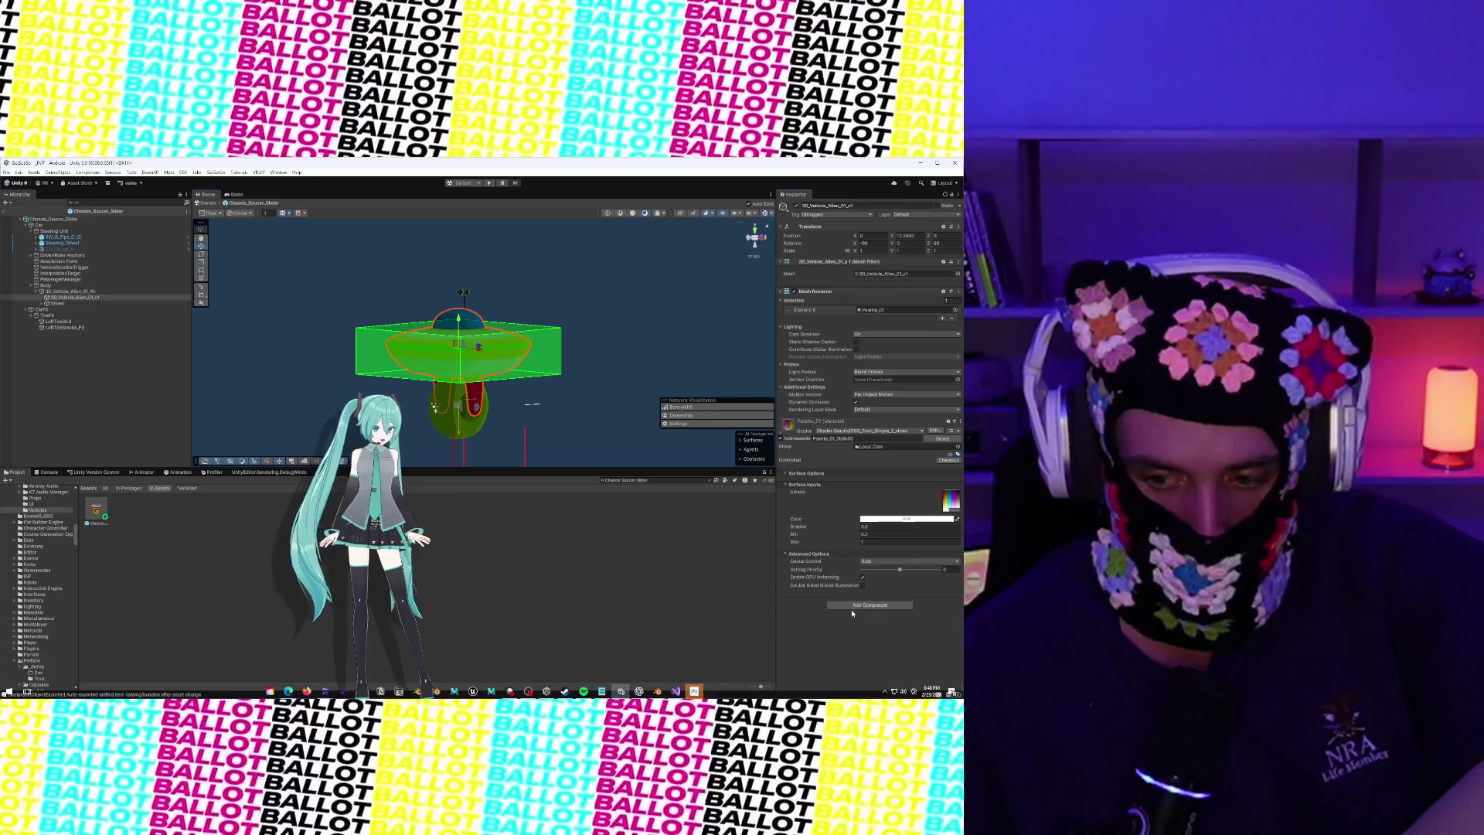
# Add a Mesh Collider to the saucer's alien body mesh and check its fit
pyautogui.click(851, 607)
pyautogui.write('Mesh co')
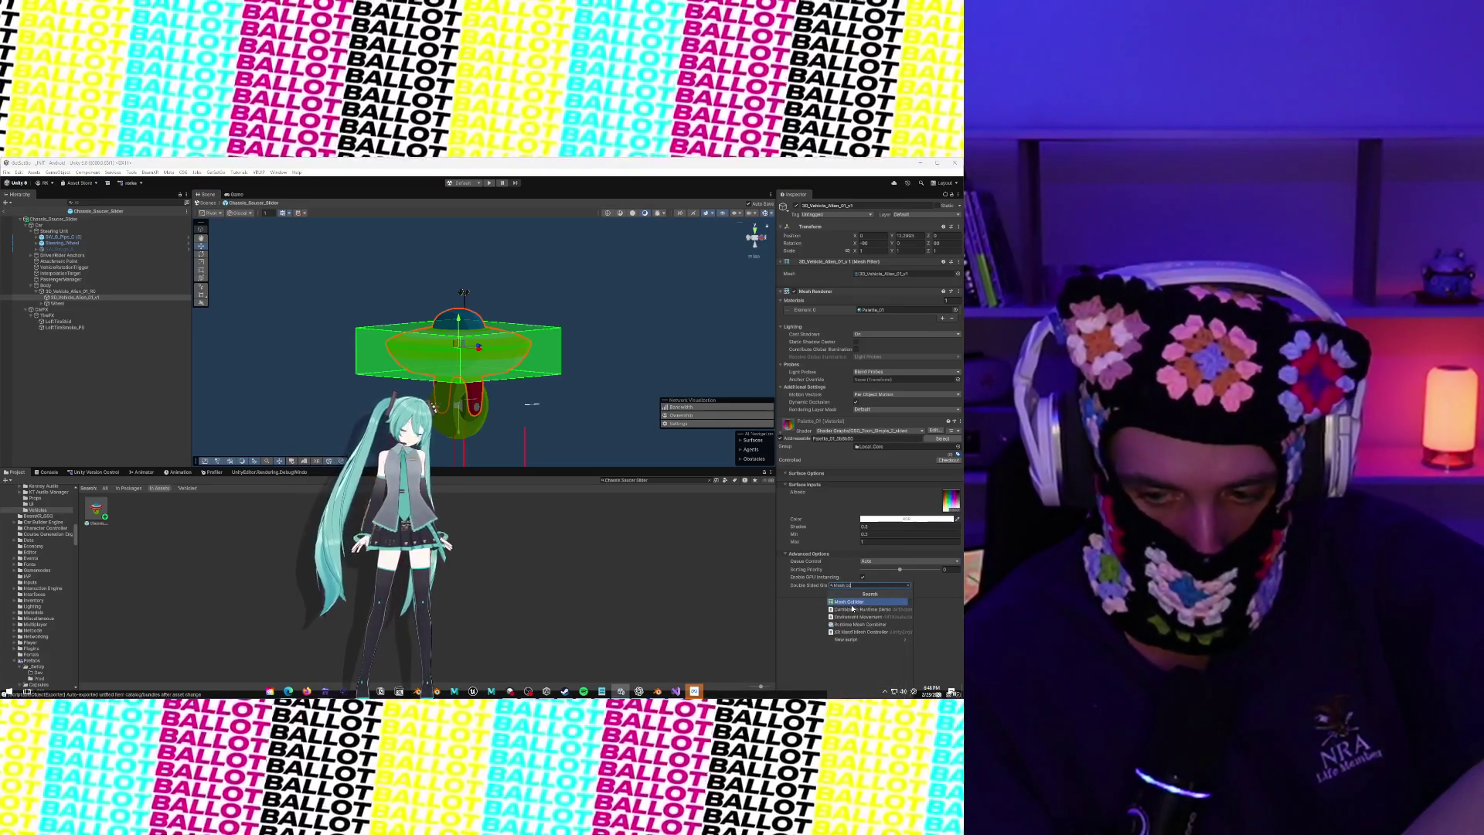
pyautogui.press('Return')
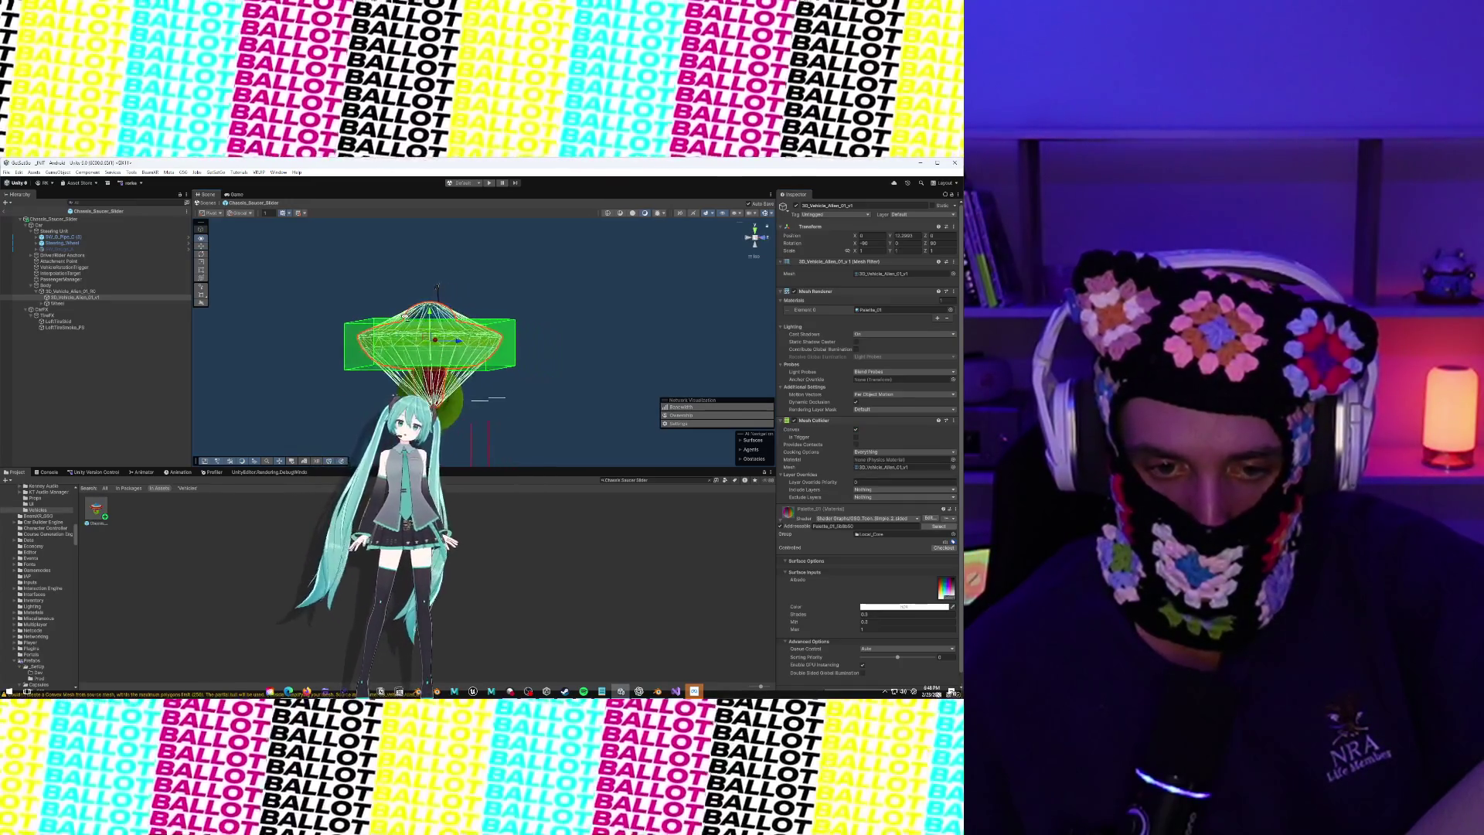
pyautogui.moveTo(596, 306)
pyautogui.mouseDown()
pyautogui.moveTo(624, 302)
pyautogui.moveTo(620, 317)
pyautogui.moveTo(293, 311)
pyautogui.moveTo(613, 313)
pyautogui.moveTo(340, 318)
pyautogui.moveTo(530, 319)
pyautogui.moveTo(443, 341)
pyautogui.moveTo(327, 323)
pyautogui.mouseUp()
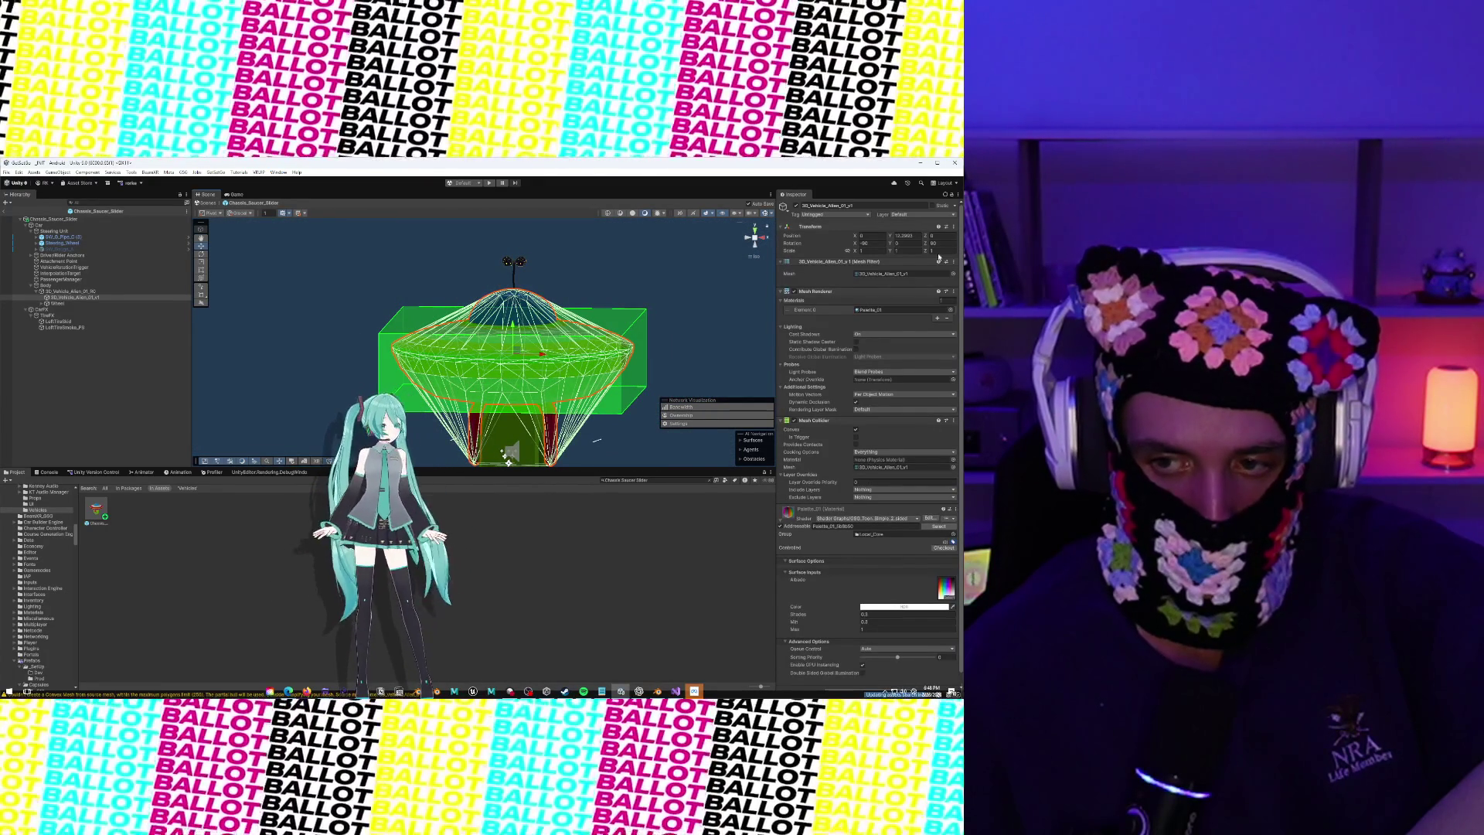
pyautogui.click(916, 214)
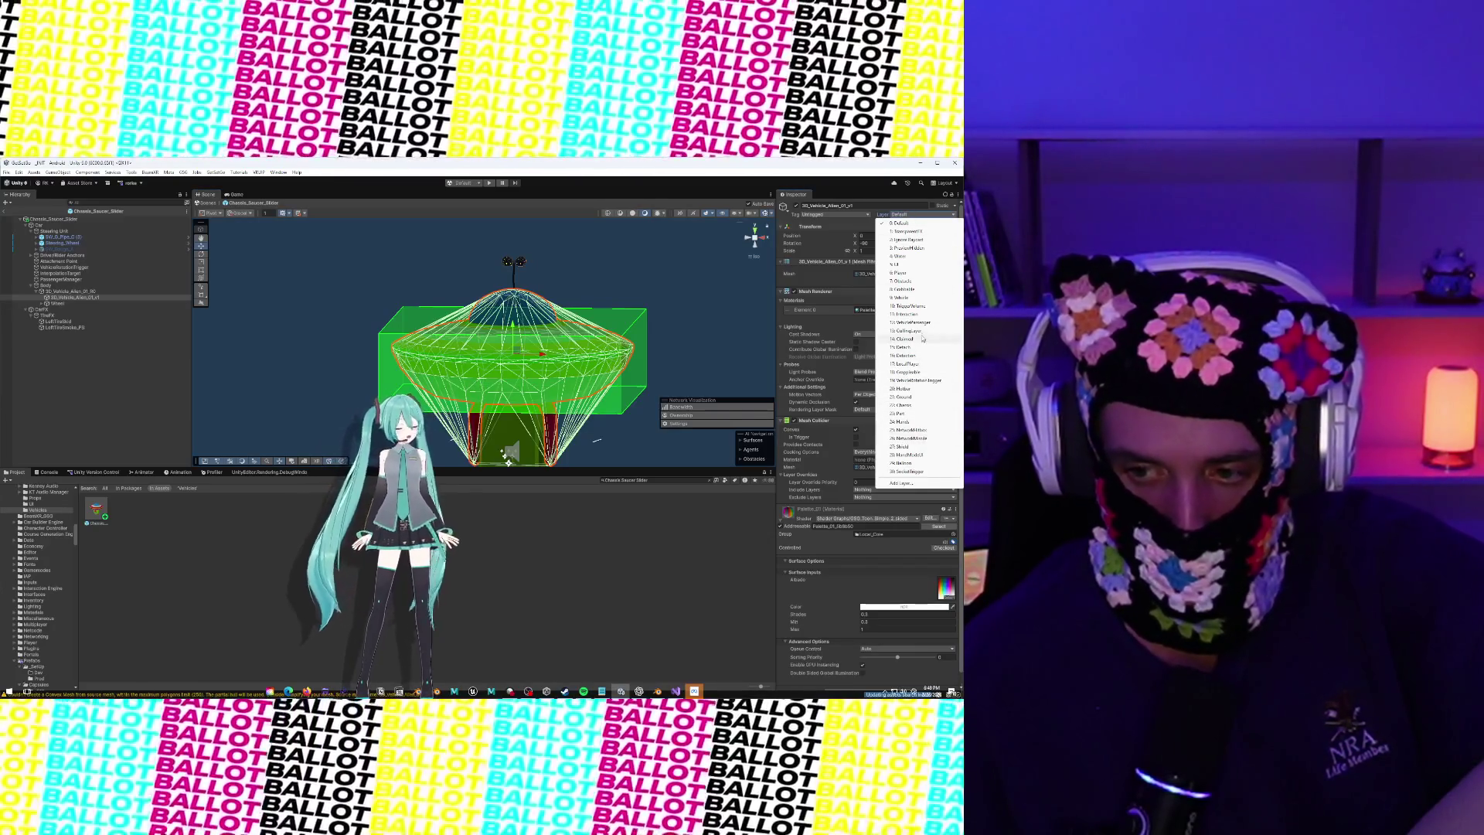
# Put the saucer mesh on the Vehicle layer and inspect 3D_Vehicle_Alien_01_RO and Body
pyautogui.click(909, 298)
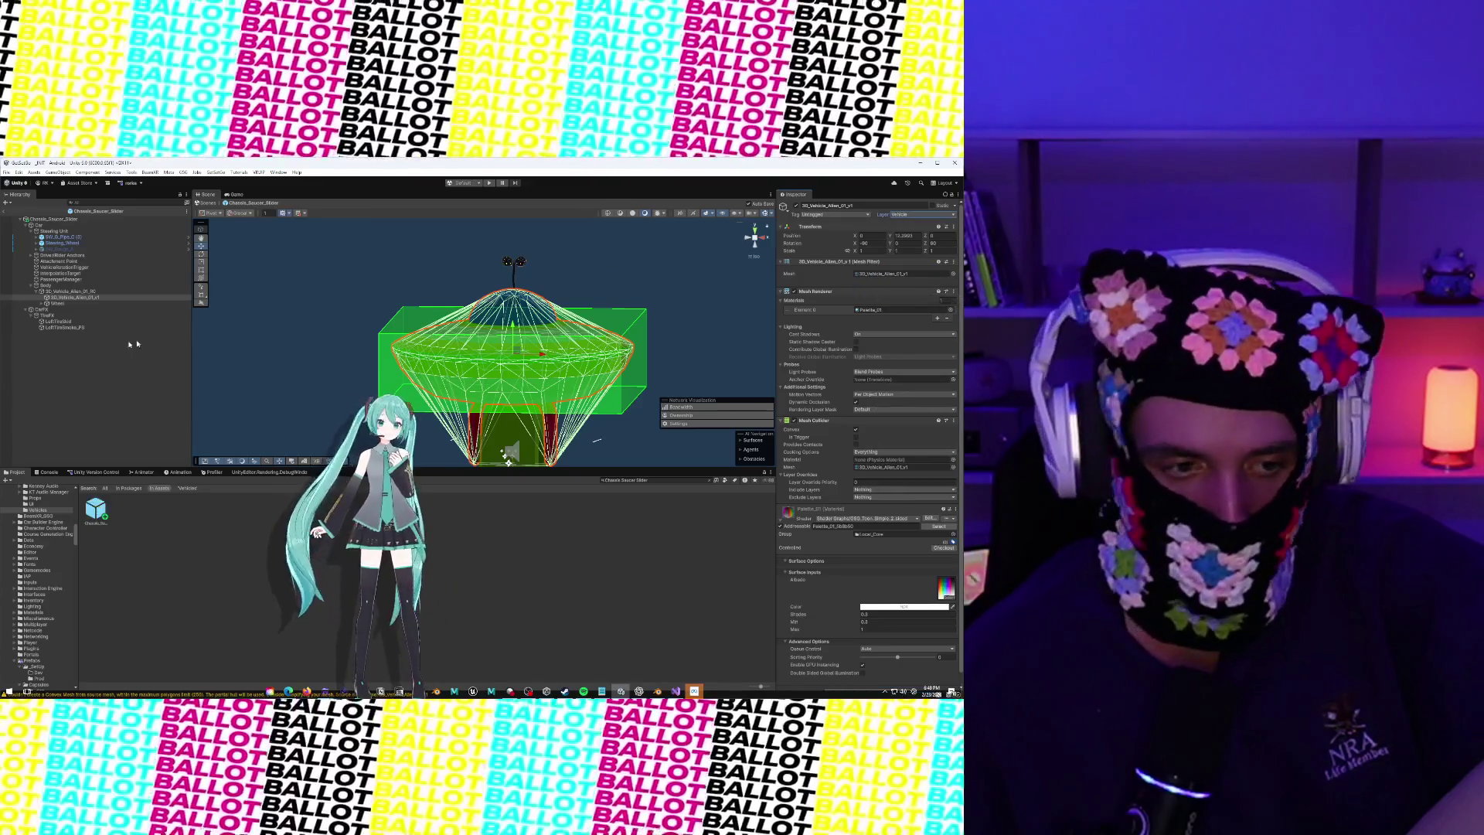
pyautogui.click(72, 291)
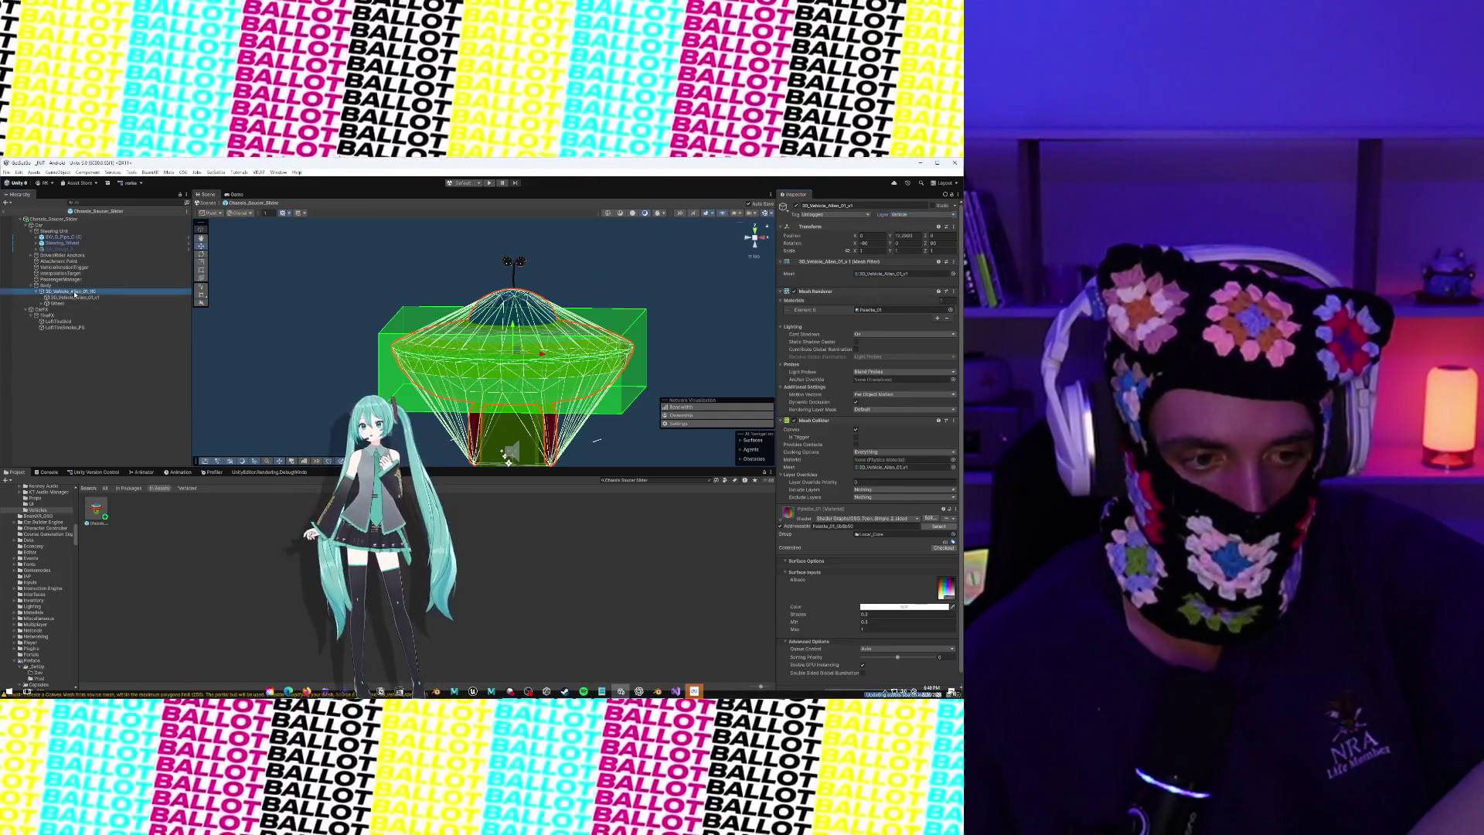
pyautogui.press('Up')
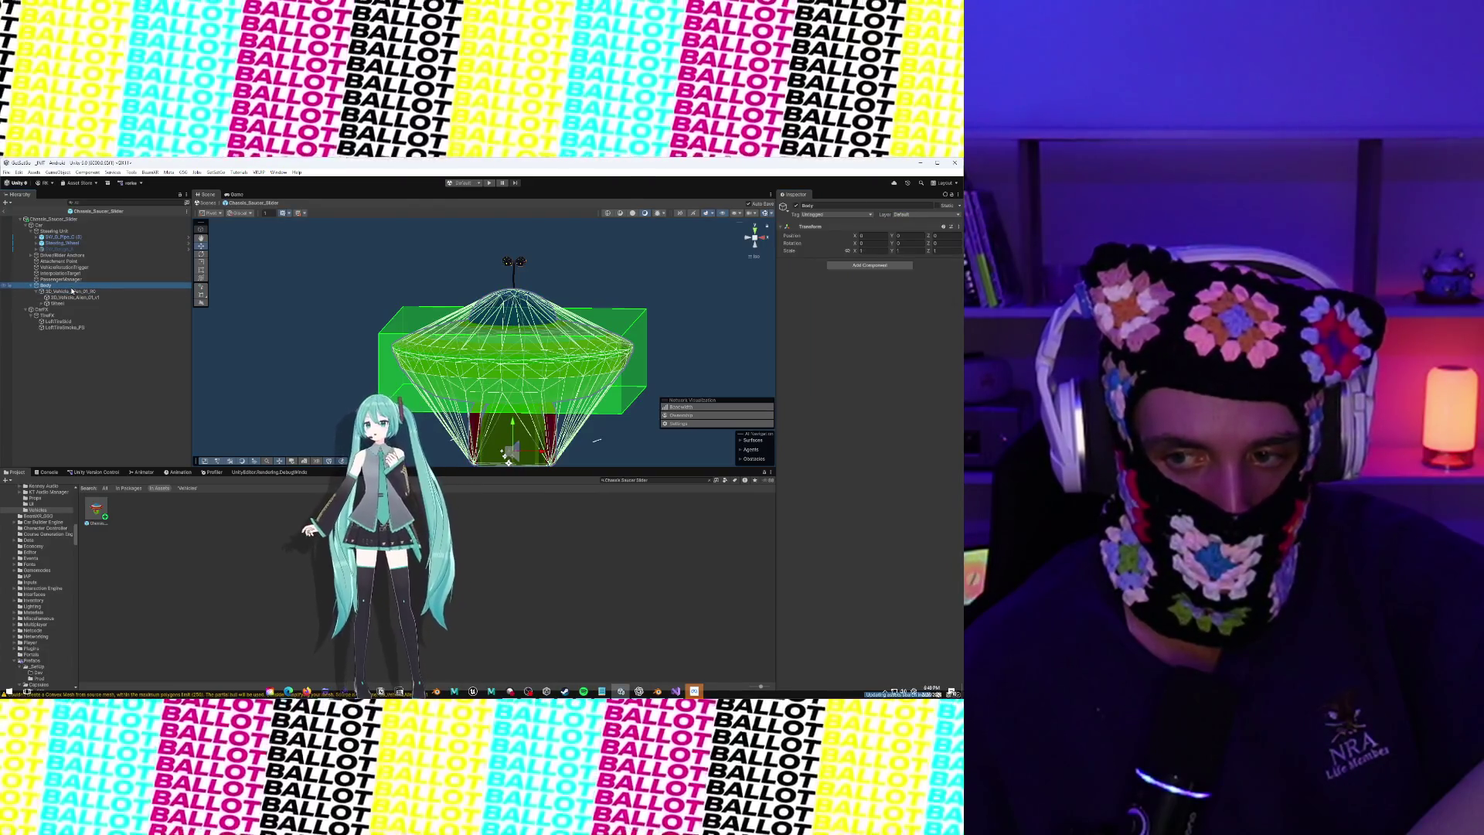
# Frame the saucer's Wheel in the Scene view and zoom in closer
pyautogui.click(56, 303)
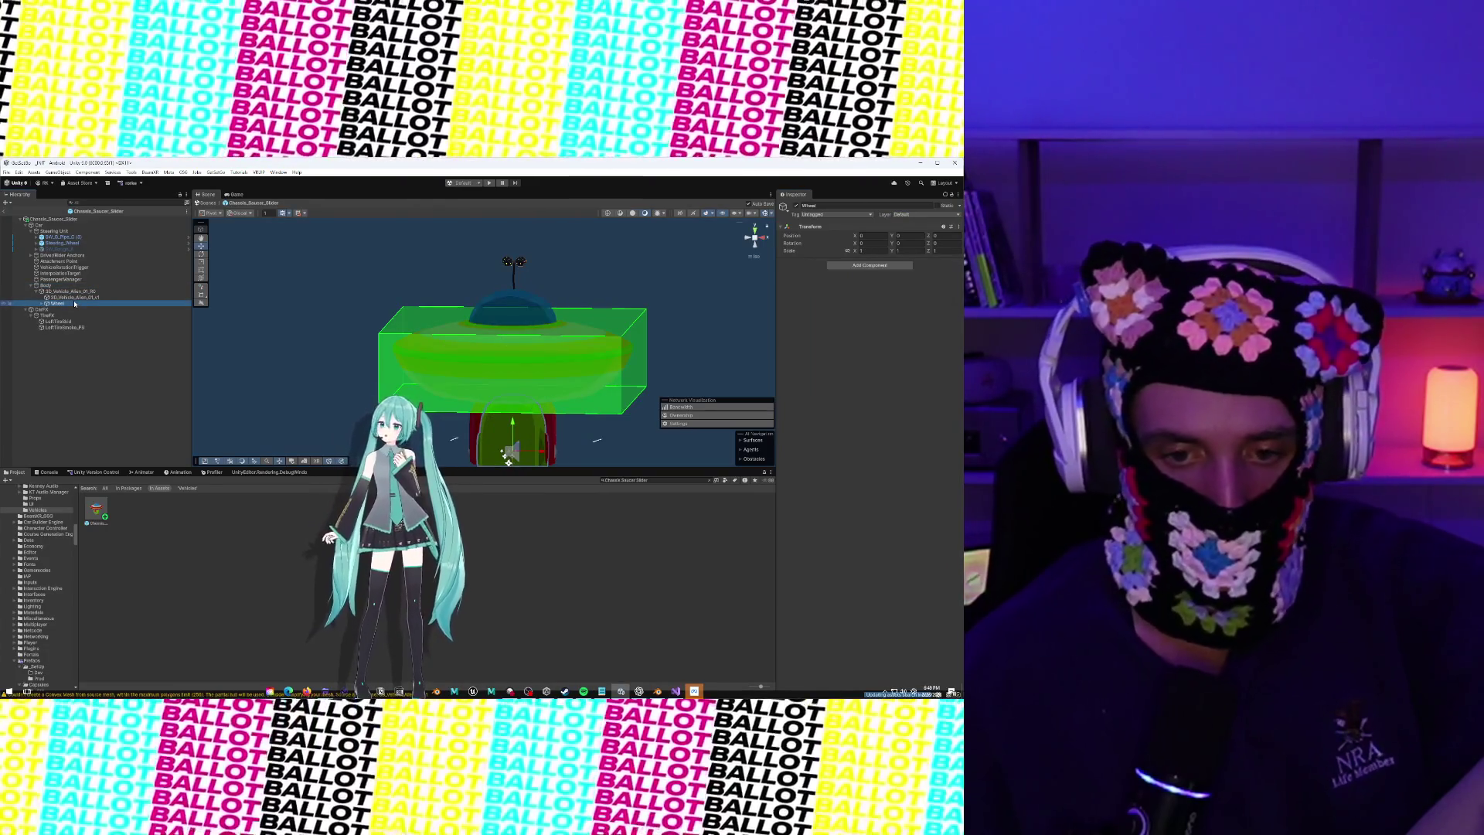
pyautogui.press('f')
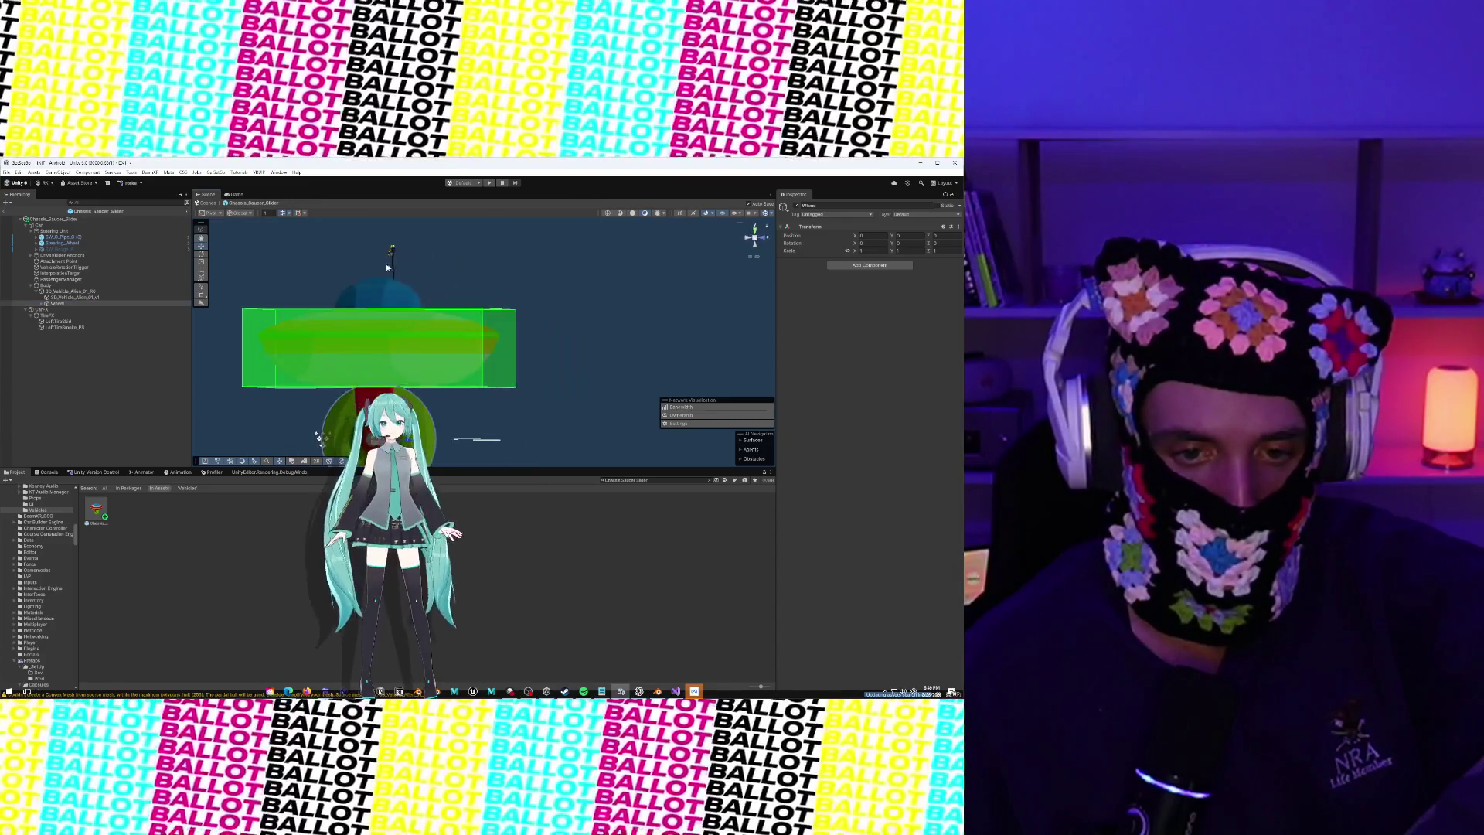
pyautogui.scroll(2, 518, 287)
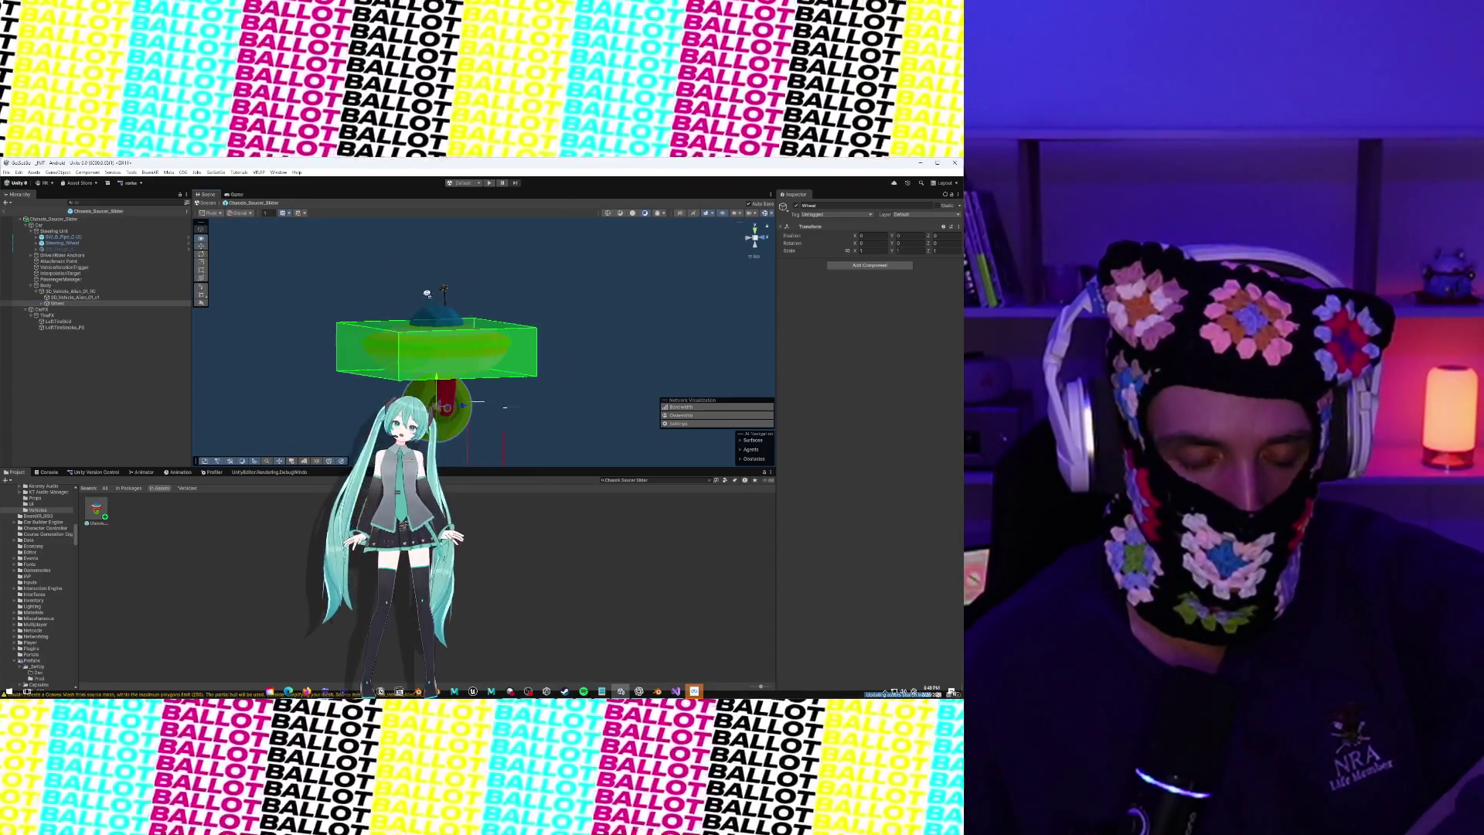
pyautogui.scroll(2, 452, 325)
pyautogui.click(463, 344)
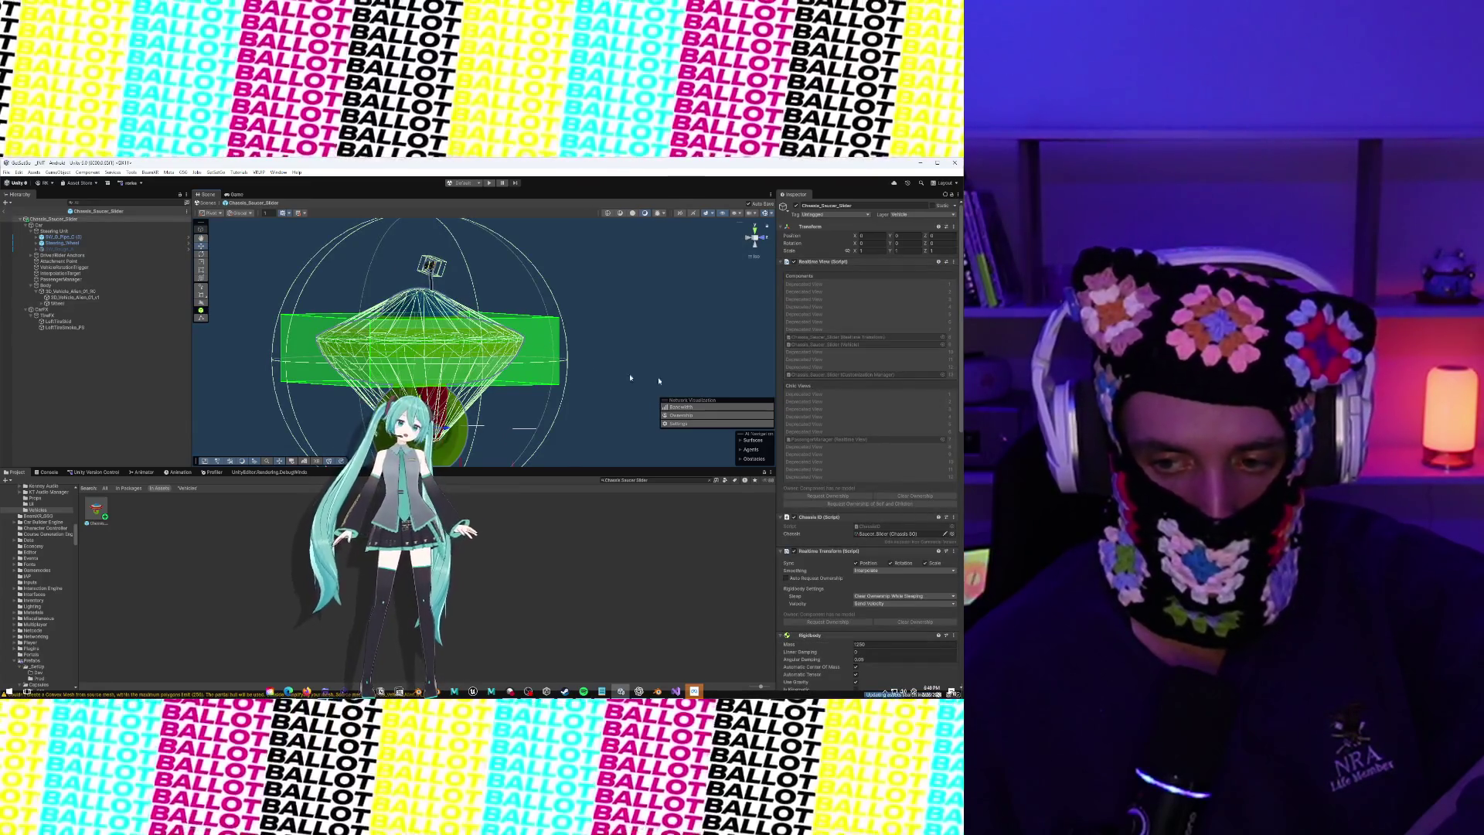
# Review Chassis_Saucer_Slider's components and open its referenced Saucer_Slider chassis asset
pyautogui.scroll(-10, 884, 391)
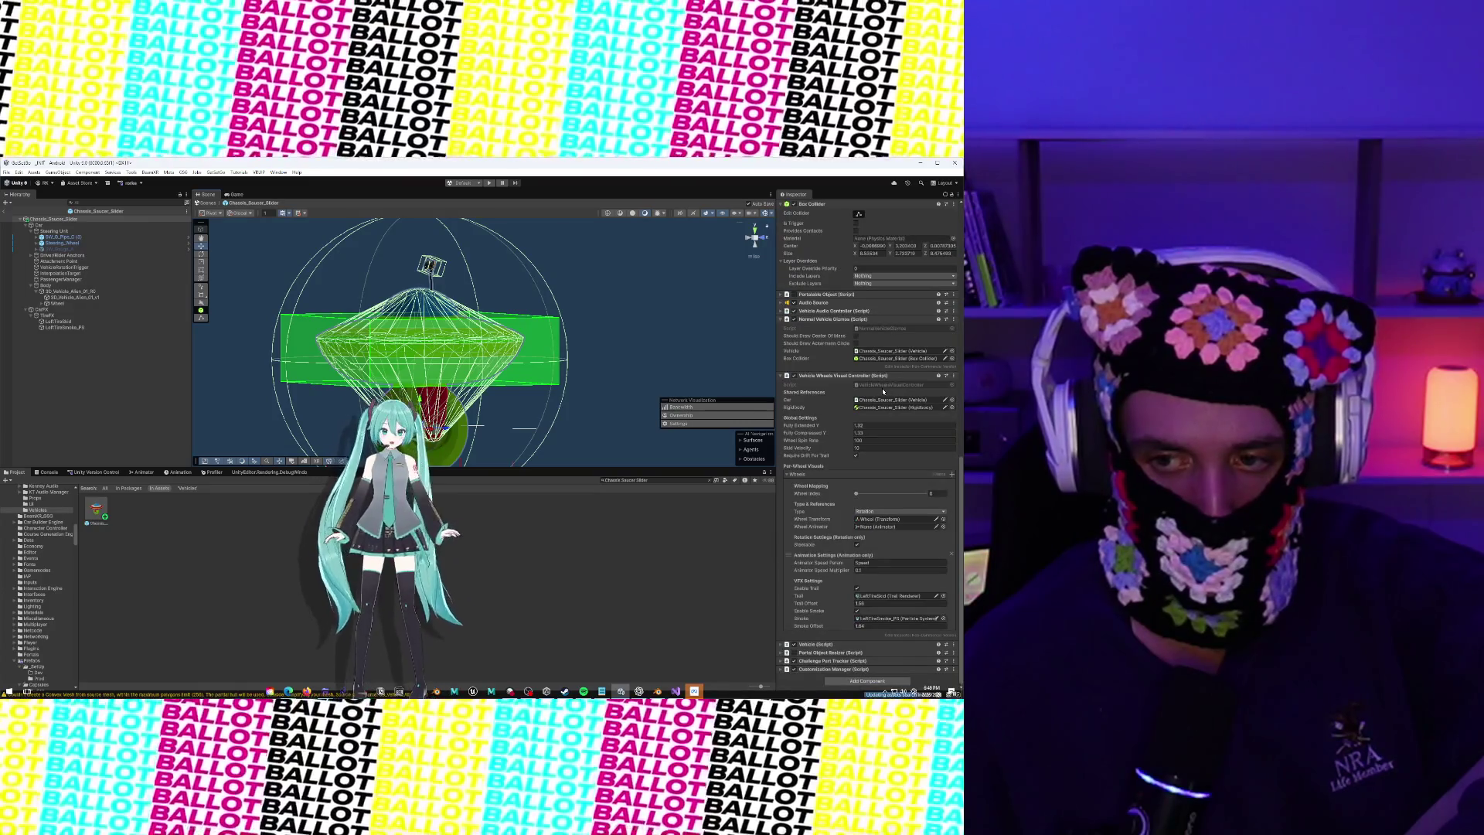
pyautogui.moveTo(546, 311)
pyautogui.mouseDown()
pyautogui.moveTo(504, 366)
pyautogui.moveTo(649, 259)
pyautogui.moveTo(474, 369)
pyautogui.moveTo(523, 337)
pyautogui.moveTo(642, 337)
pyautogui.mouseUp()
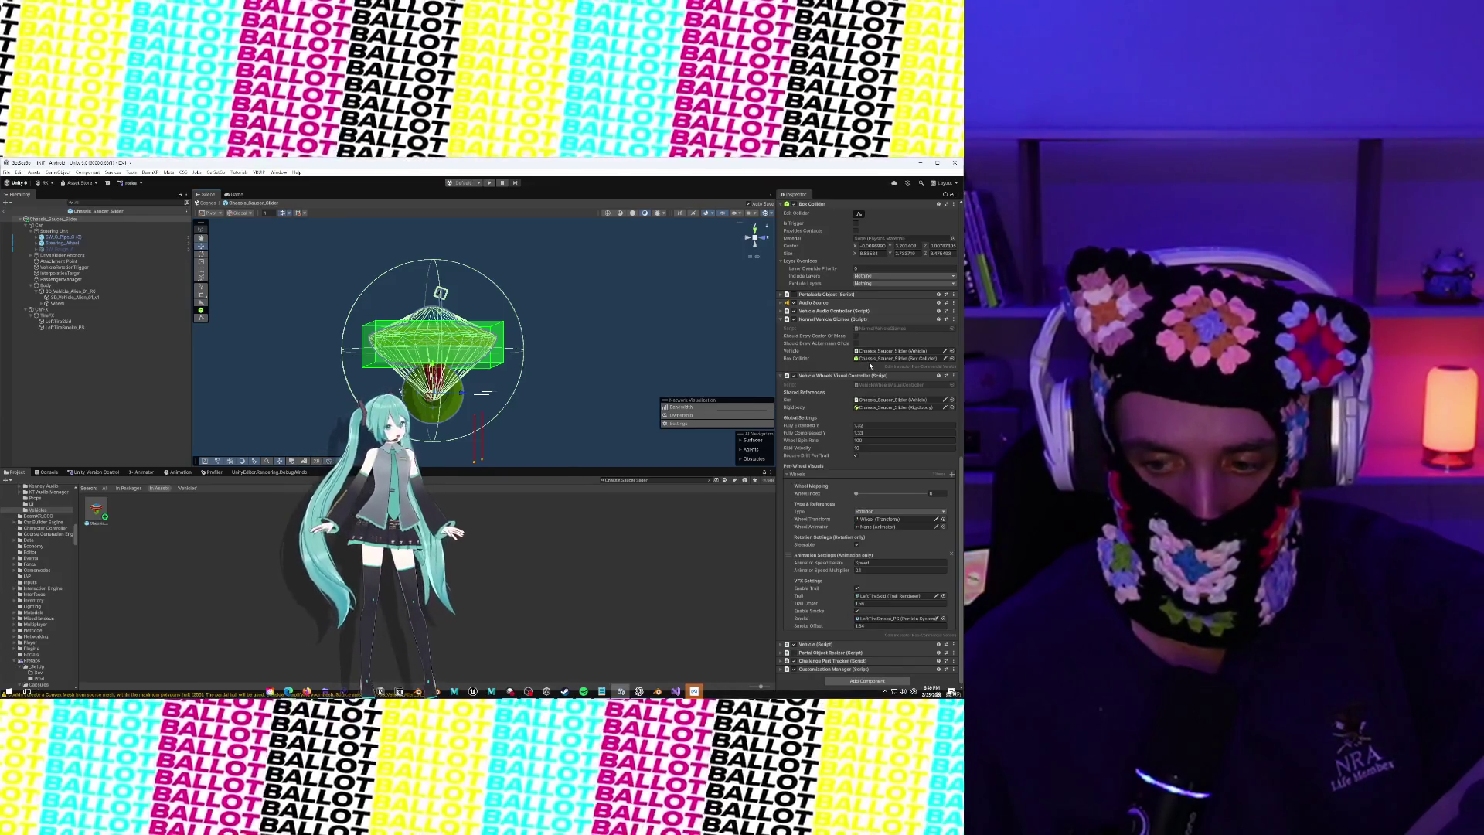
pyautogui.scroll(2, 823, 477)
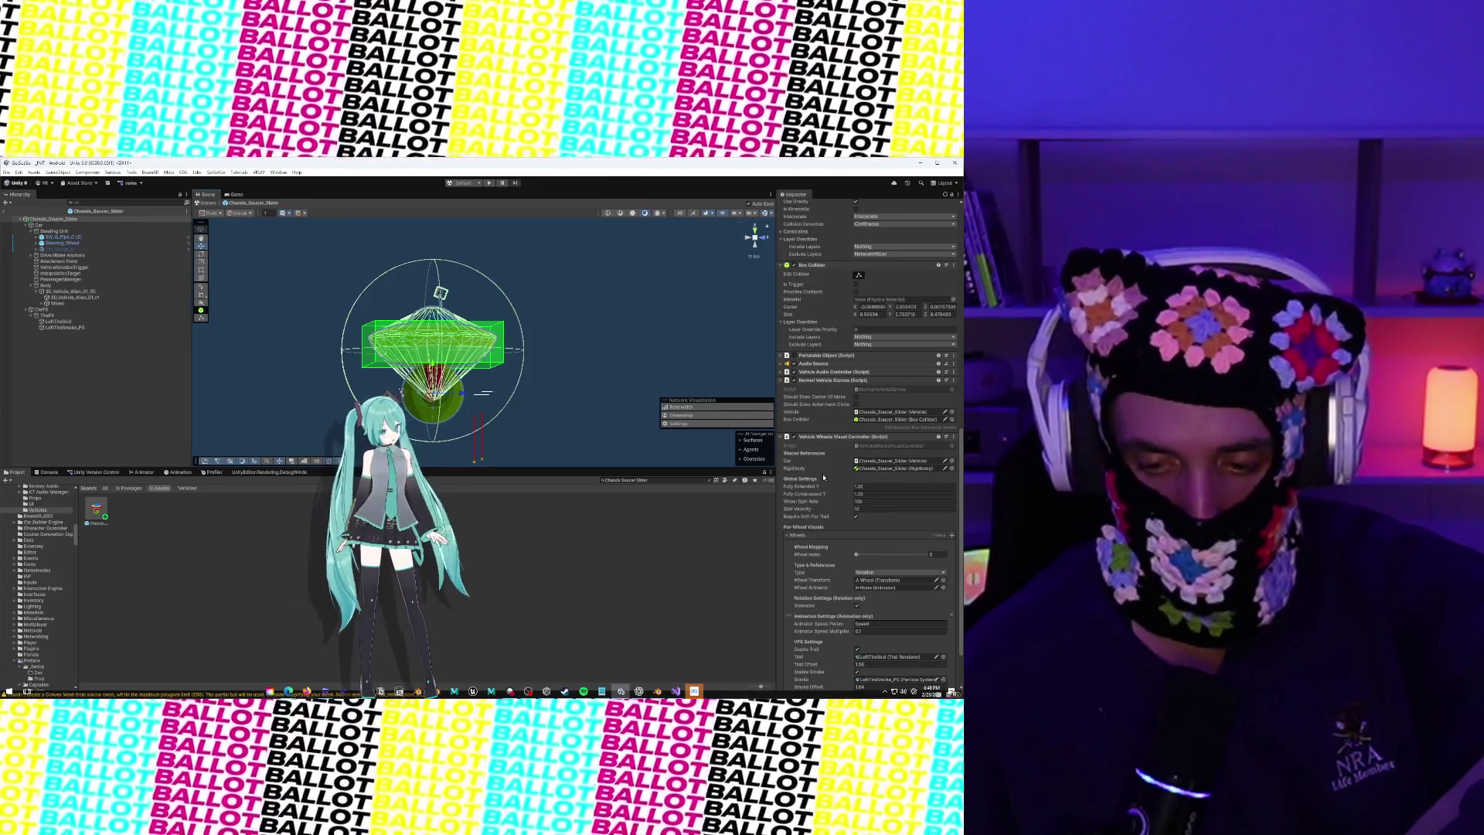
pyautogui.scroll(10, 823, 476)
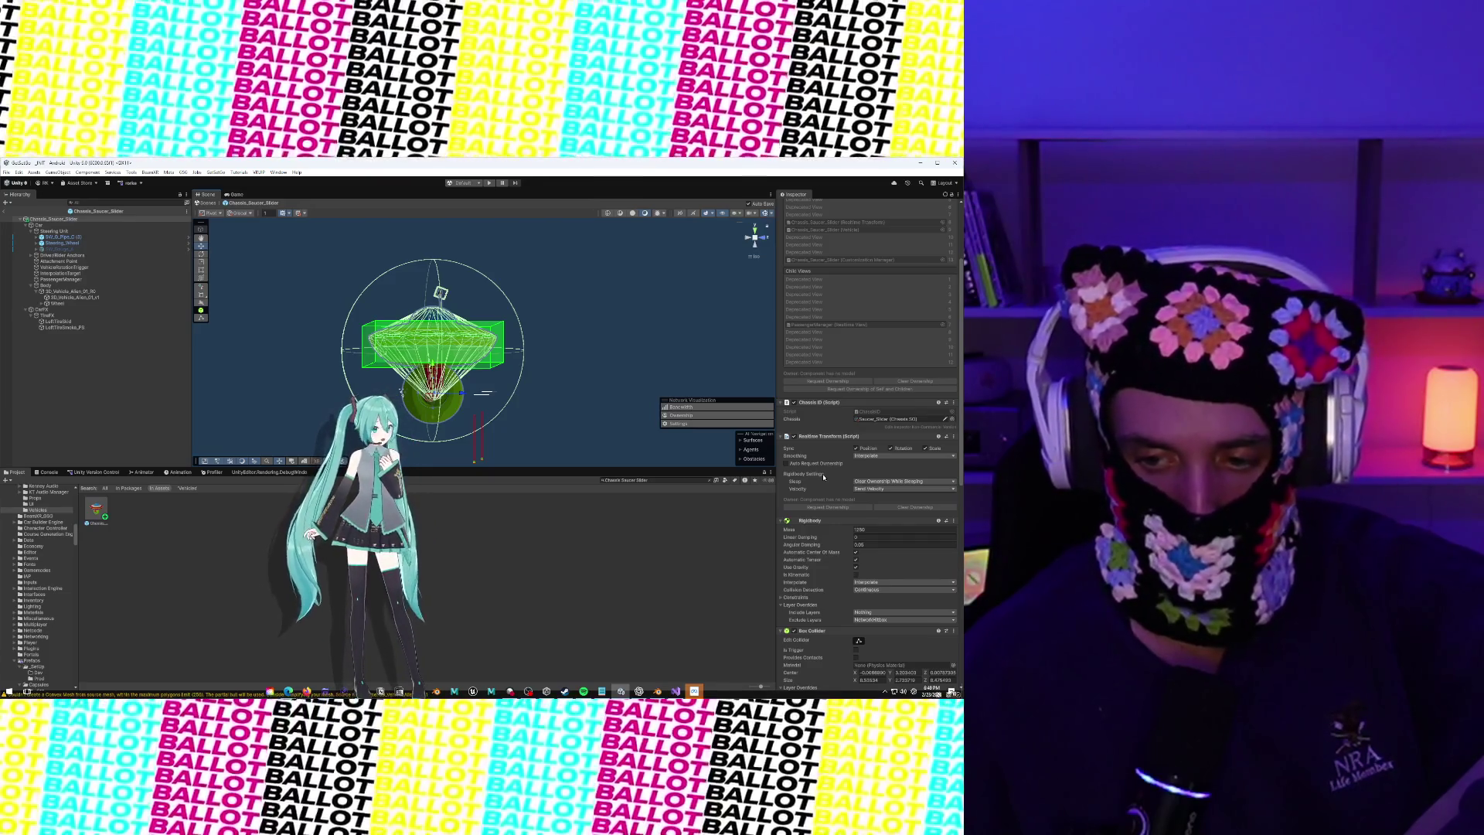
pyautogui.scroll(3, 824, 477)
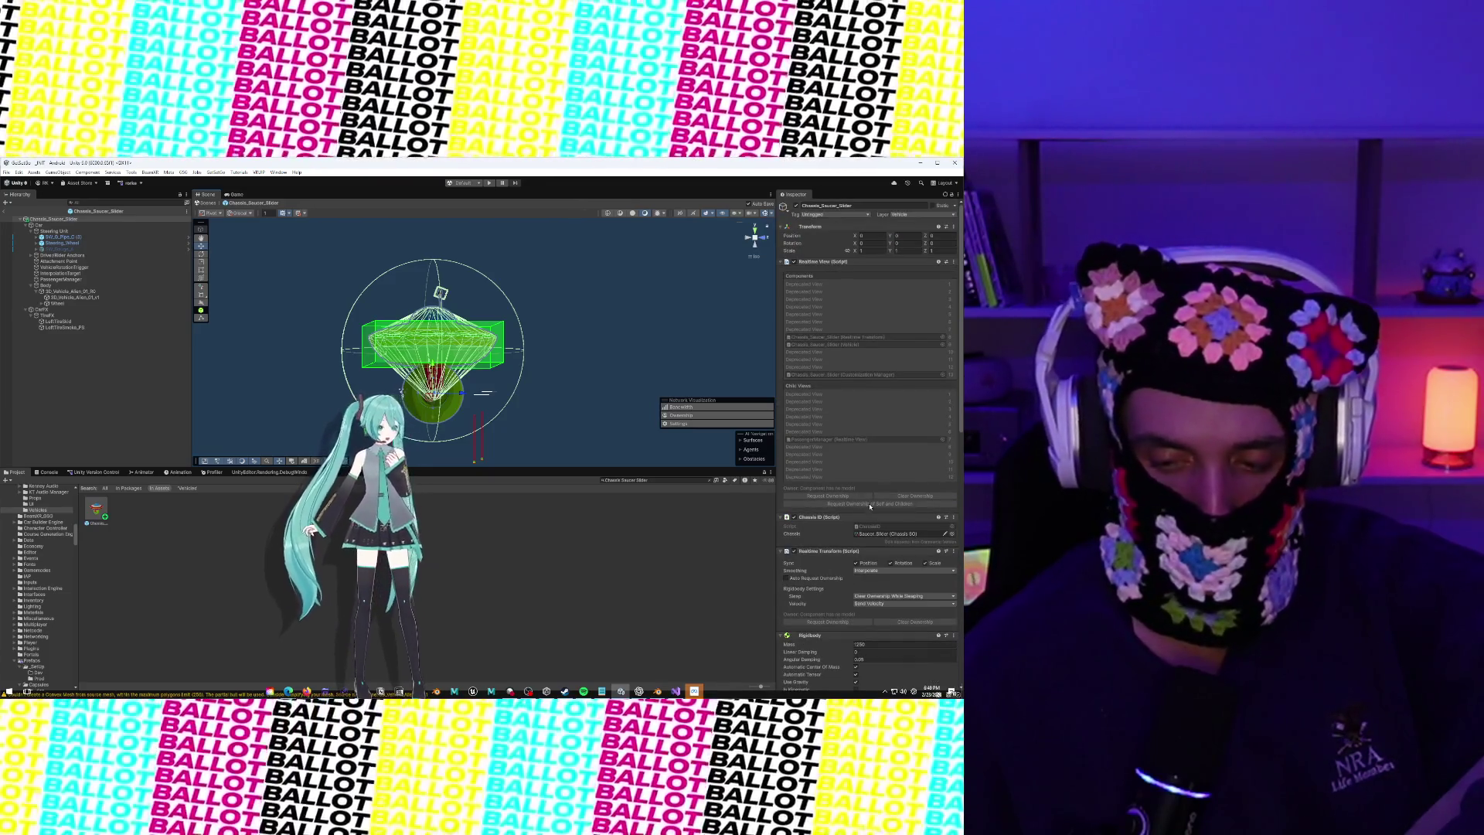
pyautogui.click(880, 534)
pyautogui.click(880, 534)
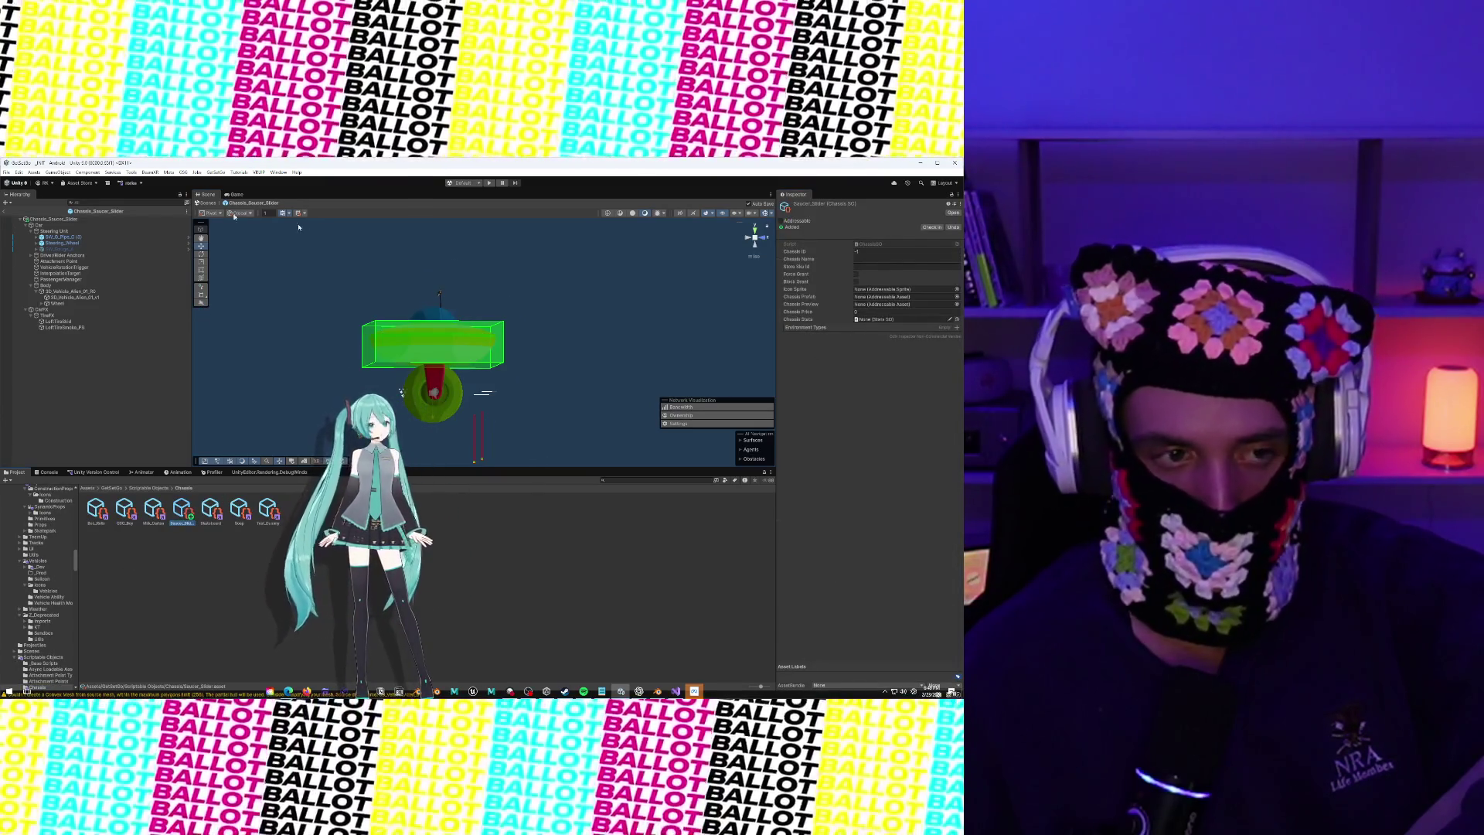
# Browse the Edit menu, then search the Project for Barrel and select Prop_Barrel
pyautogui.click(19, 172)
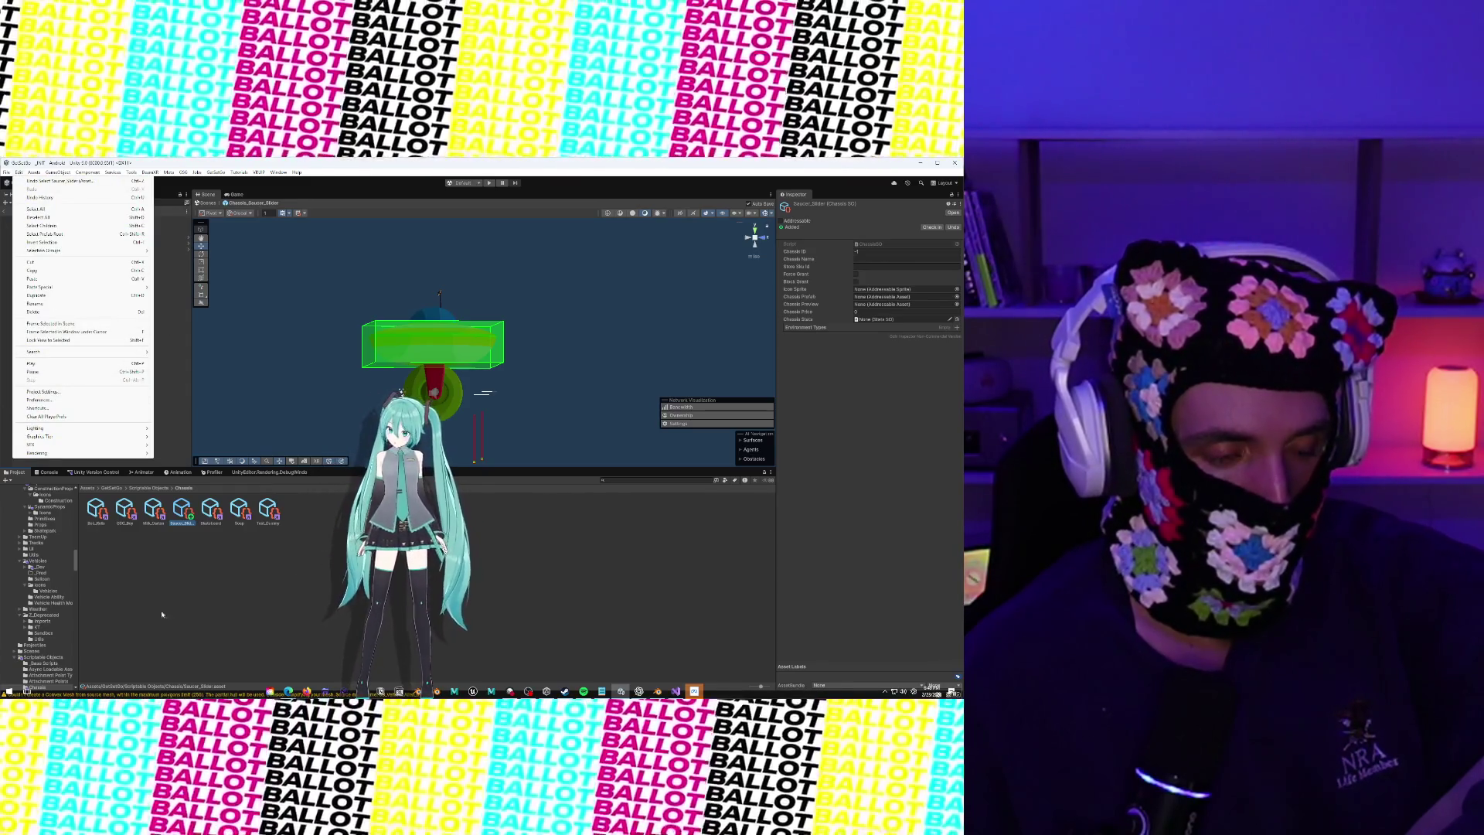
pyautogui.moveTo(131, 173)
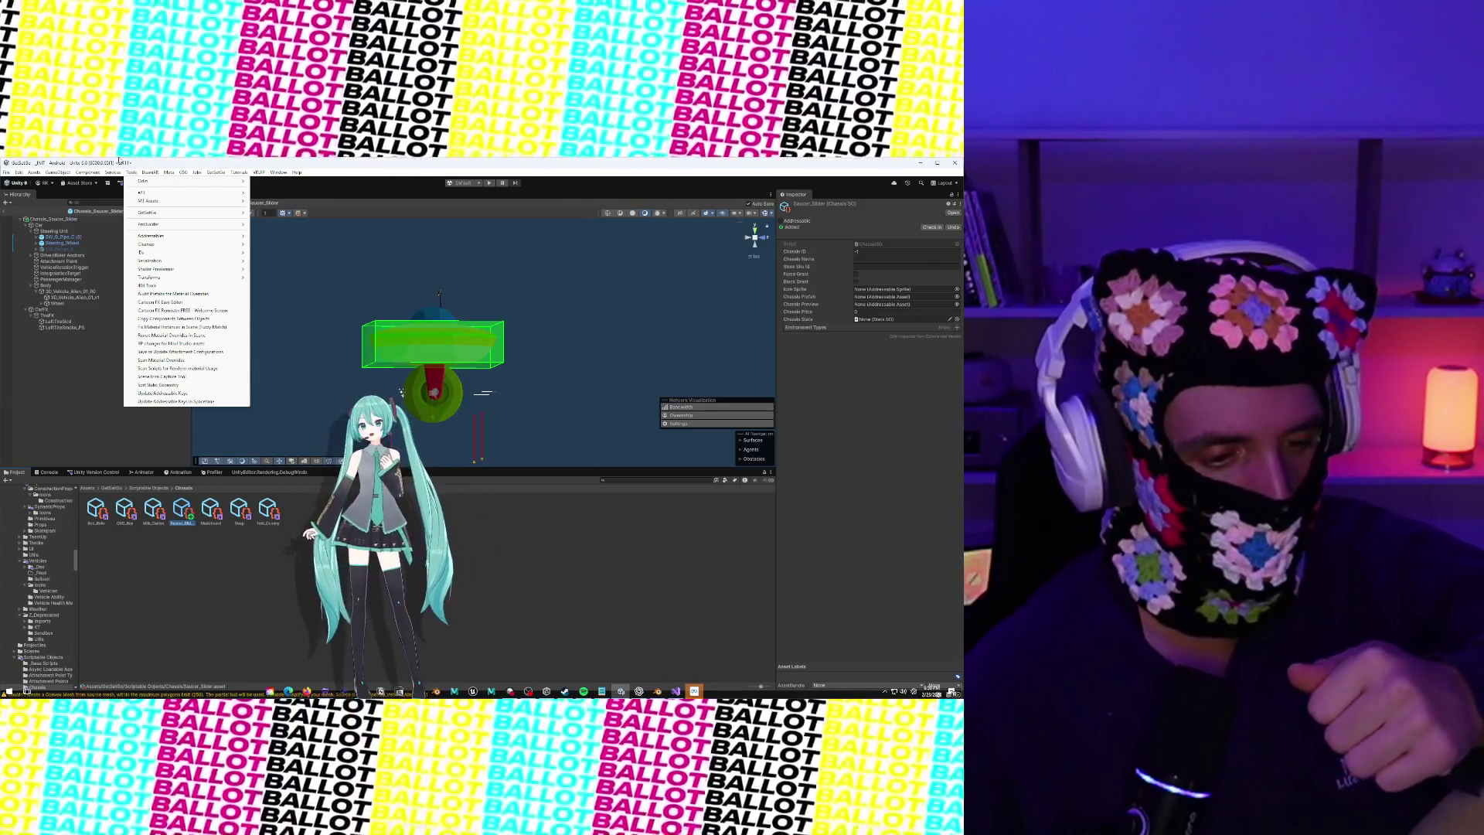
pyautogui.click(634, 481)
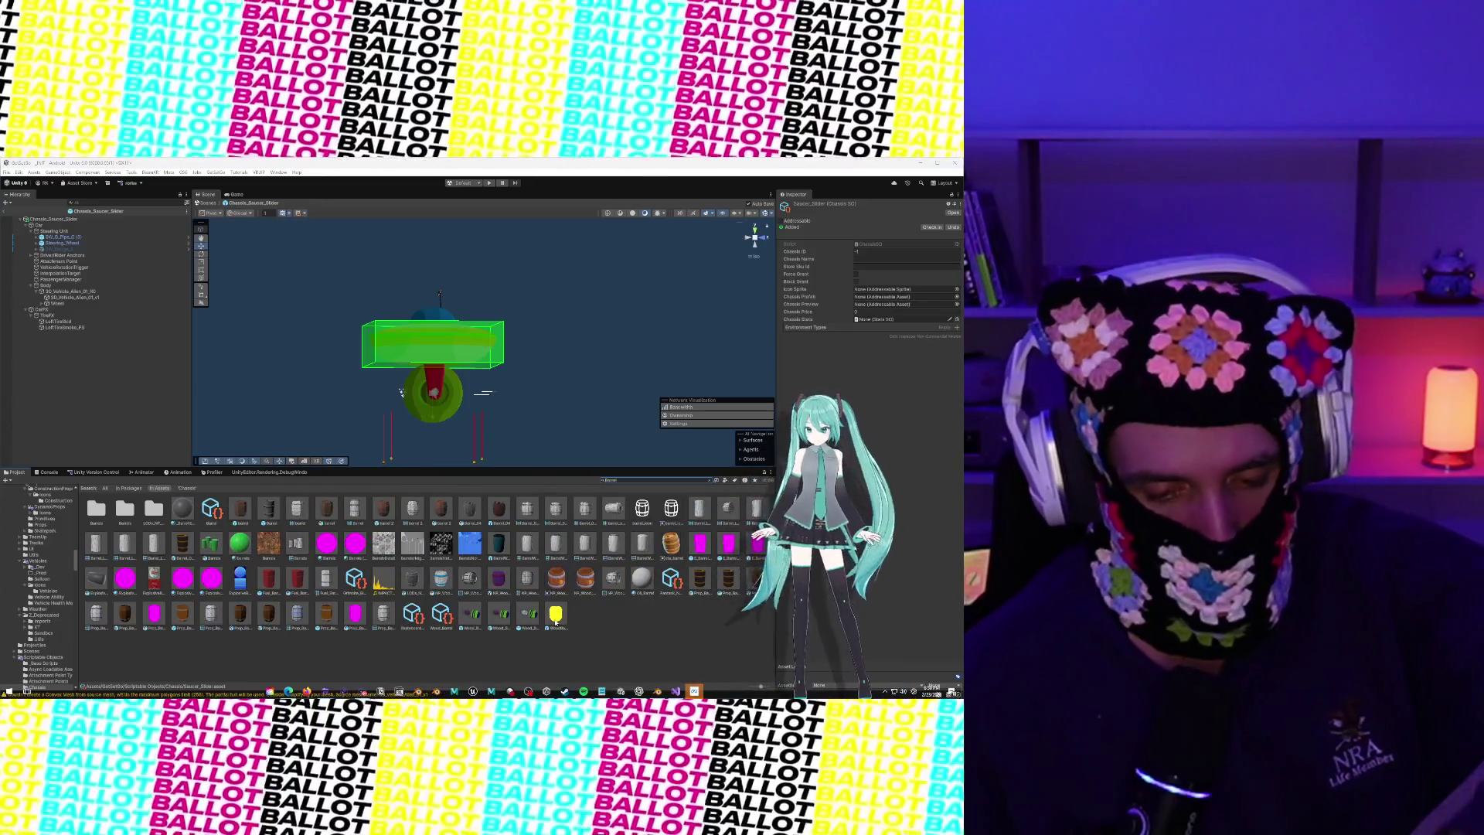
pyautogui.click(702, 585)
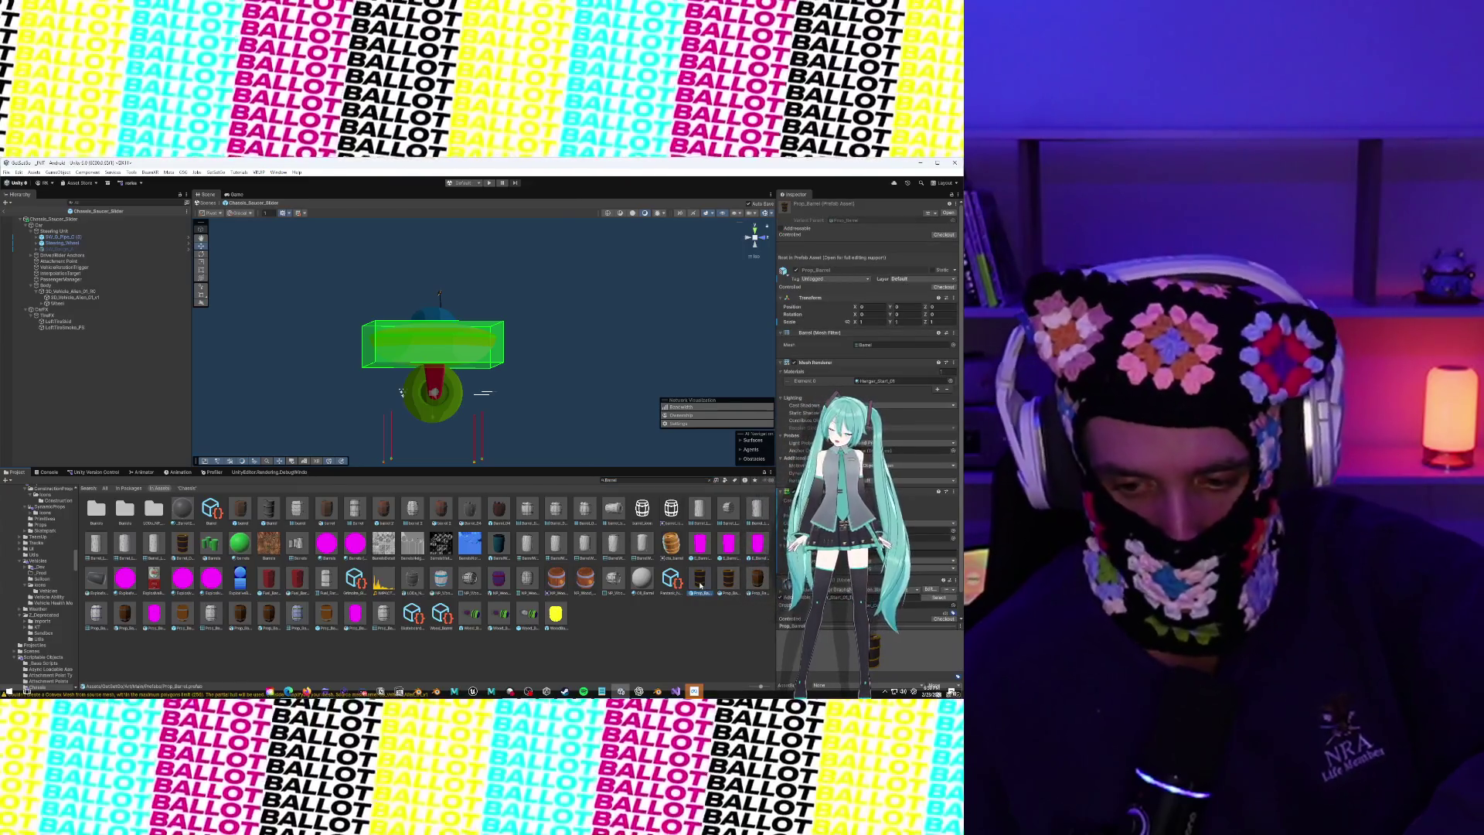
# Open Prop_Barrel in Prefab Mode and orbit around the barrel to inspect it
pyautogui.doubleClick(700, 585)
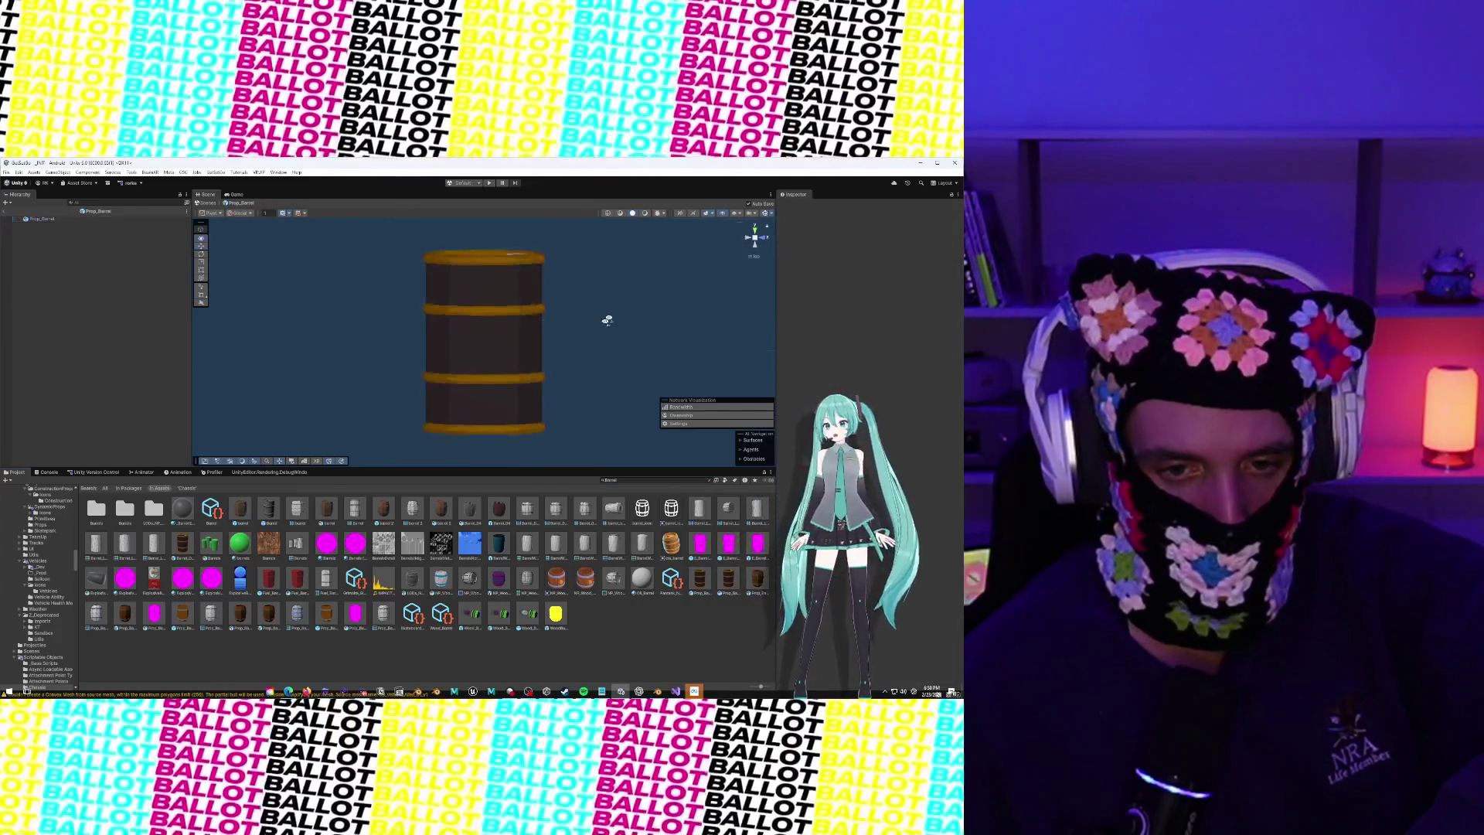
pyautogui.moveTo(606, 318); pyautogui.dragTo(531, 391)
pyautogui.click(531, 390)
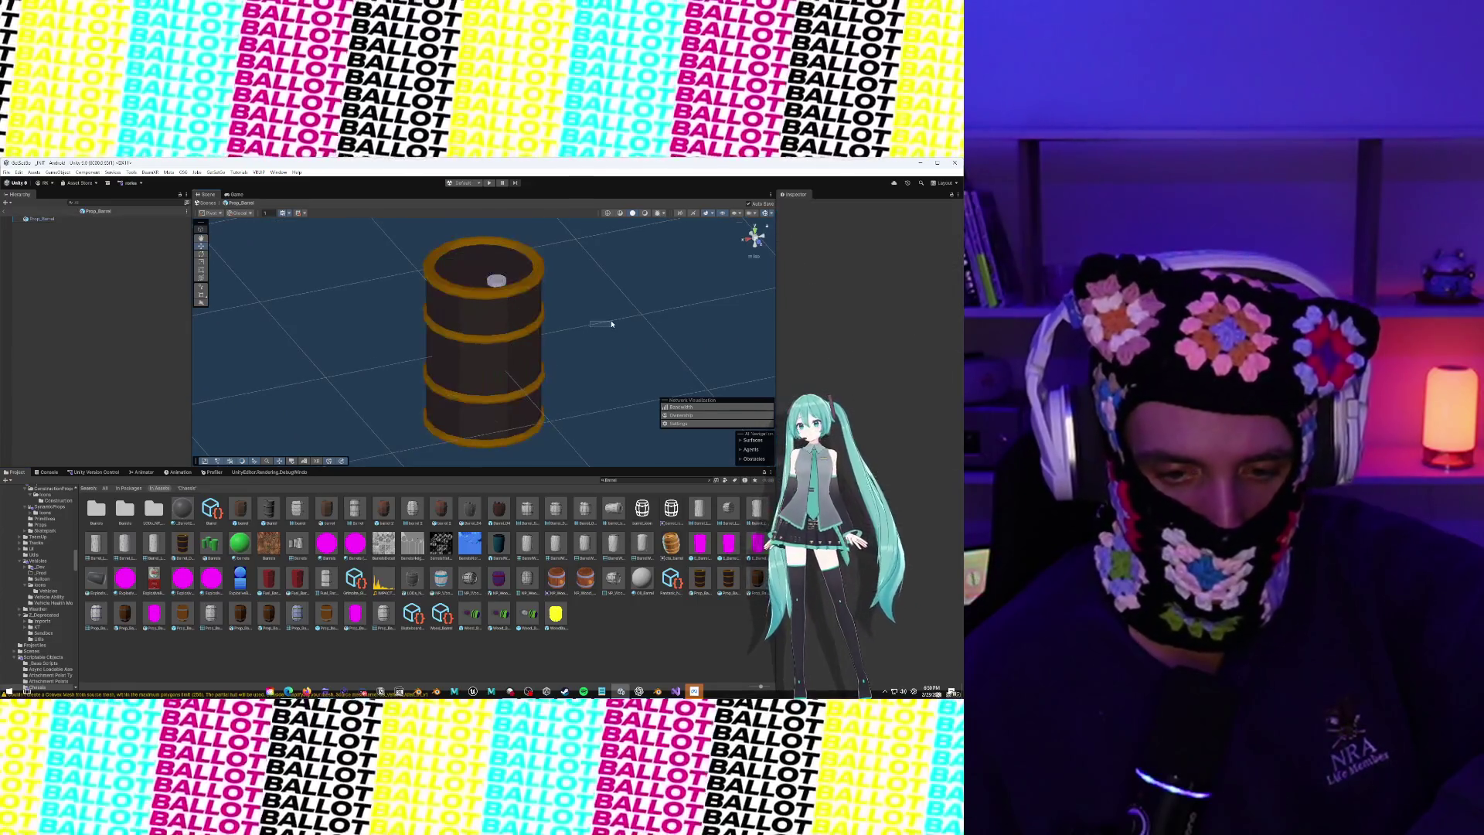
pyautogui.scroll(-2, 529, 340)
pyautogui.scroll(2, 529, 311)
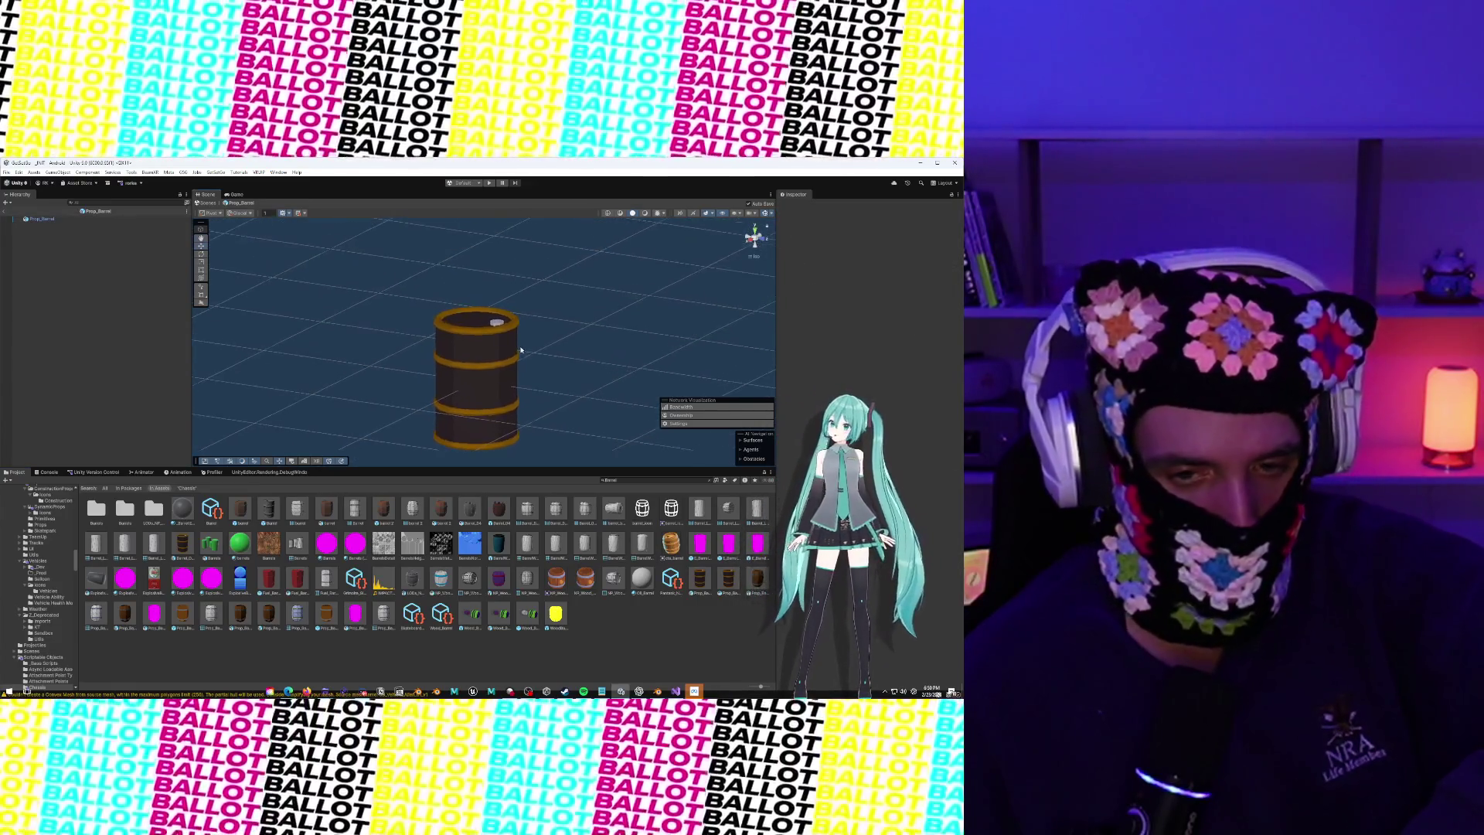
pyautogui.click(515, 371)
pyautogui.scroll(1, 514, 371)
pyautogui.click(549, 406)
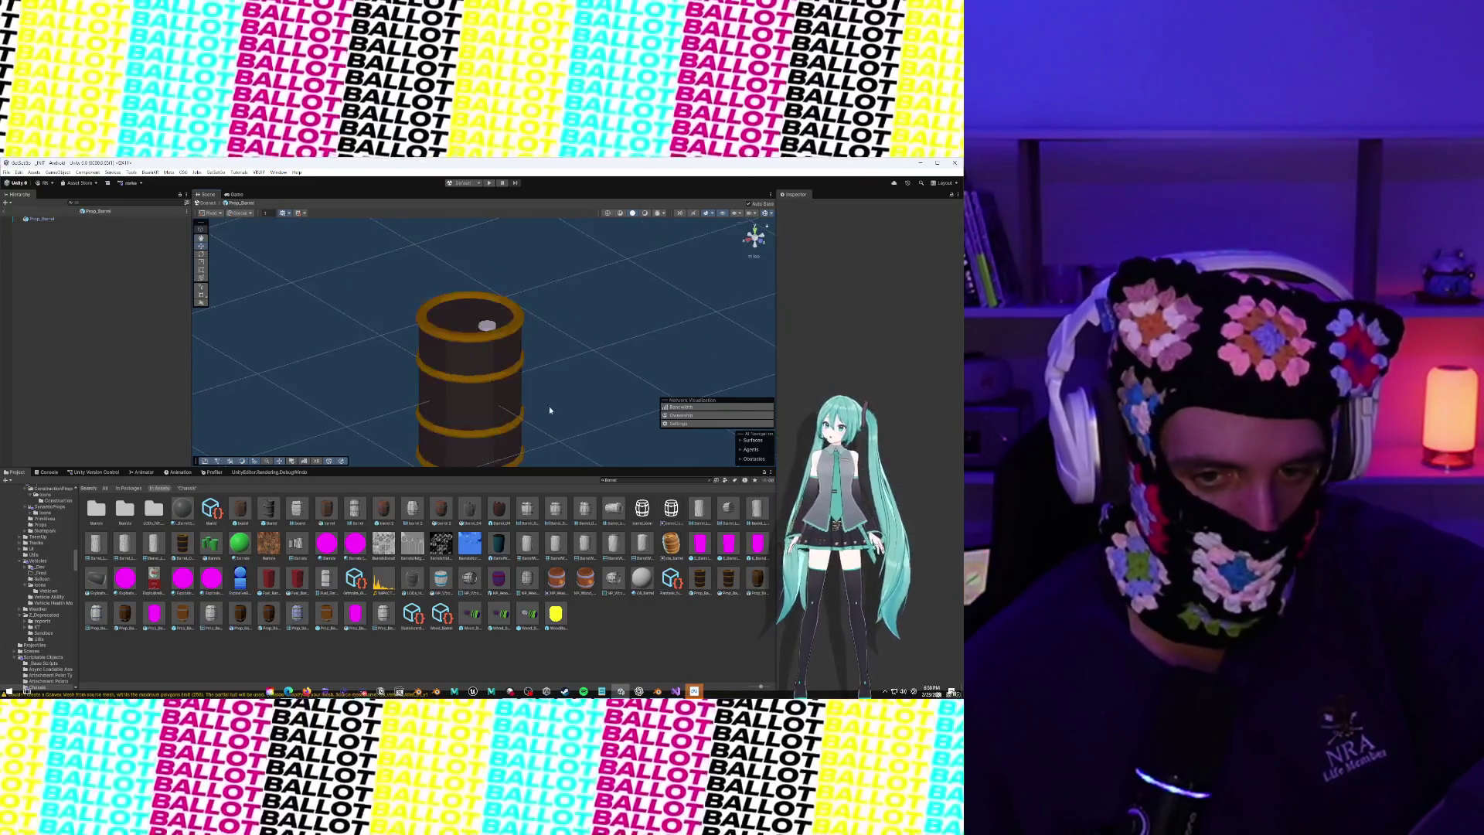
pyautogui.moveTo(548, 406)
pyautogui.mouseDown()
pyautogui.moveTo(640, 342)
pyautogui.moveTo(614, 388)
pyautogui.moveTo(332, 380)
pyautogui.moveTo(320, 430)
pyautogui.moveTo(340, 400)
pyautogui.mouseUp()
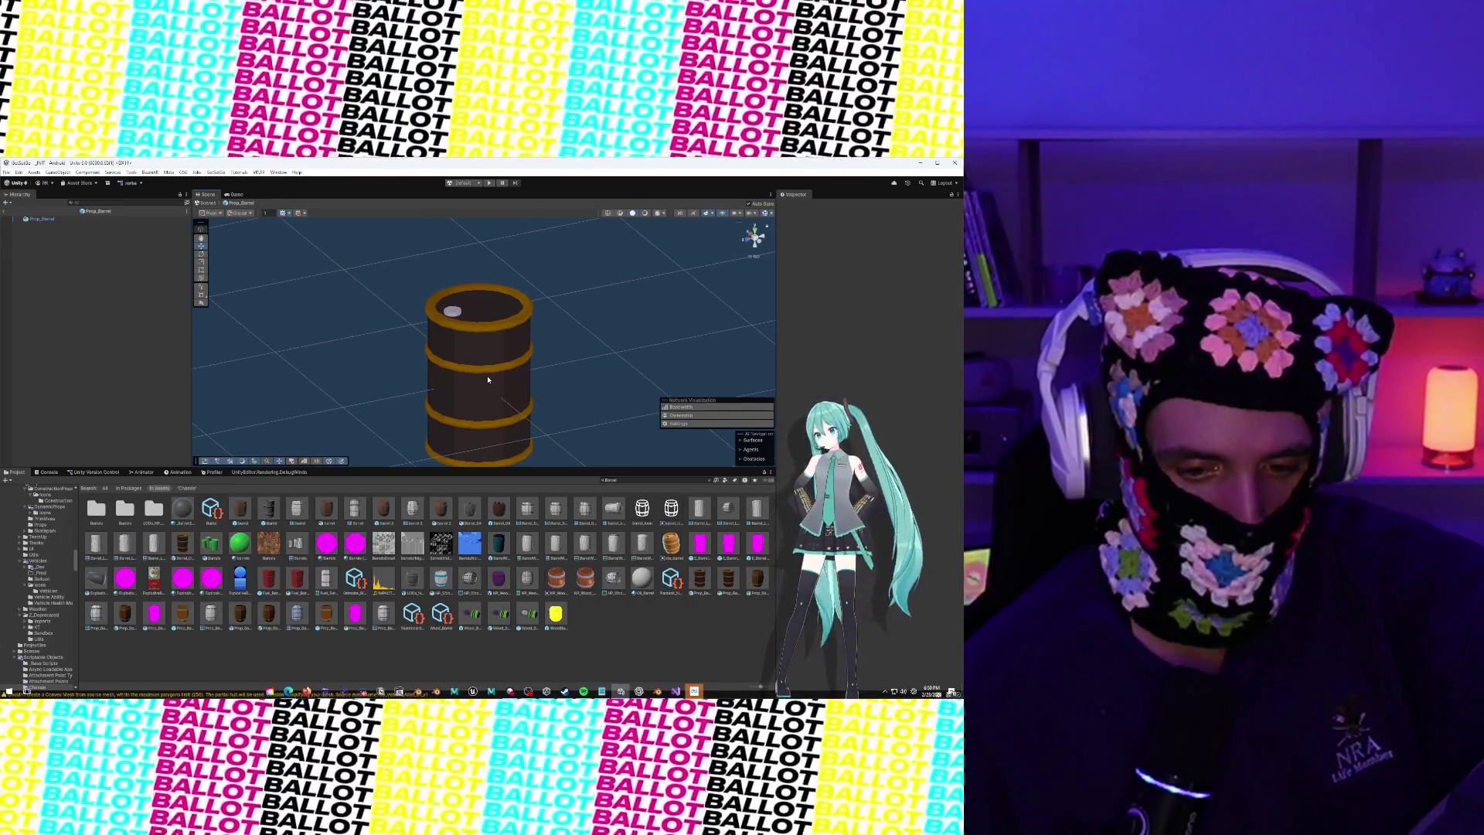
pyautogui.click(638, 480)
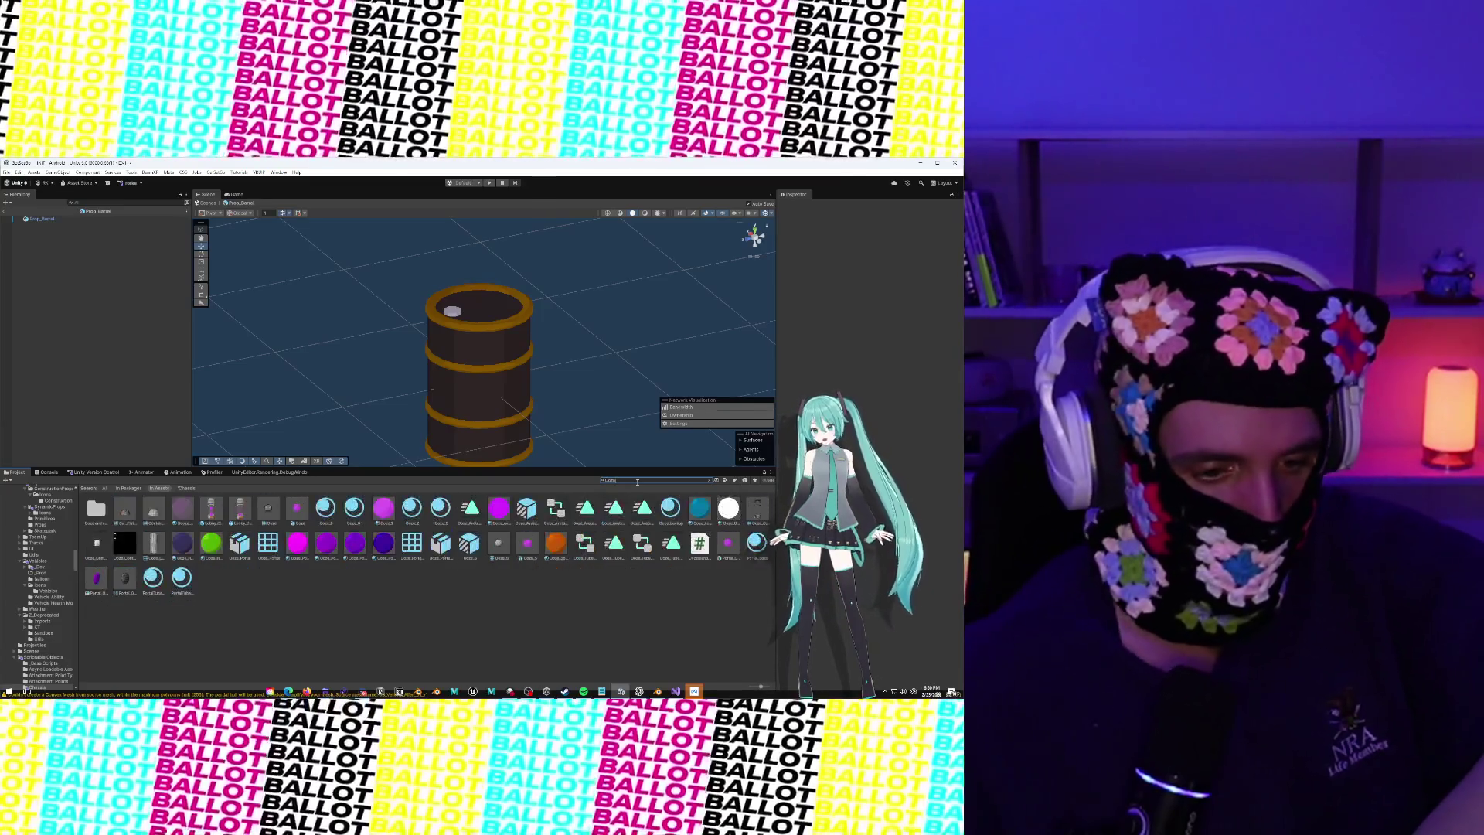
pyautogui.click(299, 511)
pyautogui.moveTo(298, 511); pyautogui.dragTo(513, 330)
pyautogui.moveTo(365, 380)
pyautogui.mouseDown()
pyautogui.moveTo(117, 339)
pyautogui.moveTo(97, 306)
pyautogui.moveTo(130, 311)
pyautogui.mouseUp()
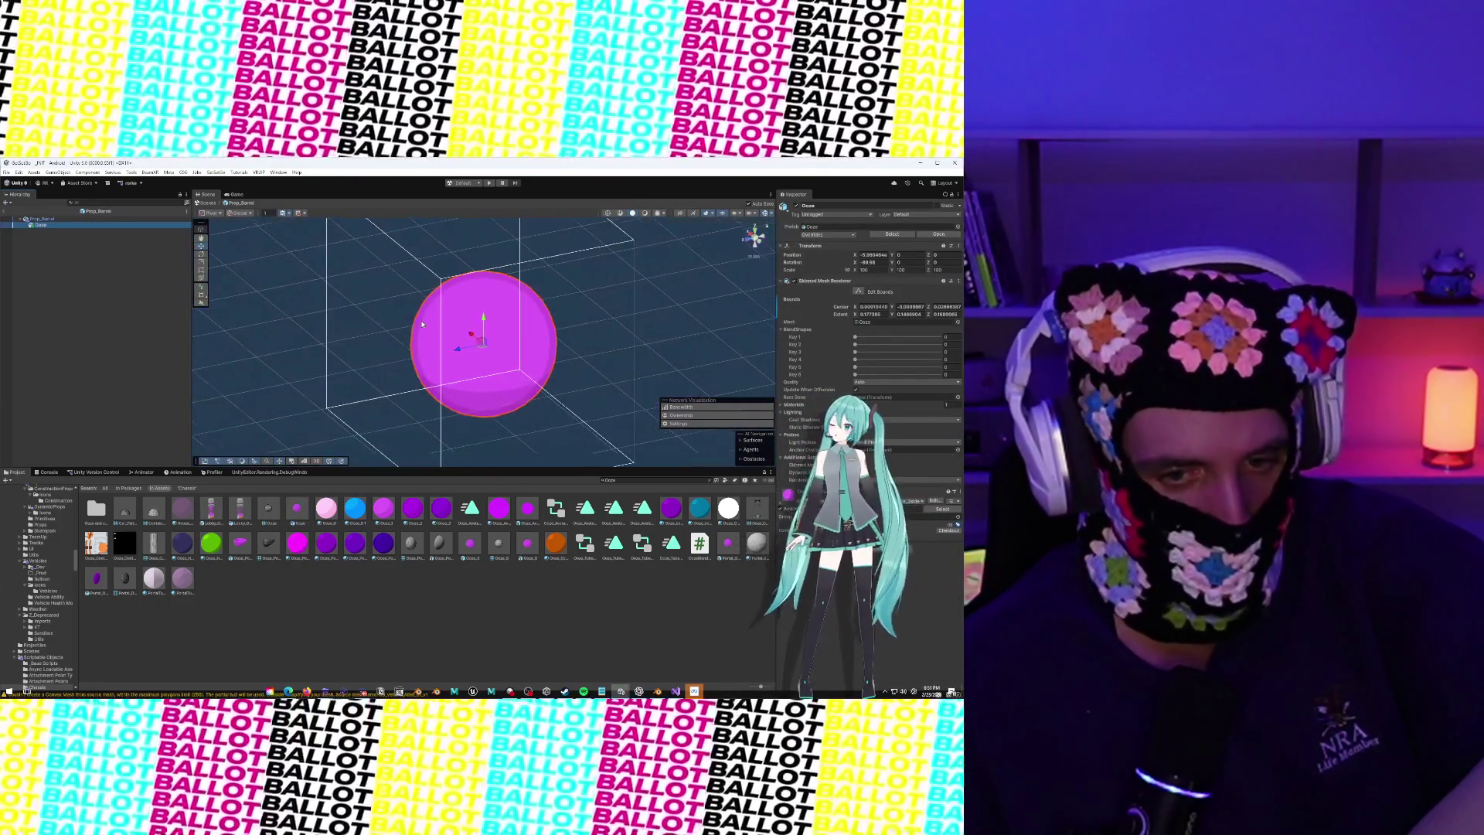
pyautogui.click(200, 256)
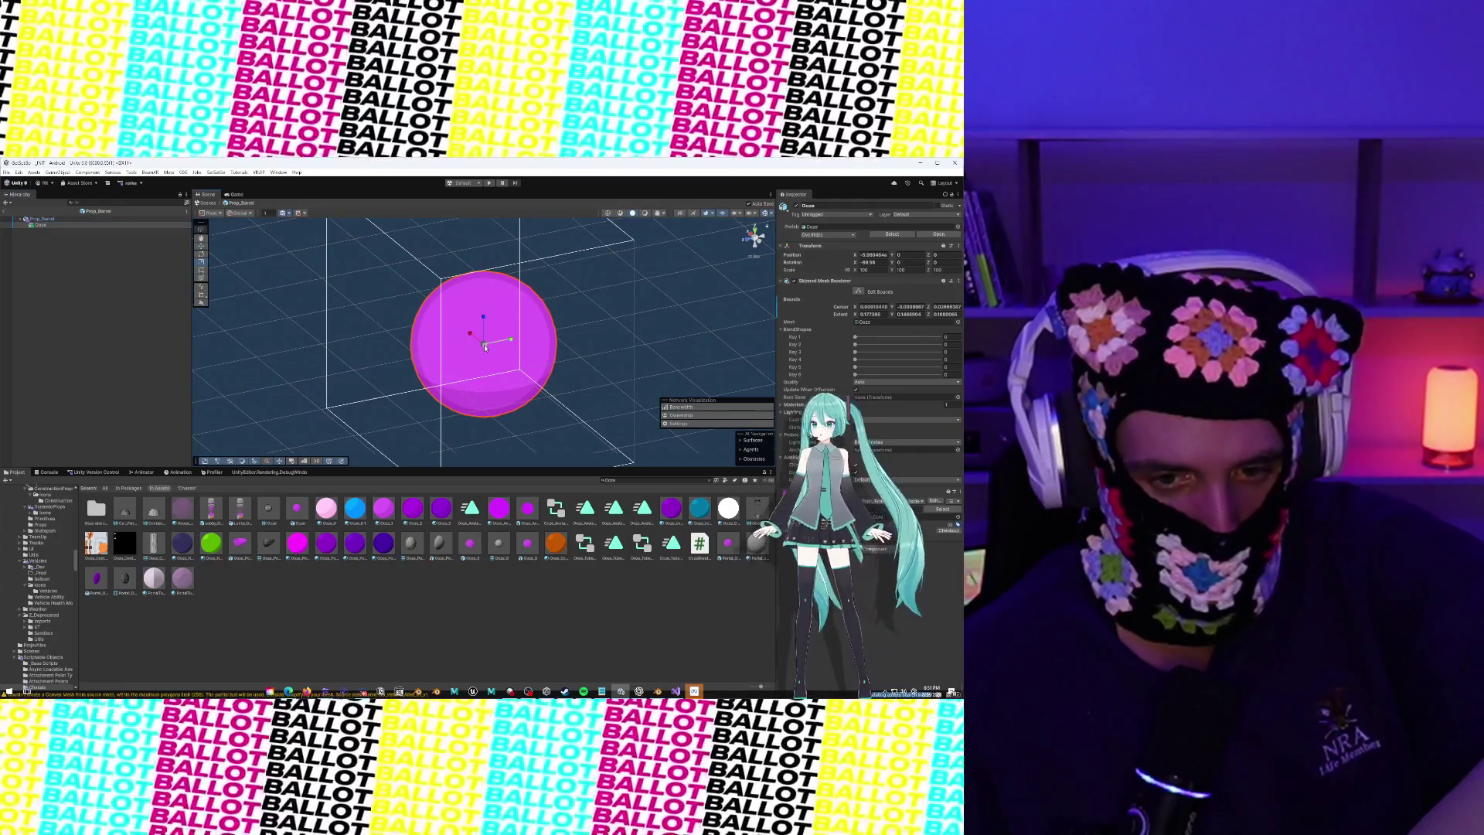
pyautogui.moveTo(485, 347)
pyautogui.mouseDown()
pyautogui.moveTo(464, 356)
pyautogui.moveTo(498, 328)
pyautogui.mouseUp()
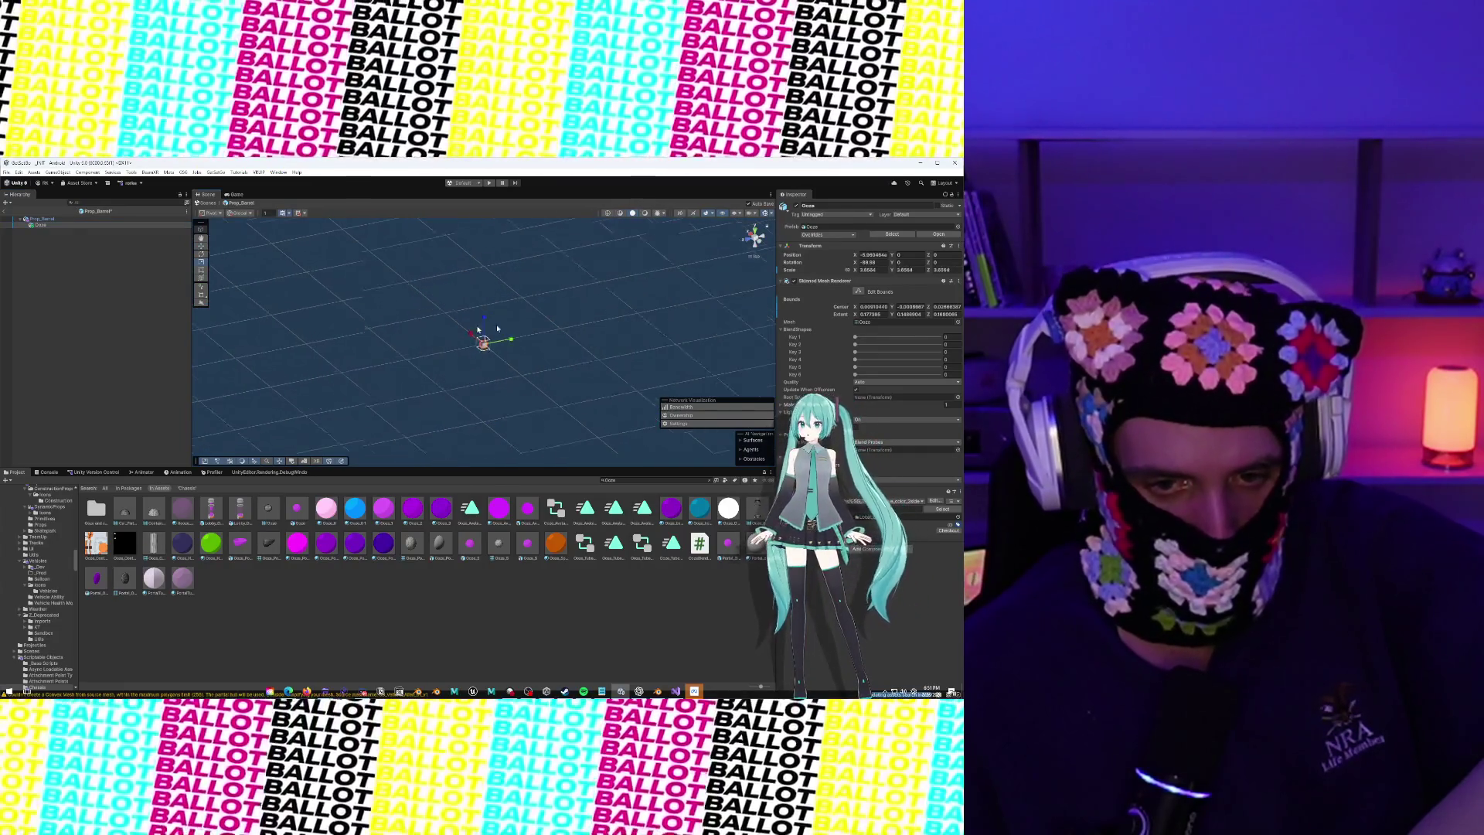
pyautogui.press('f')
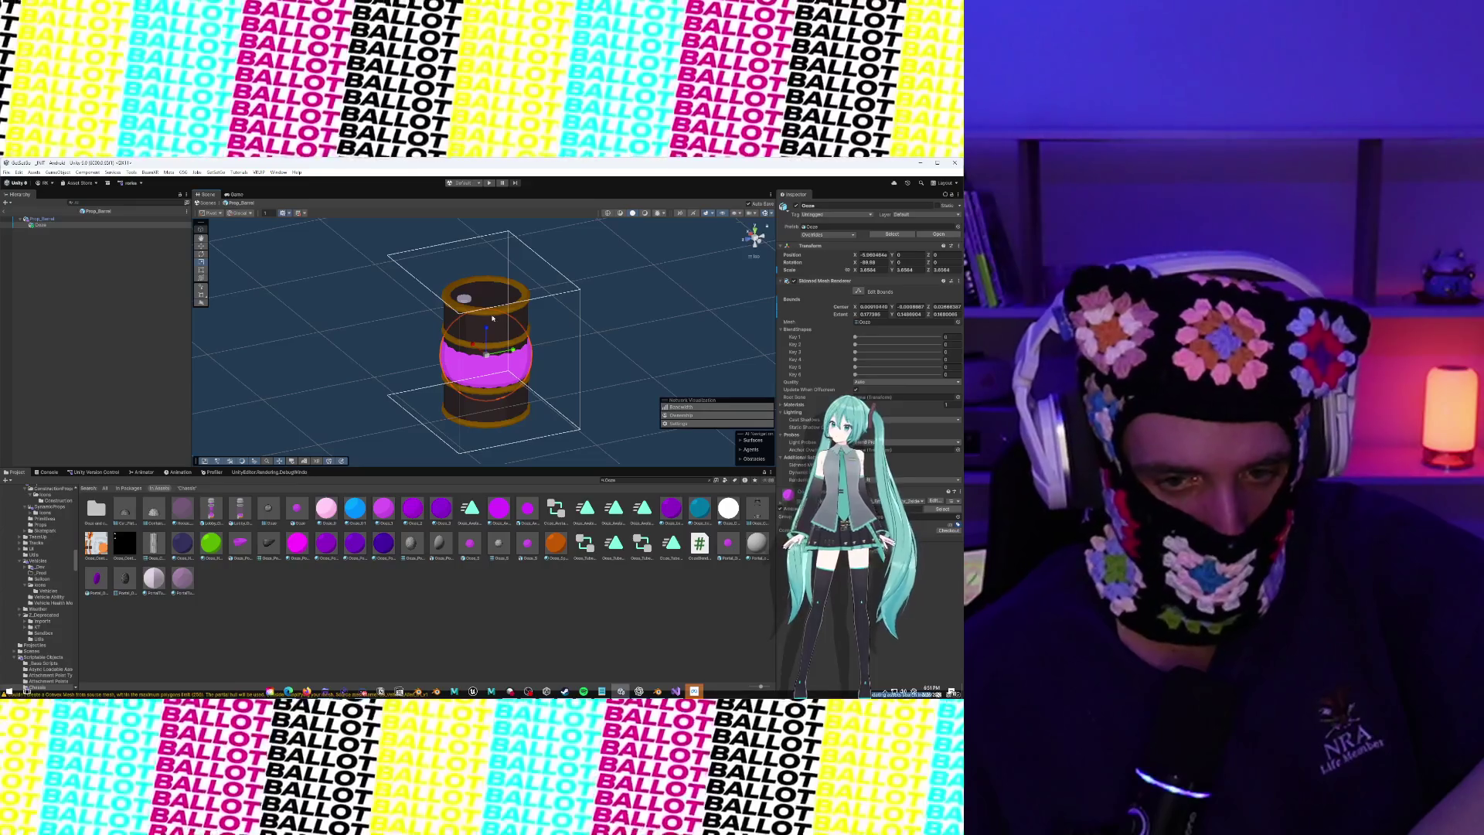
pyautogui.moveTo(489, 331)
pyautogui.mouseDown()
pyautogui.moveTo(485, 298)
pyautogui.moveTo(400, 323)
pyautogui.mouseUp()
pyautogui.click(201, 264)
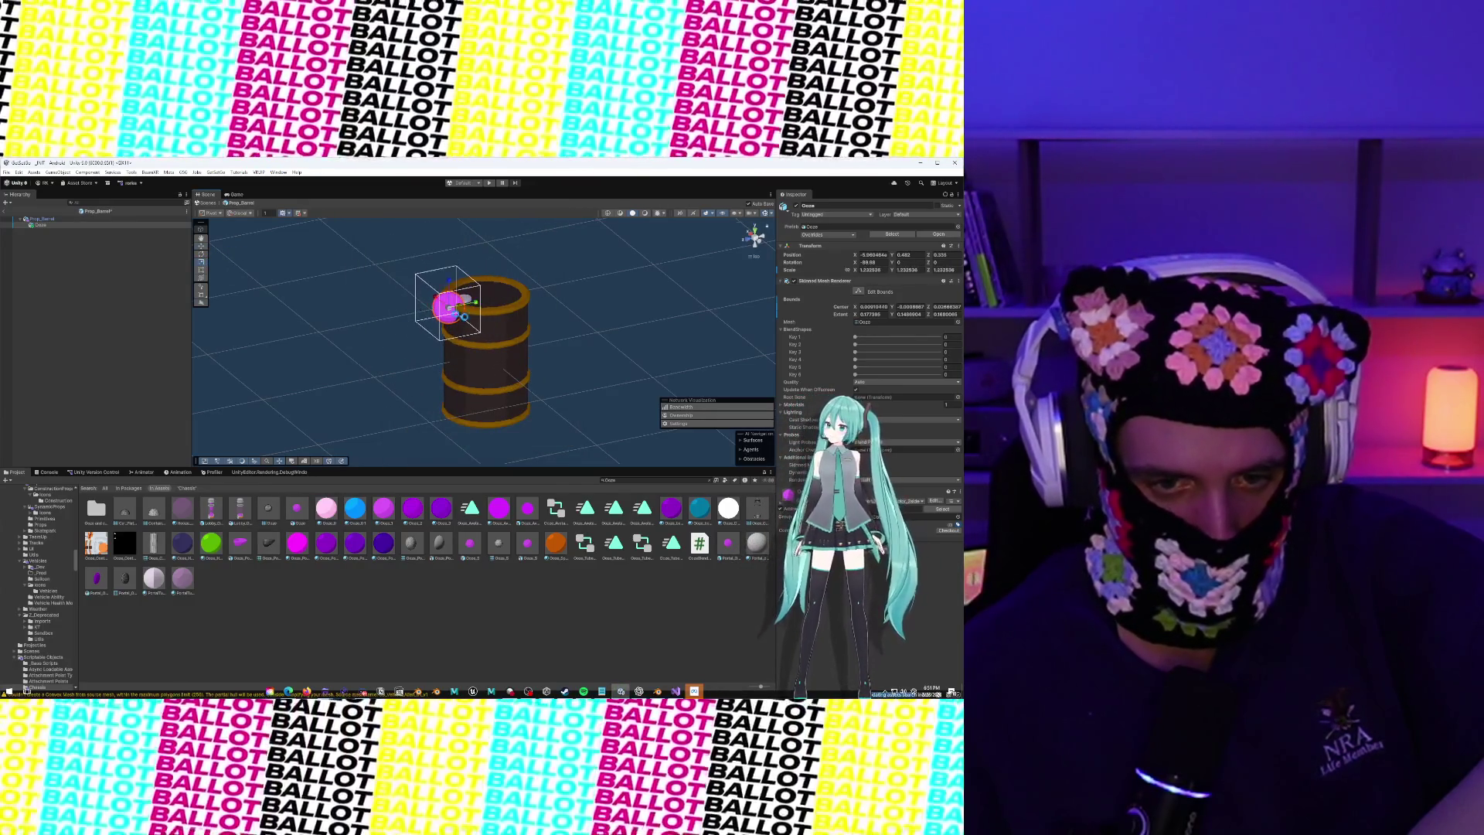
pyautogui.moveTo(621, 331)
pyautogui.mouseDown()
pyautogui.moveTo(526, 285)
pyautogui.moveTo(640, 299)
pyautogui.moveTo(683, 324)
pyautogui.moveTo(543, 325)
pyautogui.mouseUp()
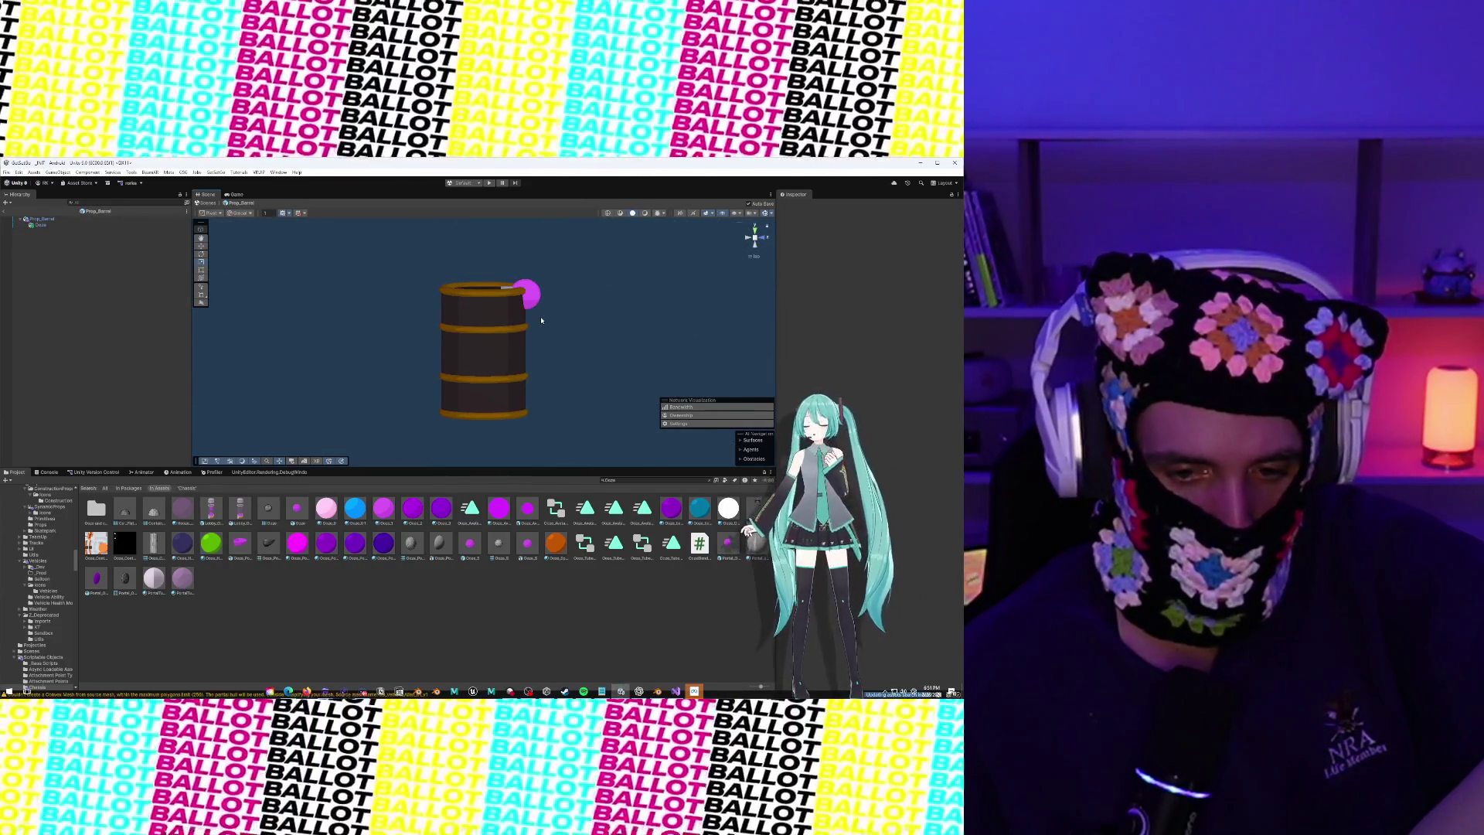
pyautogui.click(535, 307)
pyautogui.rightClick(532, 302)
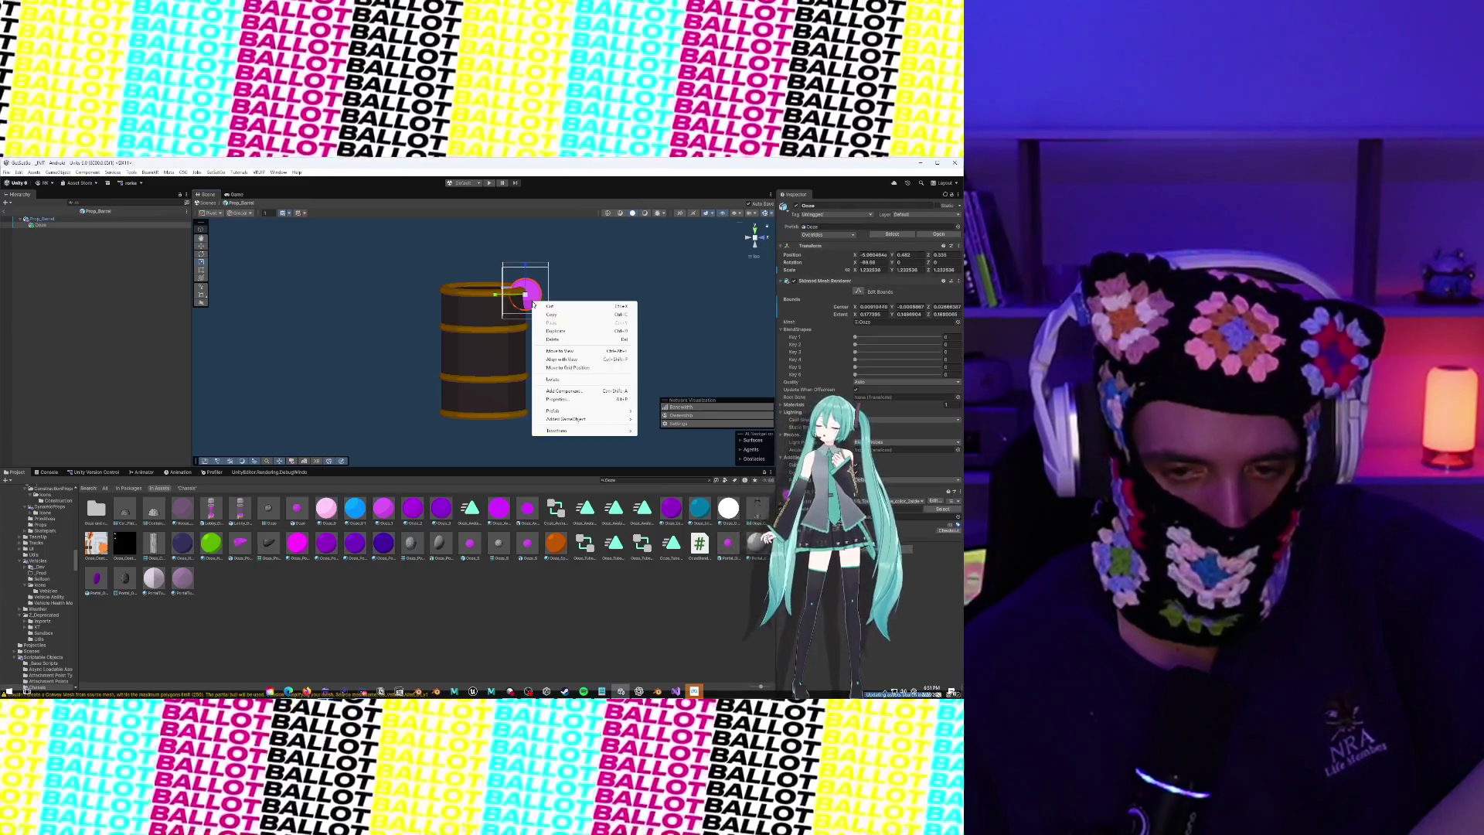
pyautogui.click(552, 339)
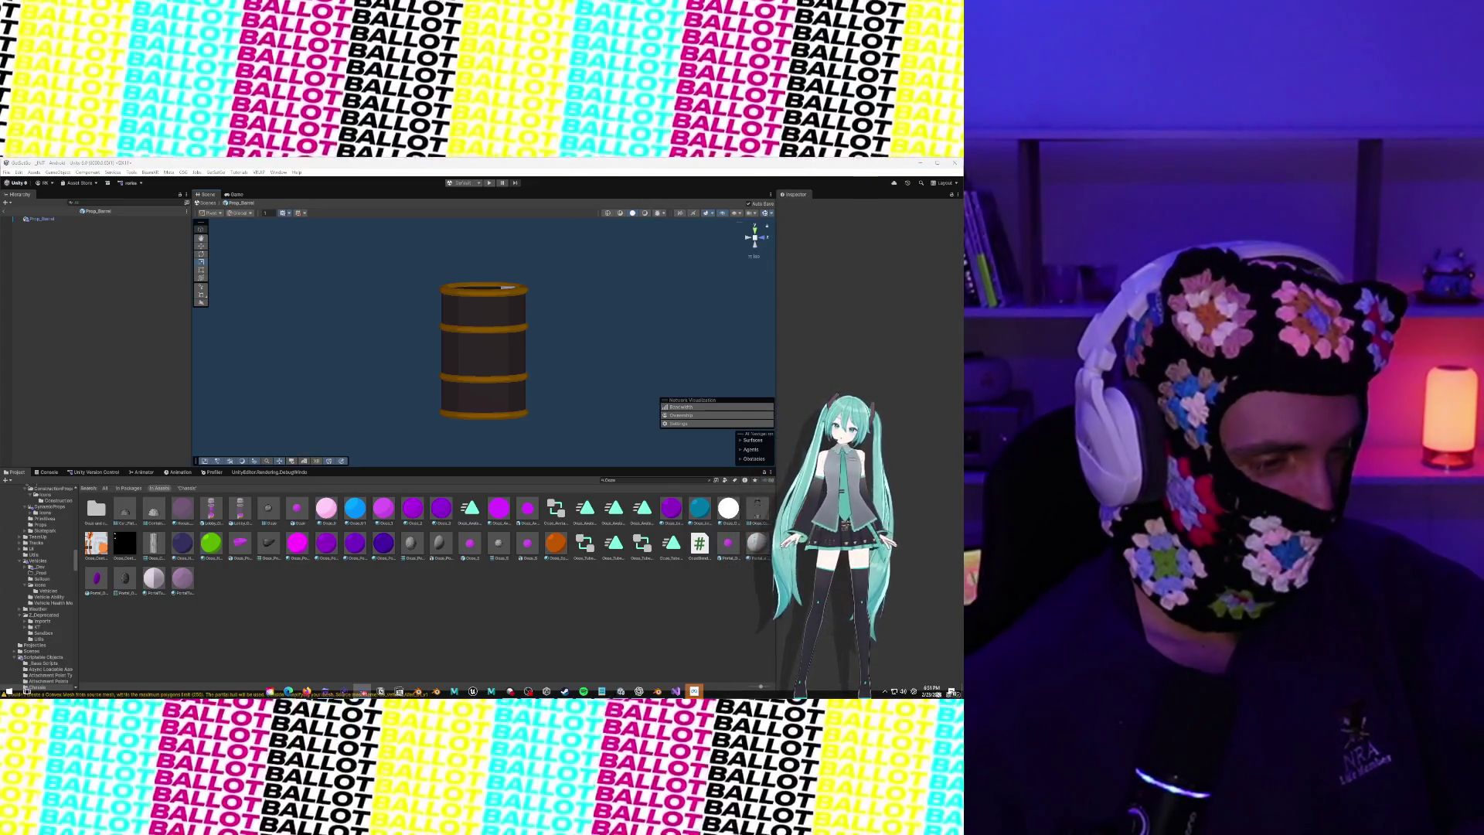
# Search the Project for Barrel and open NP_Wood_Barrel in Prefab Mode to inspect it
pyautogui.click(655, 481)
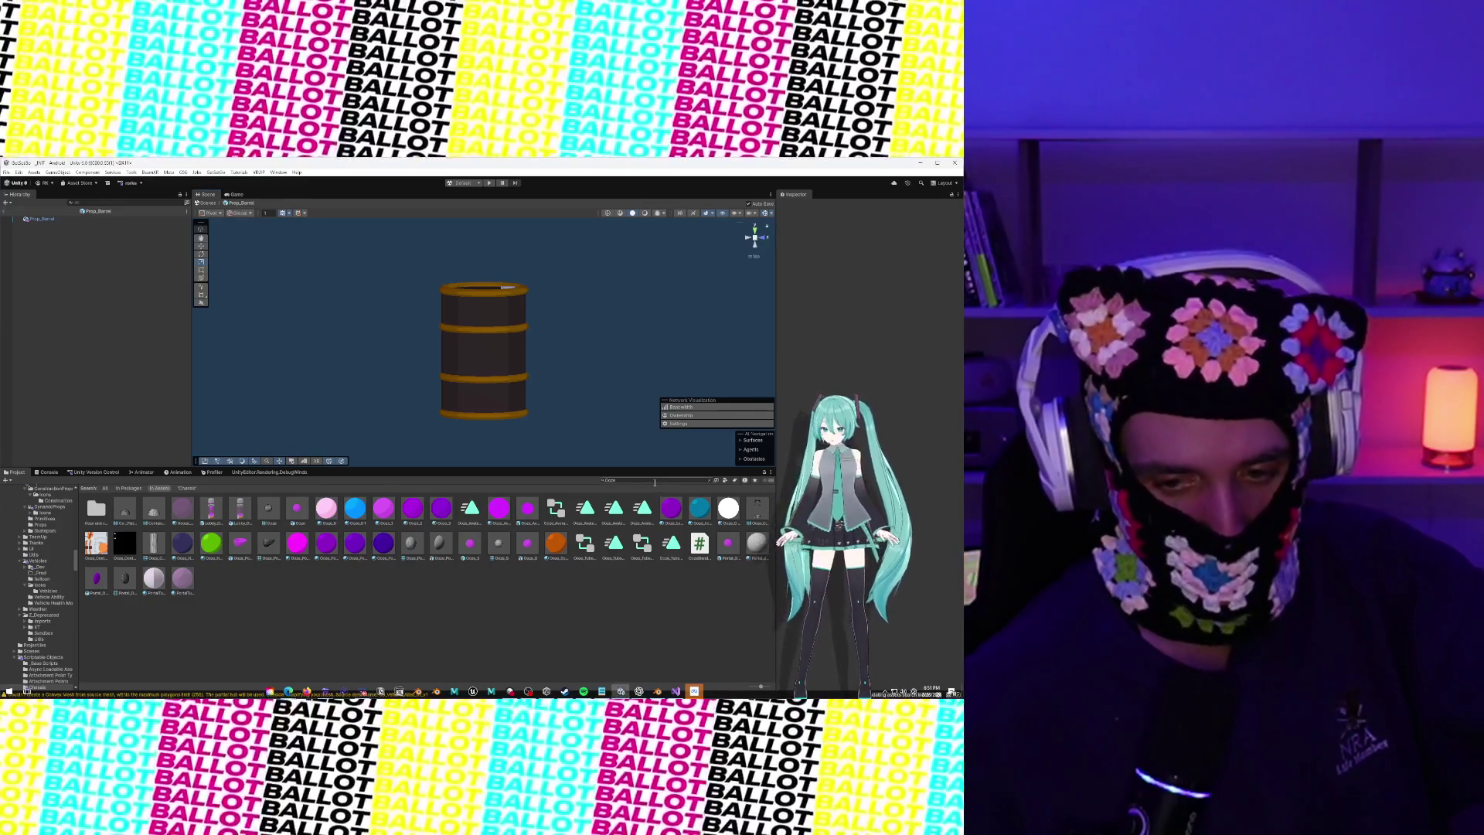
pyautogui.write('Wo')
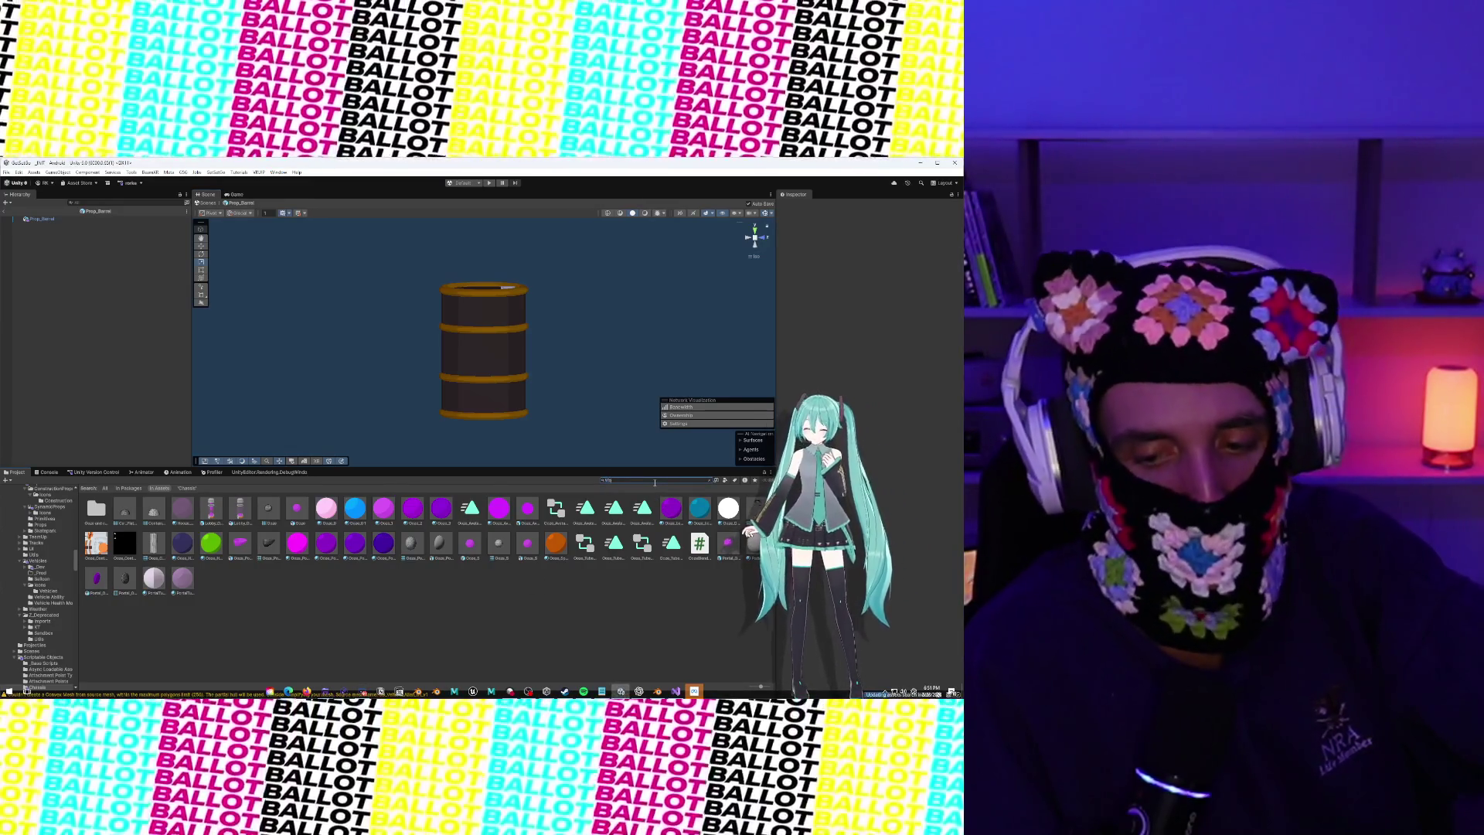
pyautogui.write('oden Barrel')
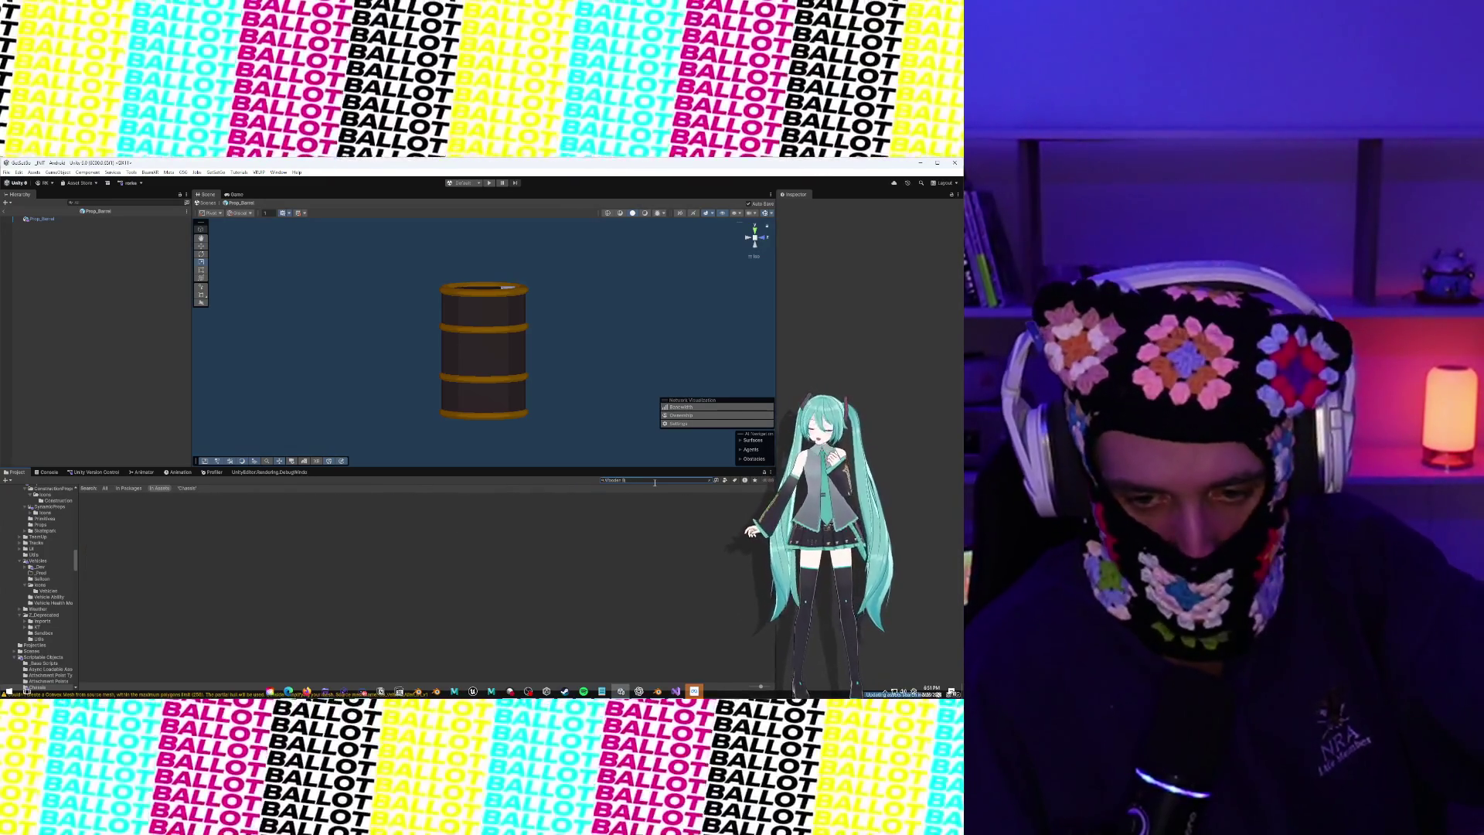
pyautogui.hotkey('ctrl', 'a')
pyautogui.press('BackSpace')
pyautogui.write('arrel')
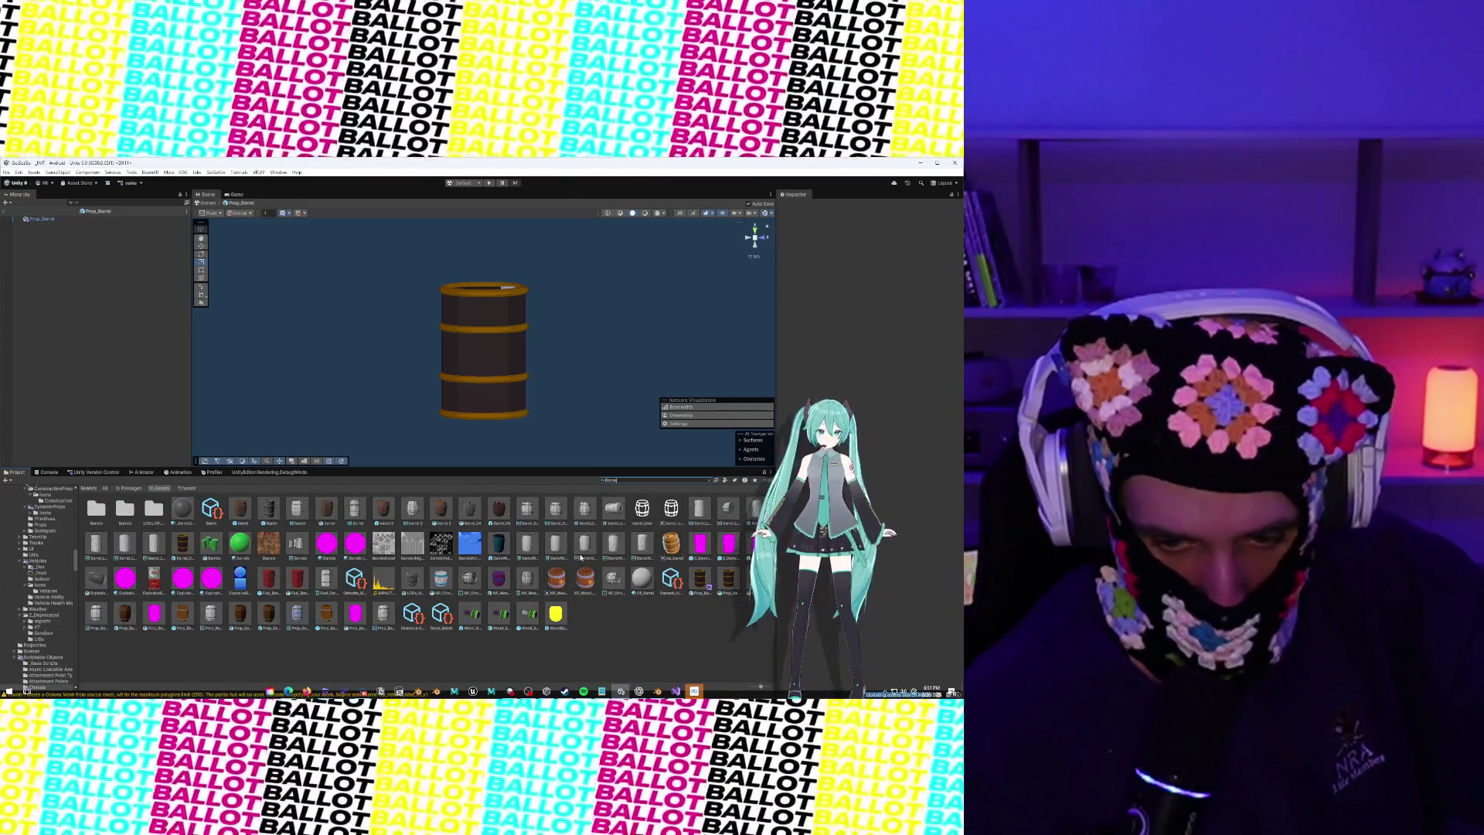
pyautogui.doubleClick(499, 576)
pyautogui.moveTo(503, 329)
pyautogui.mouseDown()
pyautogui.moveTo(619, 335)
pyautogui.moveTo(610, 363)
pyautogui.moveTo(681, 356)
pyautogui.moveTo(641, 351)
pyautogui.moveTo(603, 402)
pyautogui.moveTo(566, 355)
pyautogui.moveTo(416, 329)
pyautogui.moveTo(368, 337)
pyautogui.moveTo(596, 358)
pyautogui.moveTo(584, 374)
pyautogui.mouseUp()
pyautogui.click(541, 371)
pyautogui.click(599, 375)
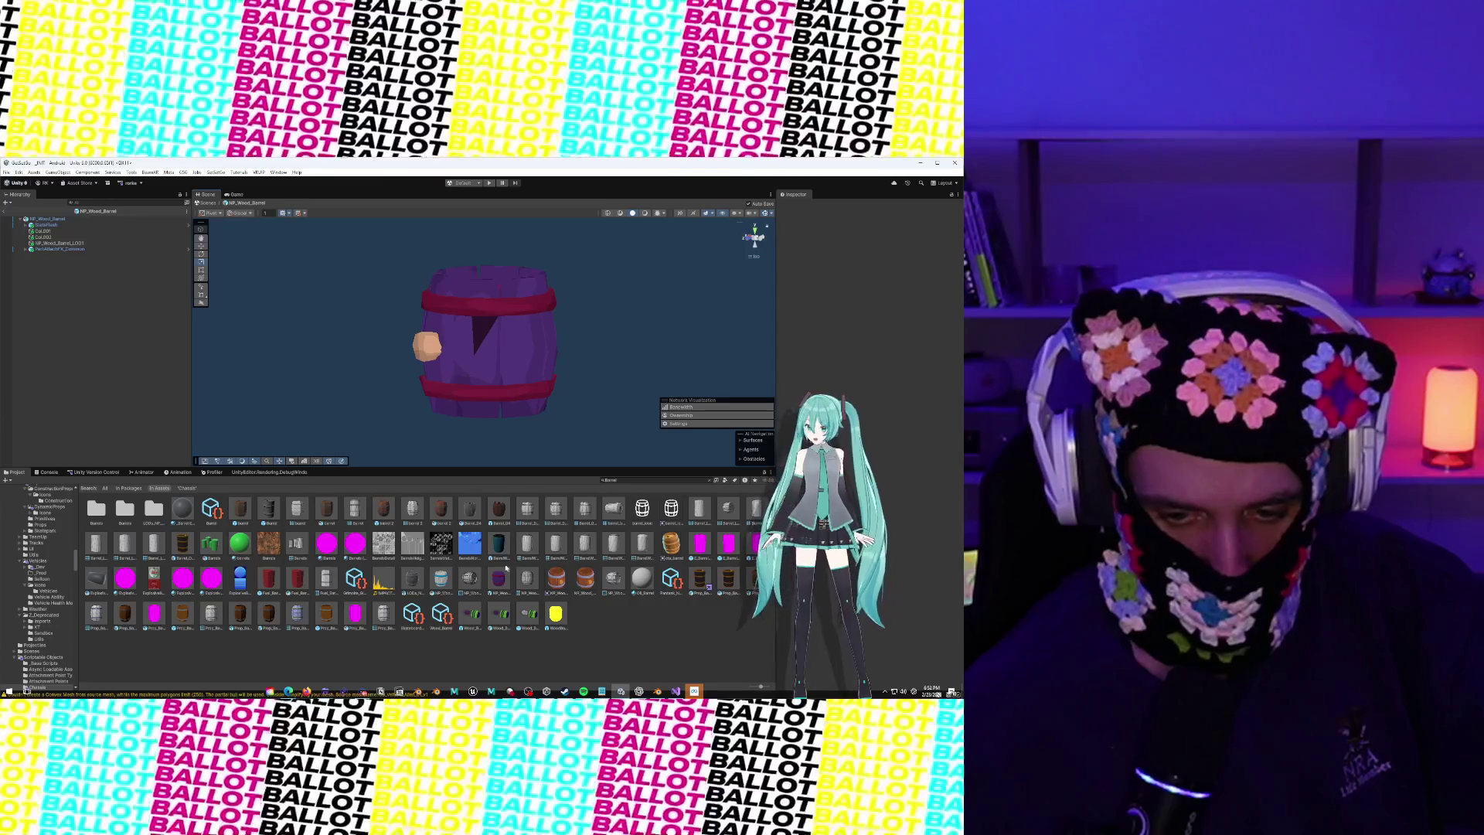
pyautogui.doubleClick(180, 545)
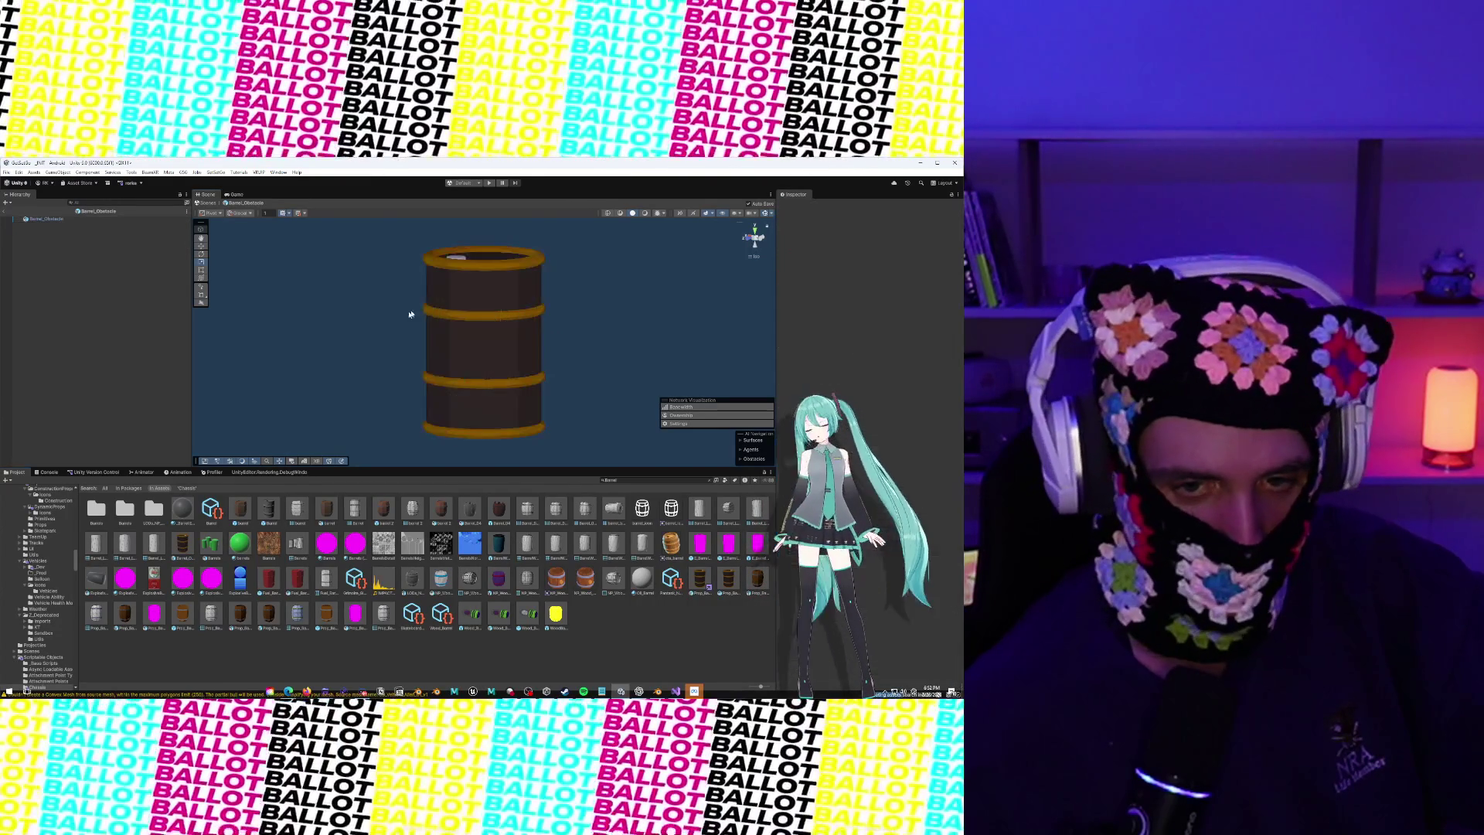
pyautogui.moveTo(604, 279); pyautogui.dragTo(579, 324)
pyautogui.scroll(-3, 580, 325)
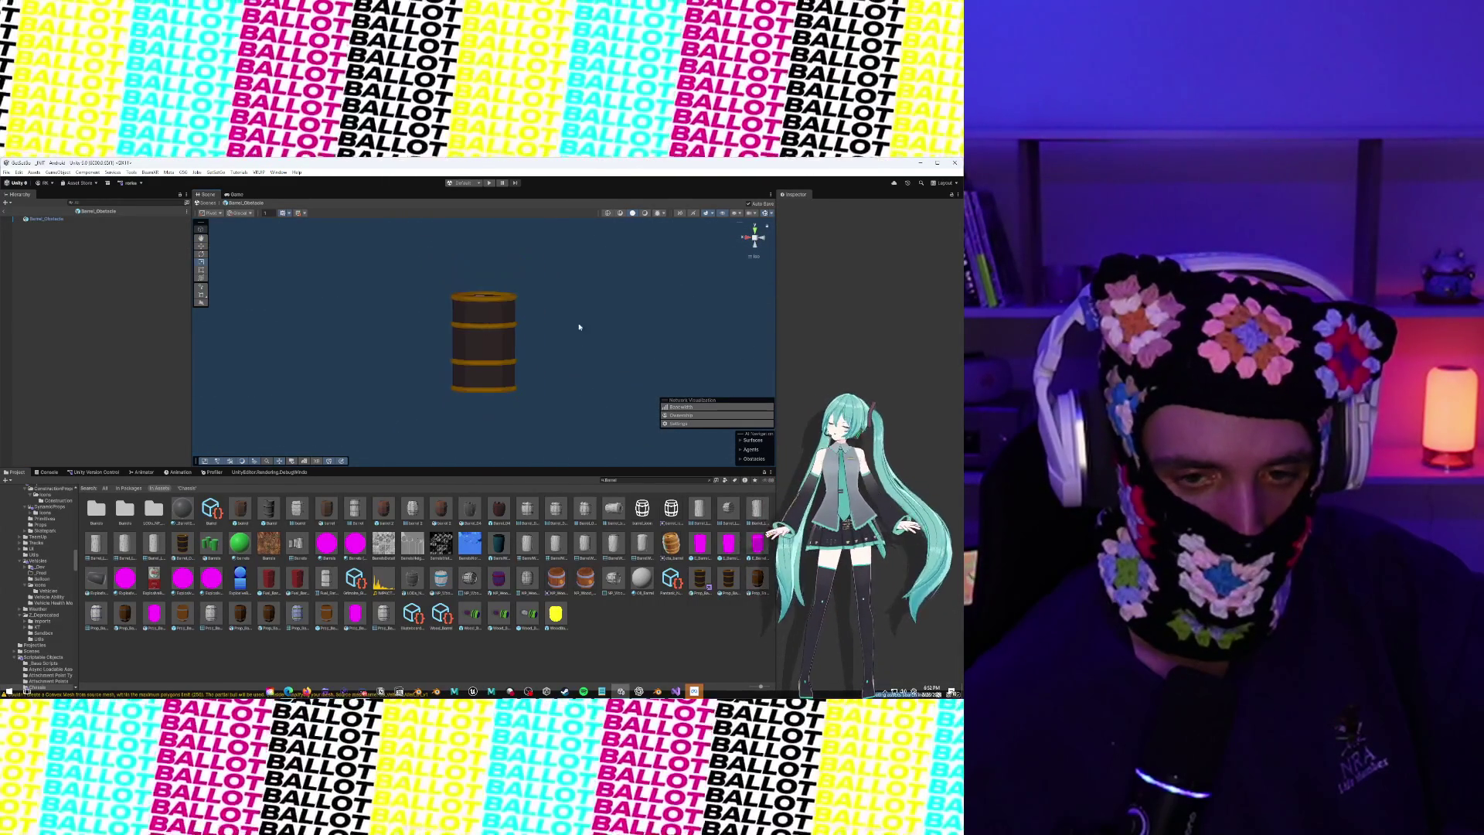
pyautogui.scroll(5, 487, 333)
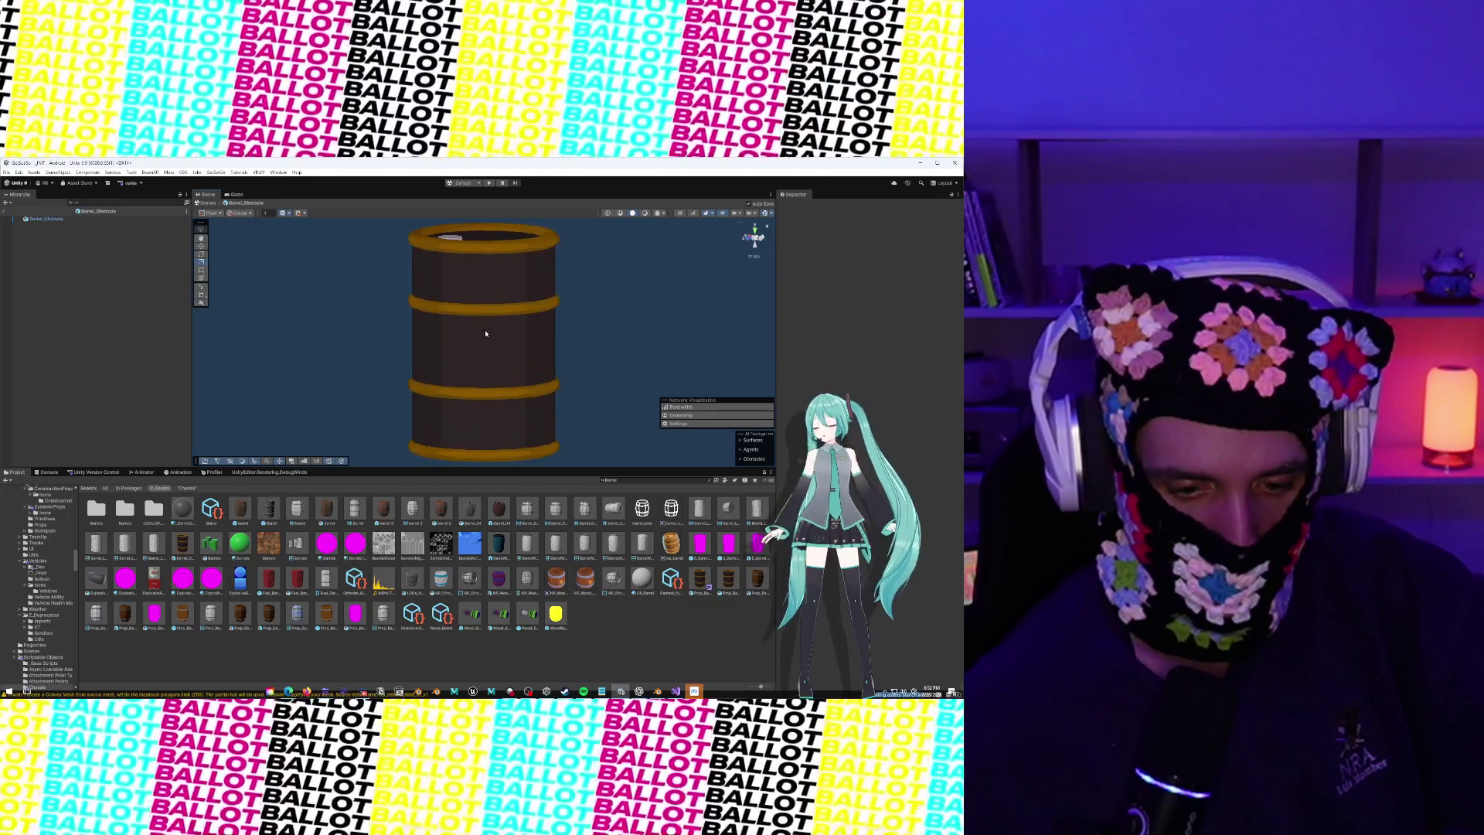
pyautogui.moveTo(477, 355)
pyautogui.mouseDown()
pyautogui.moveTo(395, 330)
pyautogui.moveTo(418, 324)
pyautogui.mouseUp()
pyautogui.scroll(-3, 420, 325)
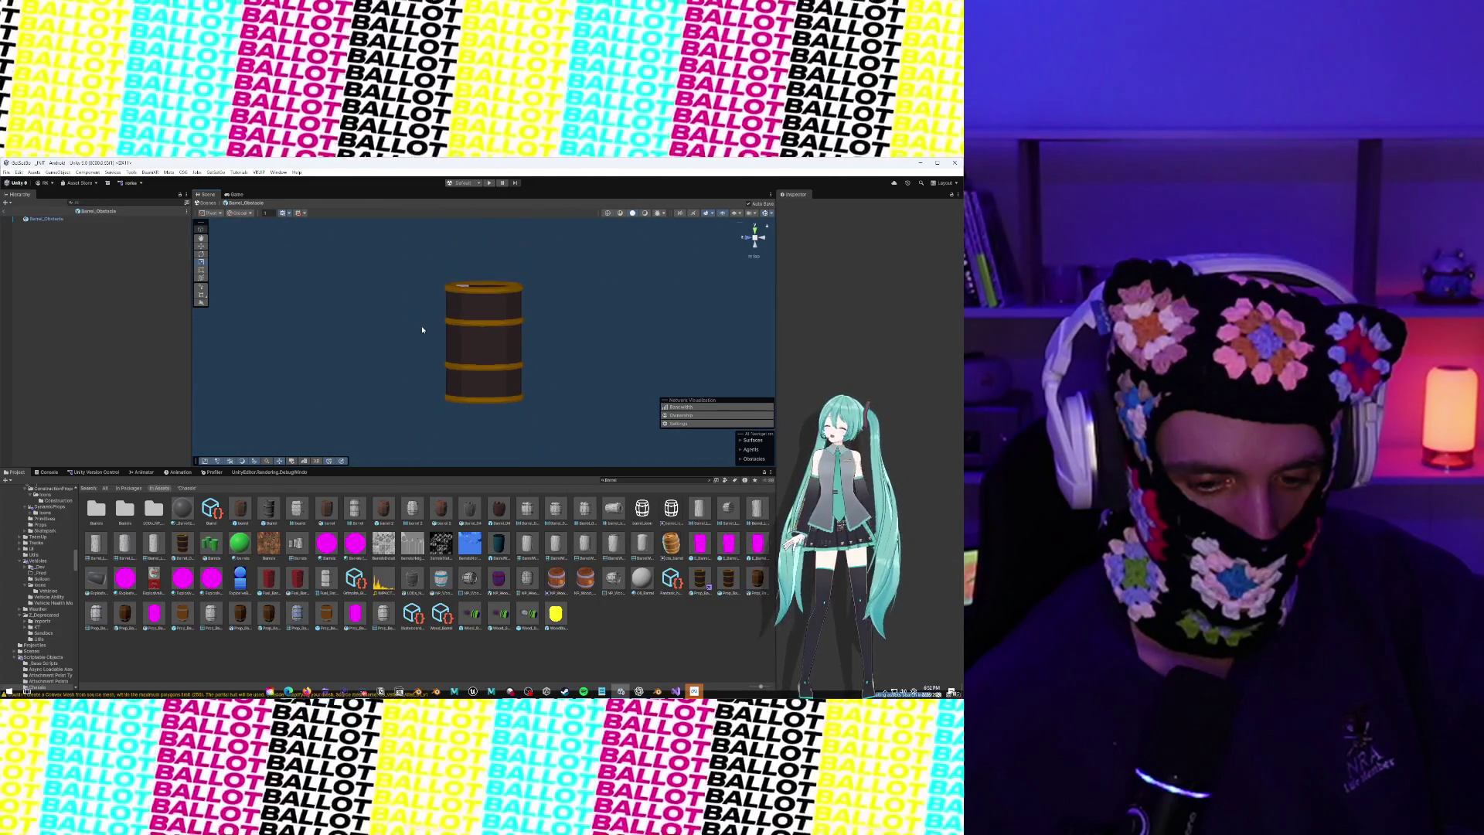
pyautogui.scroll(2, 446, 327)
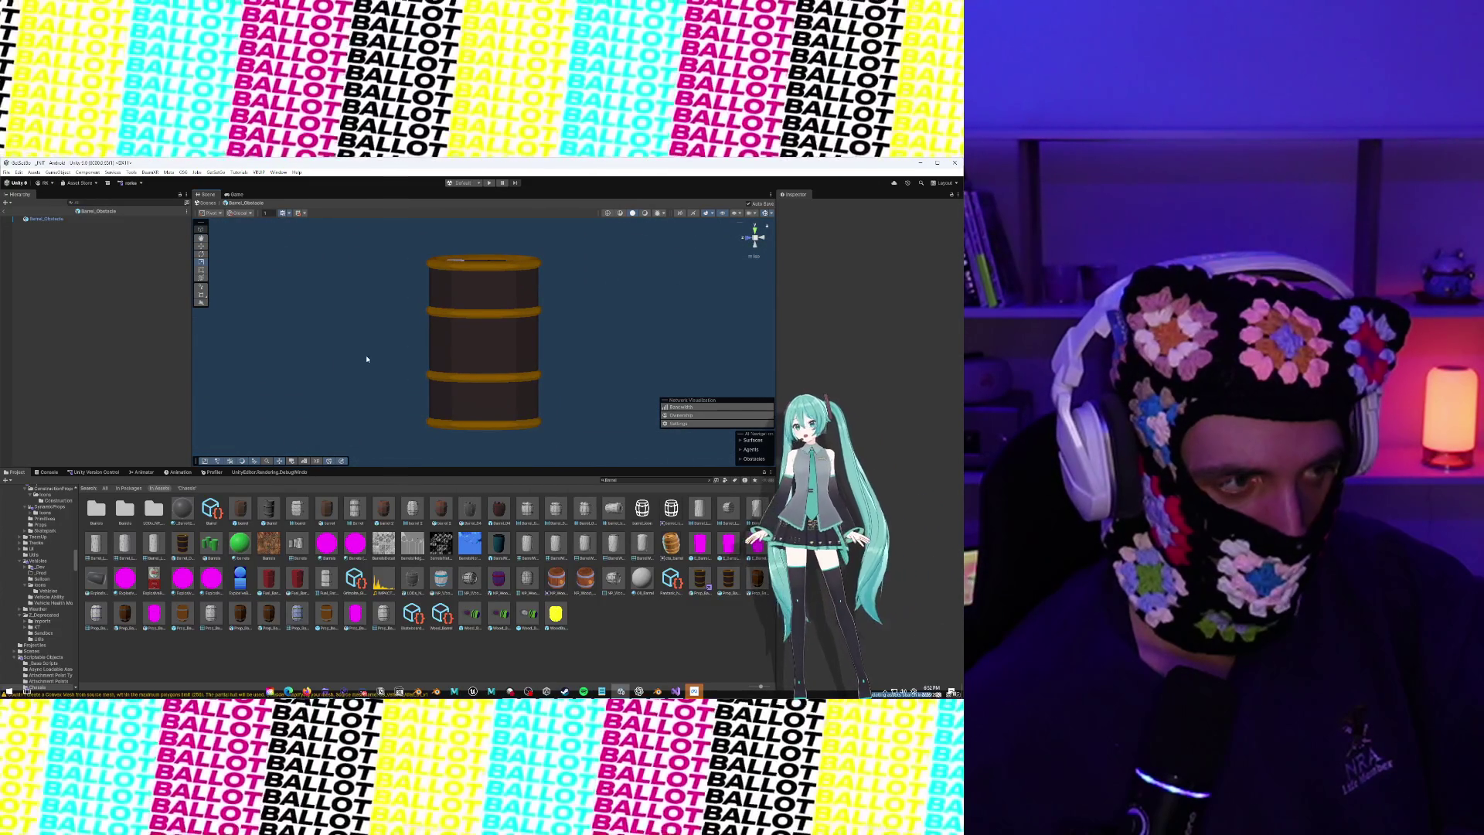
pyautogui.moveTo(208, 373); pyautogui.dragTo(307, 358)
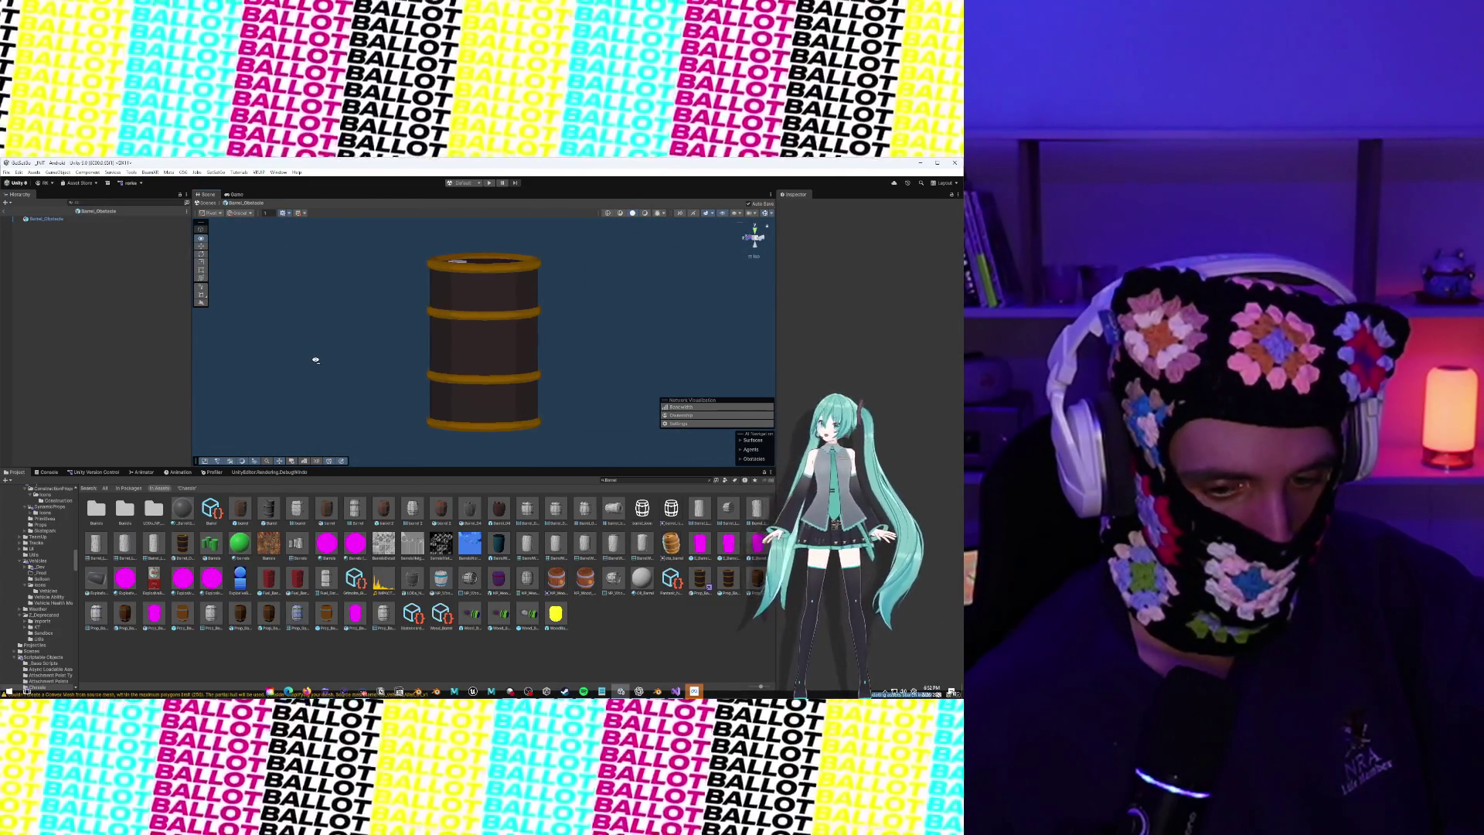
pyautogui.doubleClick(500, 585)
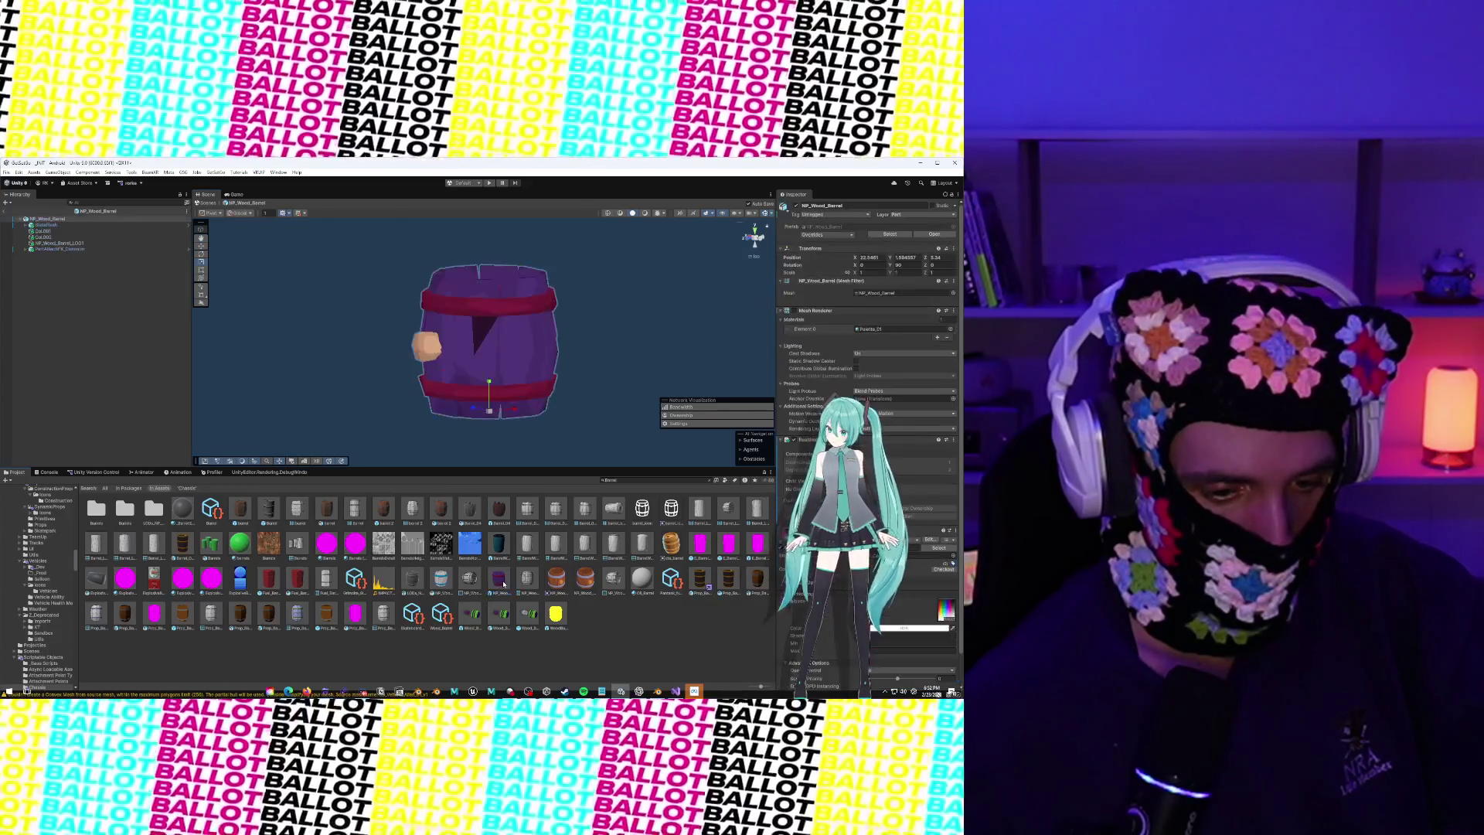
pyautogui.click(570, 330)
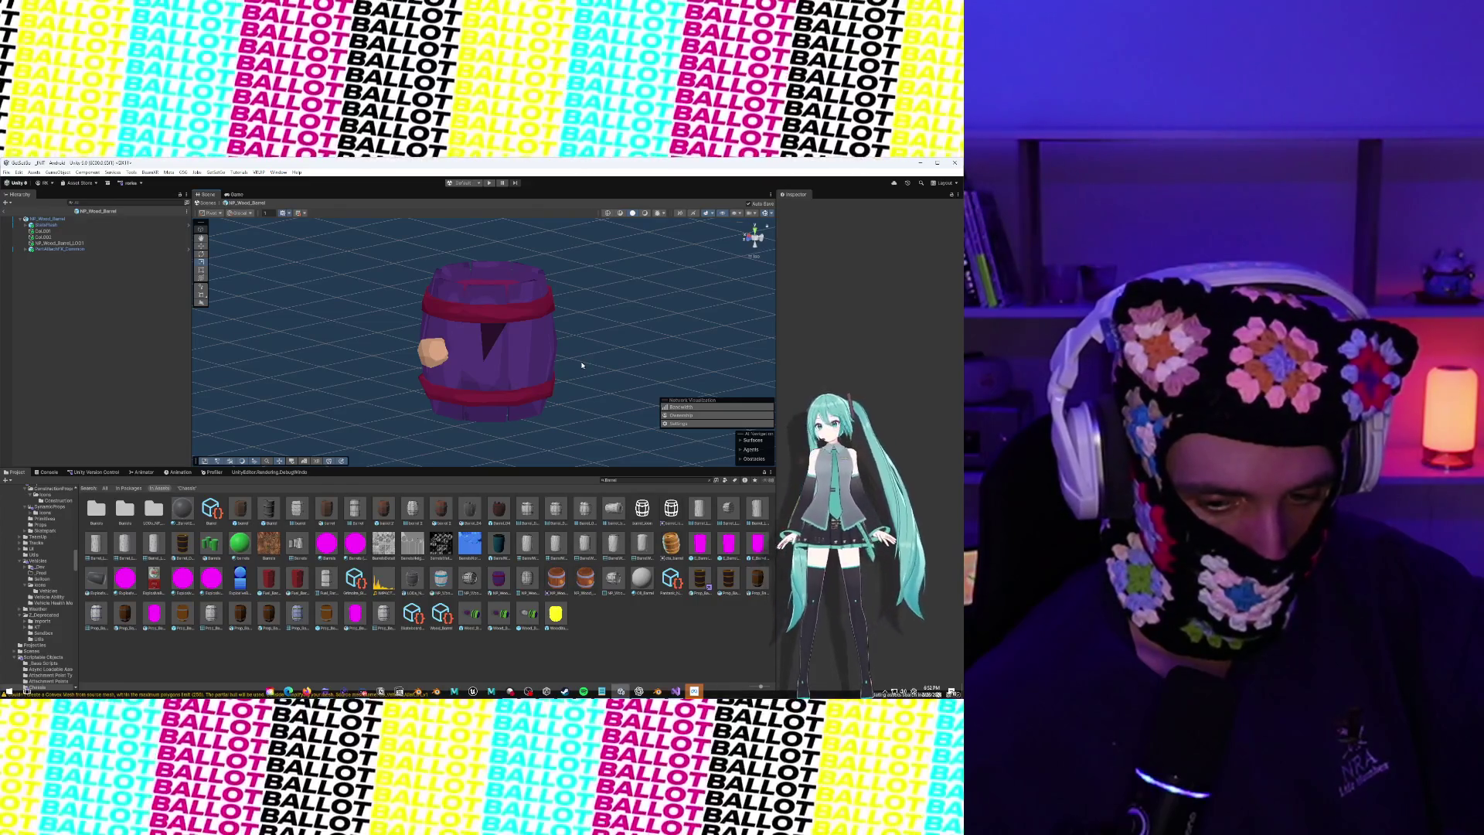
pyautogui.moveTo(582, 365)
pyautogui.mouseDown()
pyautogui.moveTo(421, 404)
pyautogui.moveTo(365, 331)
pyautogui.moveTo(665, 294)
pyautogui.moveTo(629, 343)
pyautogui.mouseUp()
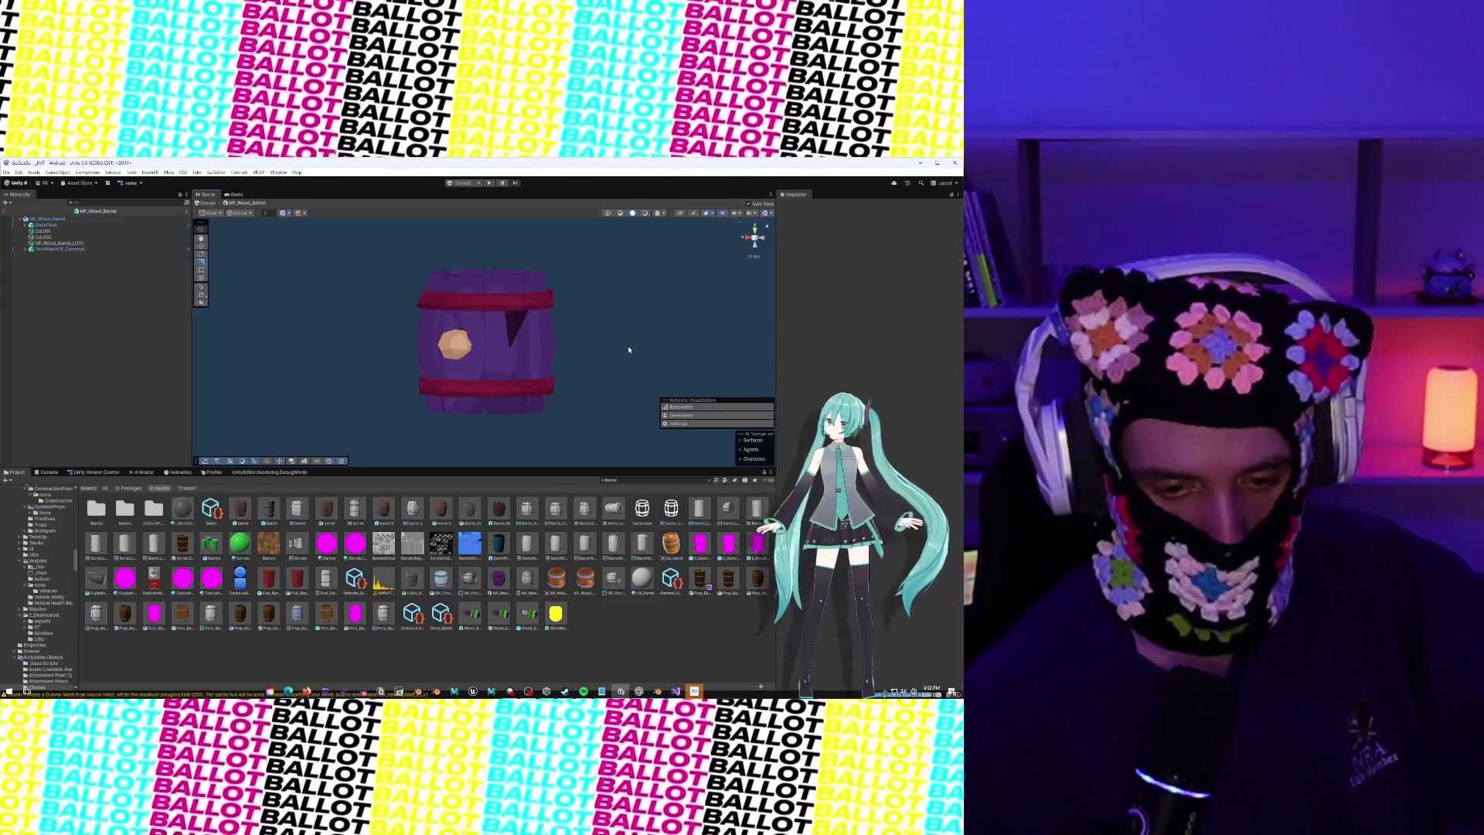
pyautogui.moveTo(625, 347); pyautogui.dragTo(555, 368)
pyautogui.click(555, 369)
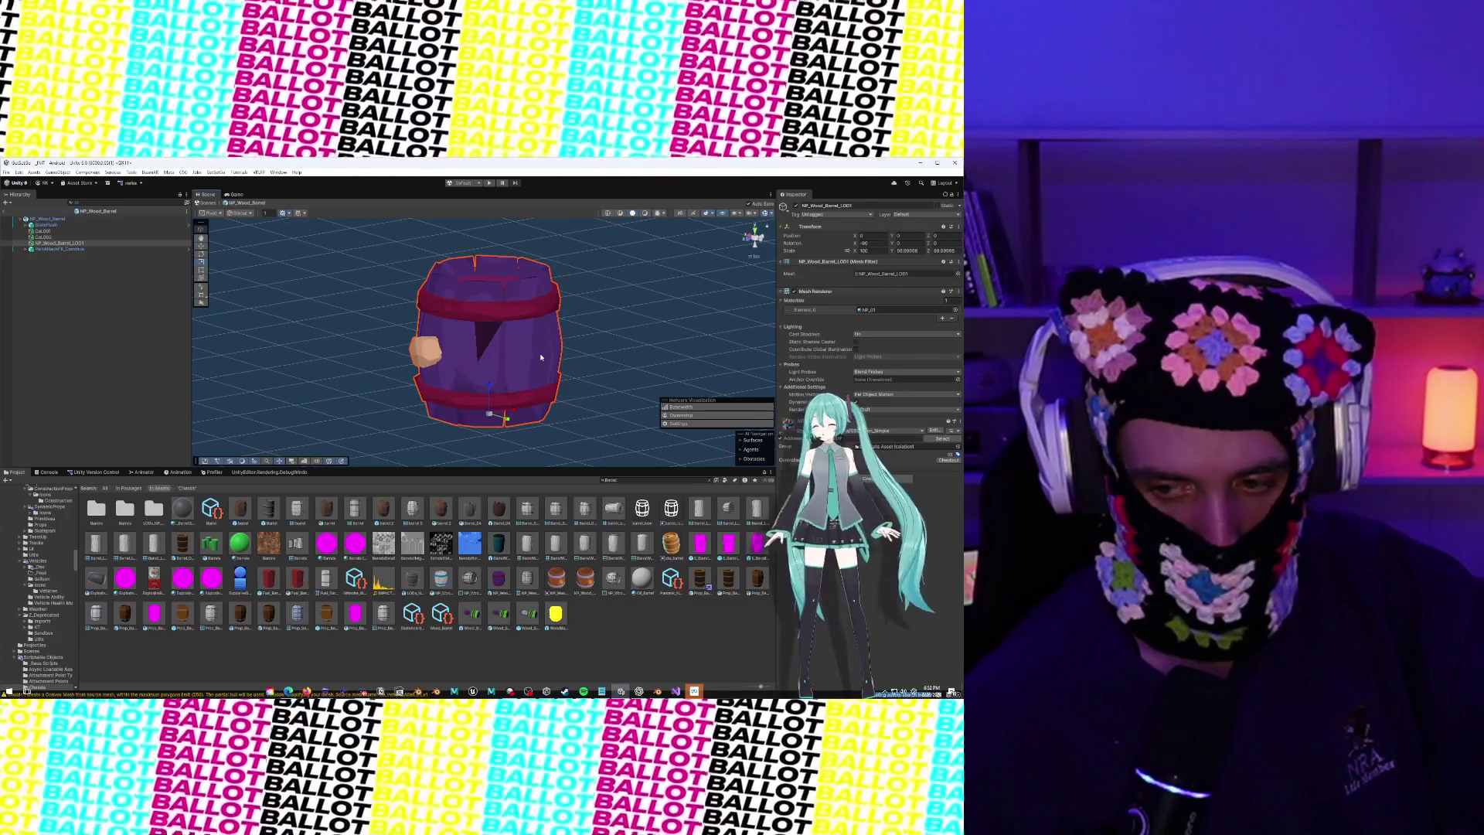
pyautogui.click(586, 327)
pyautogui.moveTo(586, 327); pyautogui.dragTo(567, 337)
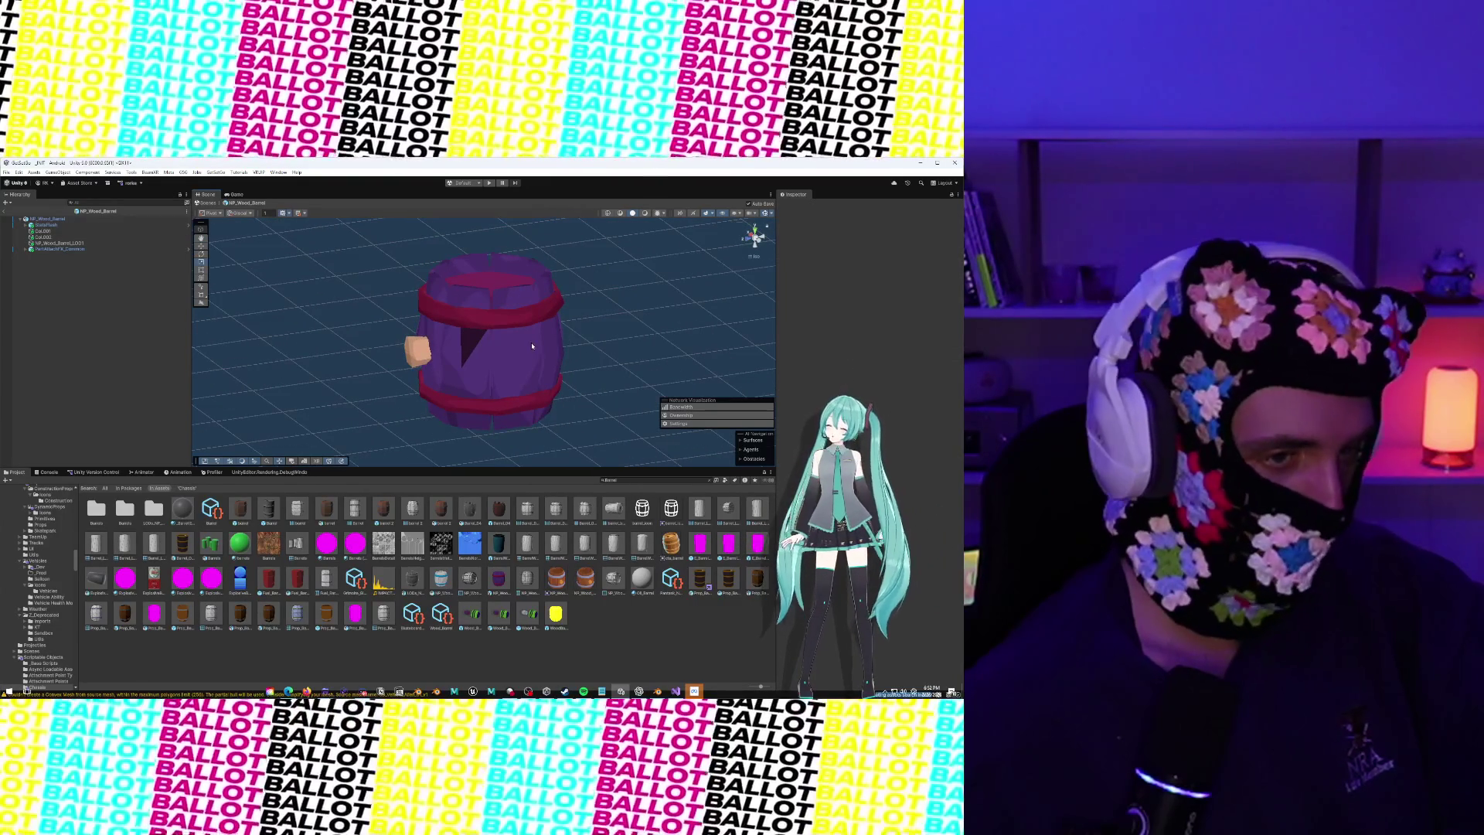
pyautogui.click(532, 346)
pyautogui.click(653, 299)
pyautogui.moveTo(653, 298); pyautogui.dragTo(693, 299)
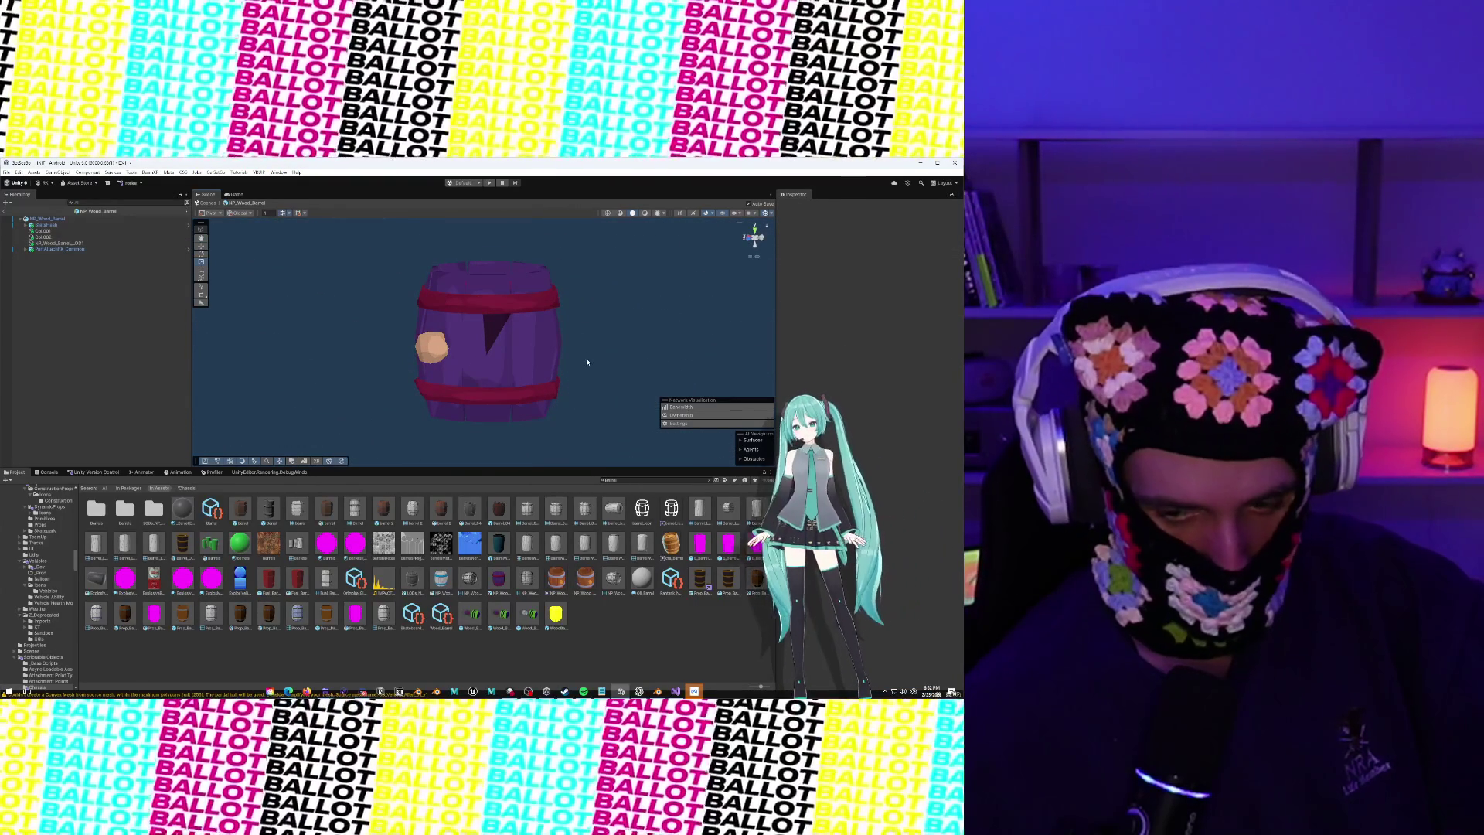
pyautogui.click(548, 356)
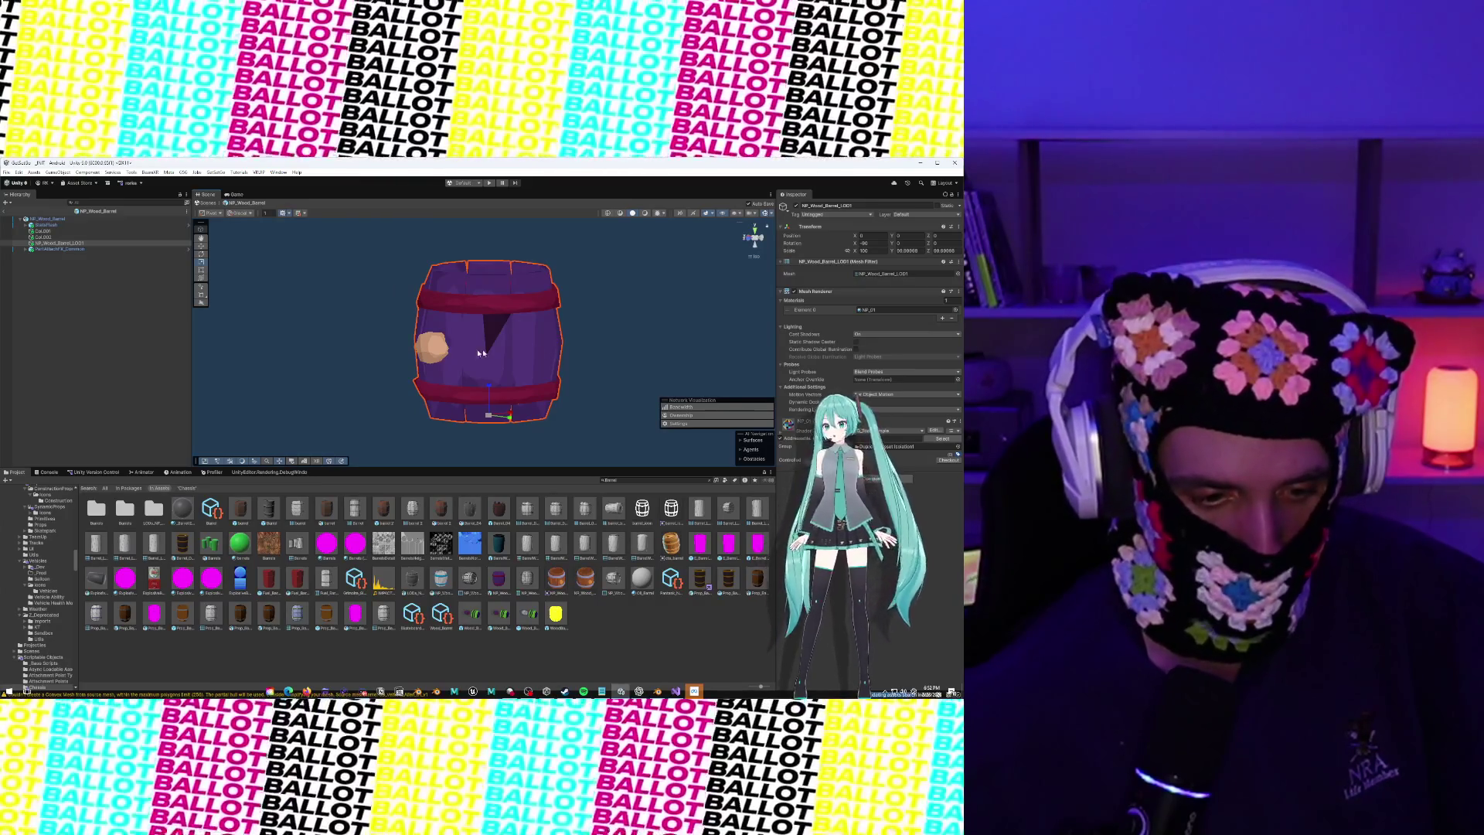
pyautogui.click(339, 343)
pyautogui.moveTo(365, 346); pyautogui.dragTo(417, 343)
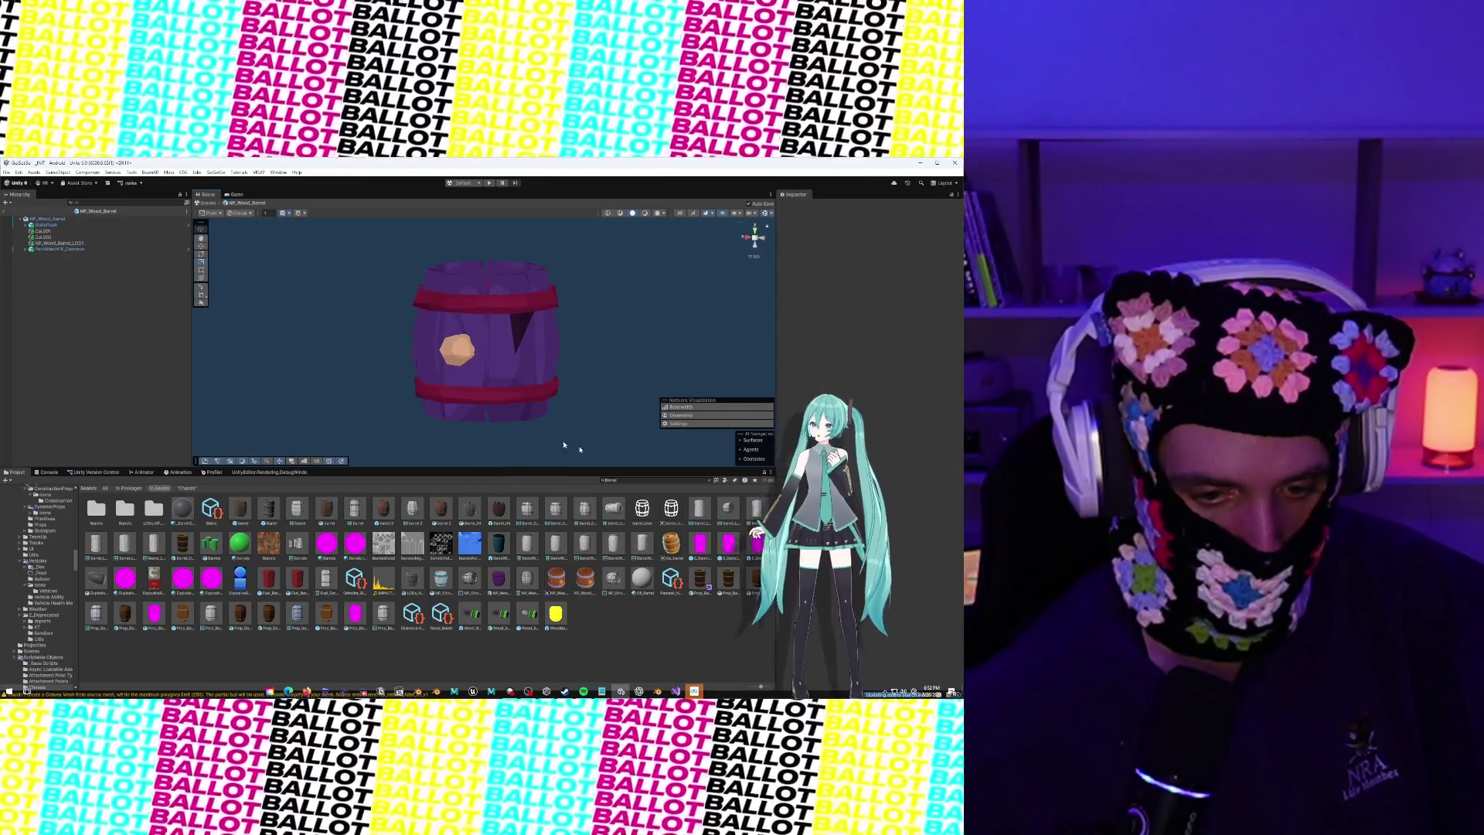
pyautogui.click(629, 481)
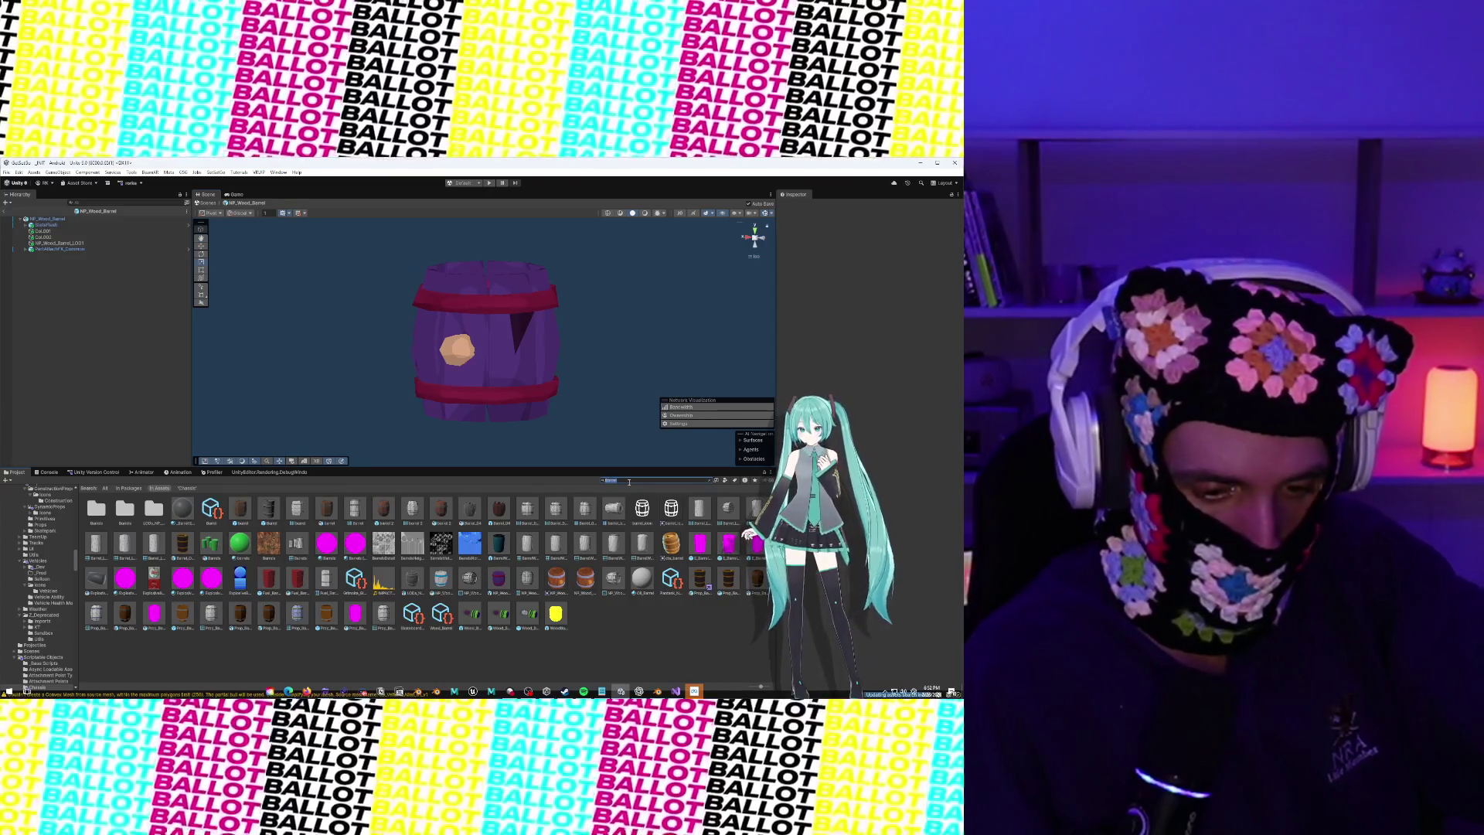
# Clear the Project search and view the barrel's LOD1 mesh from above
pyautogui.write('Oil')
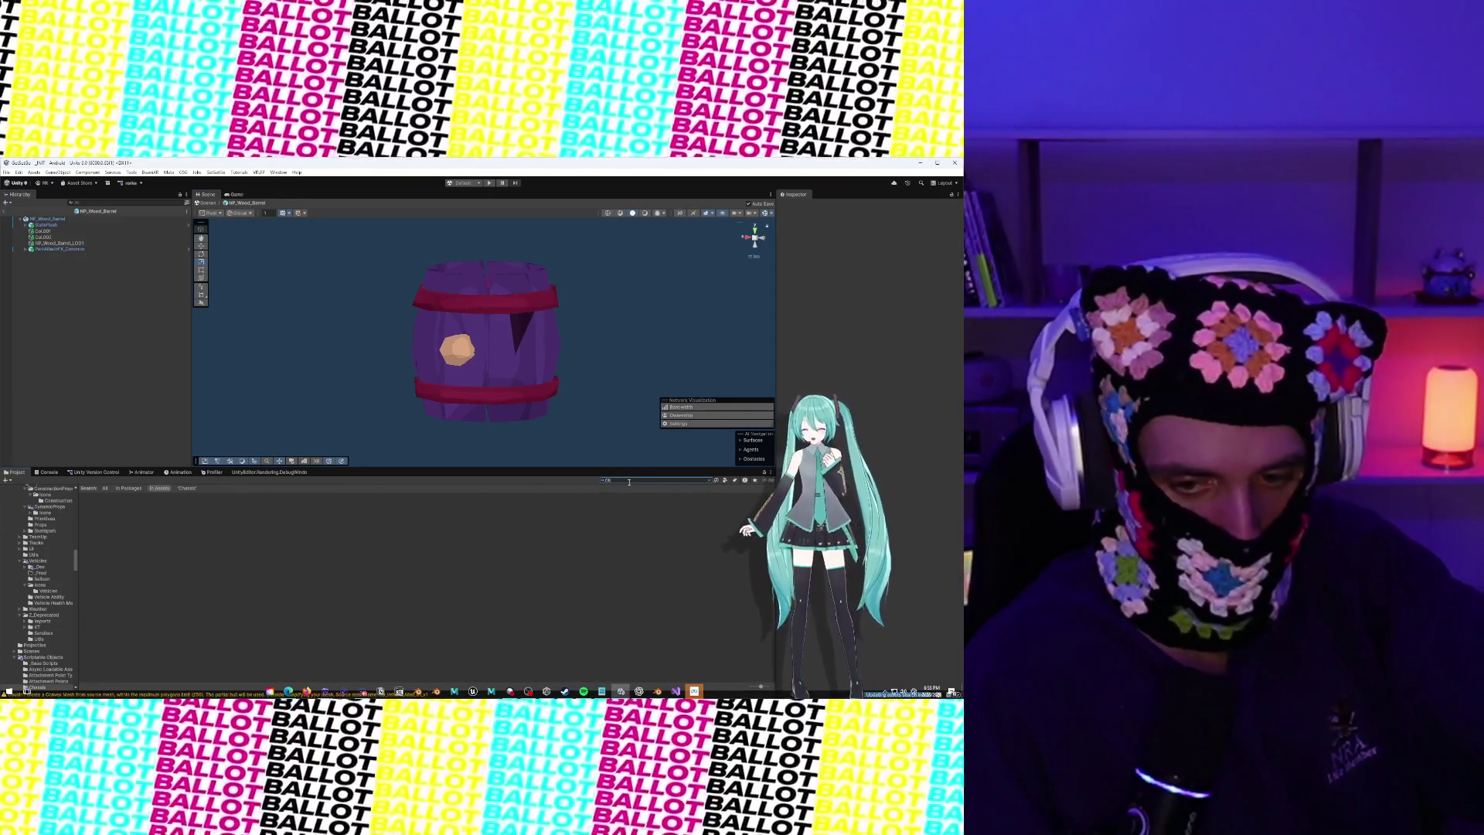
pyautogui.press('BackSpace')
pyautogui.press('BackSpace')
pyautogui.press('BackSpace')
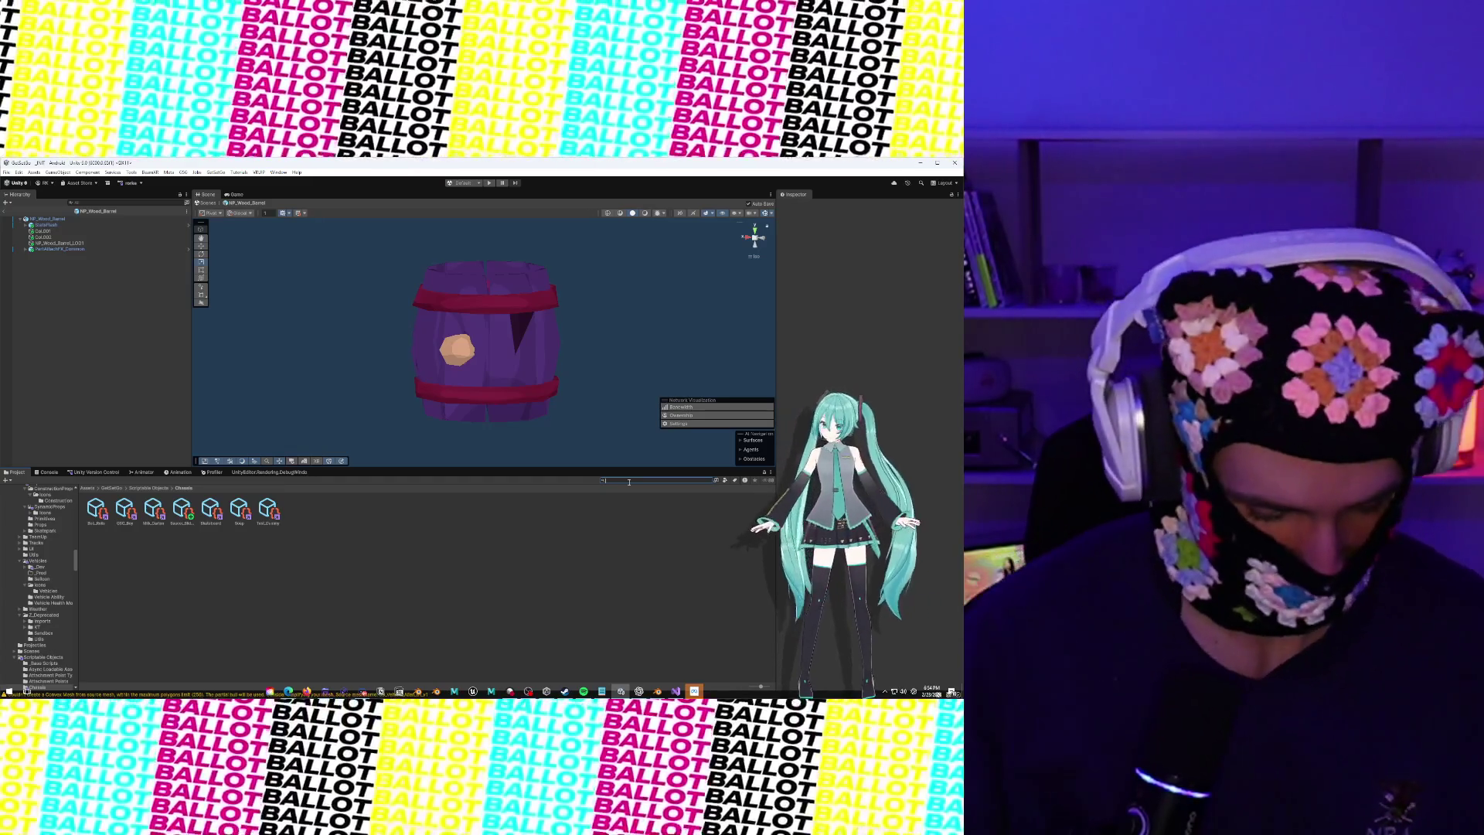
pyautogui.click(483, 344)
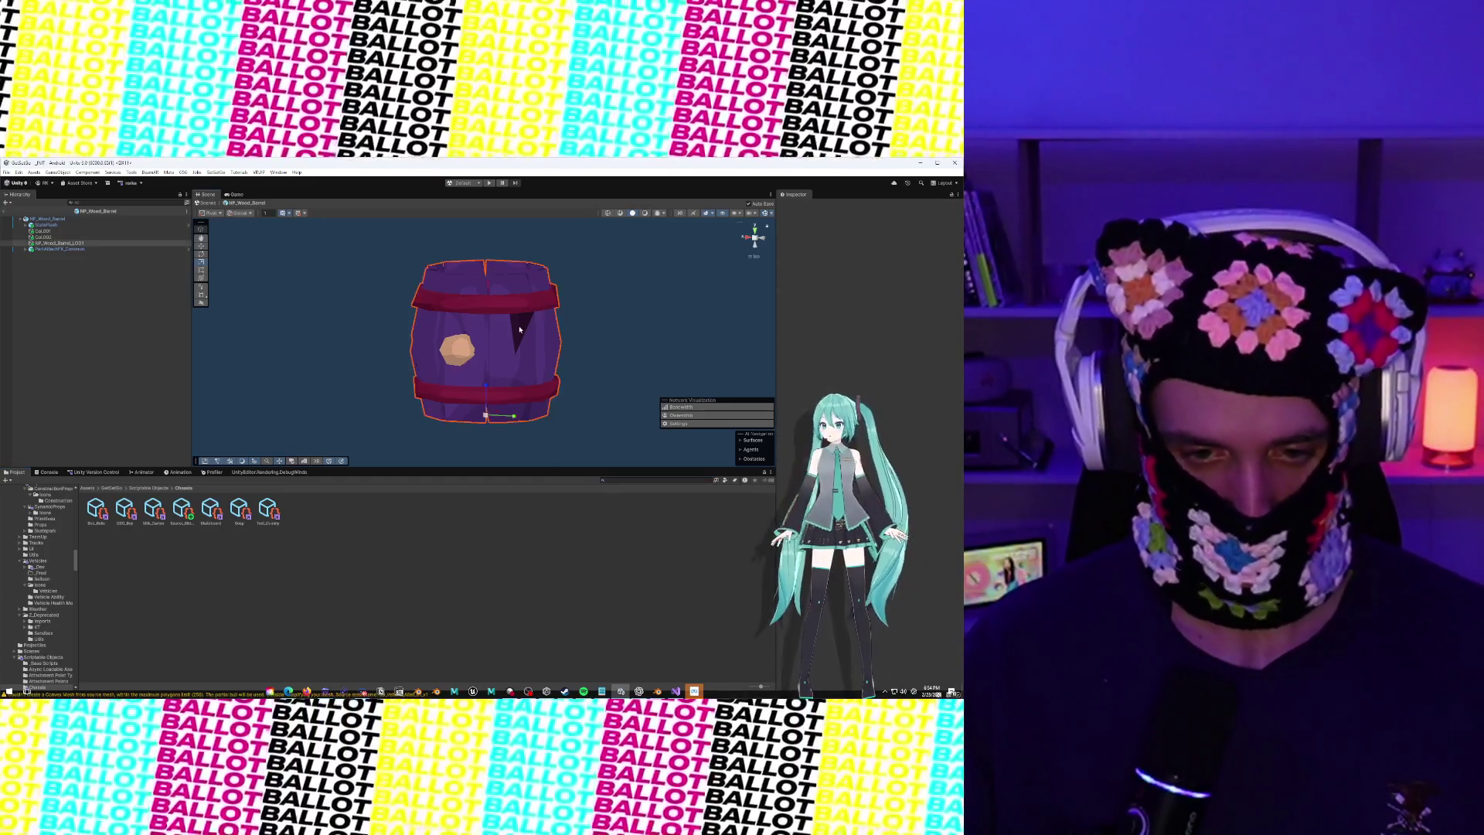
pyautogui.moveTo(483, 344)
pyautogui.mouseDown()
pyautogui.moveTo(459, 360)
pyautogui.moveTo(579, 305)
pyautogui.mouseUp()
pyautogui.scroll(-5, 582, 306)
pyautogui.click(582, 306)
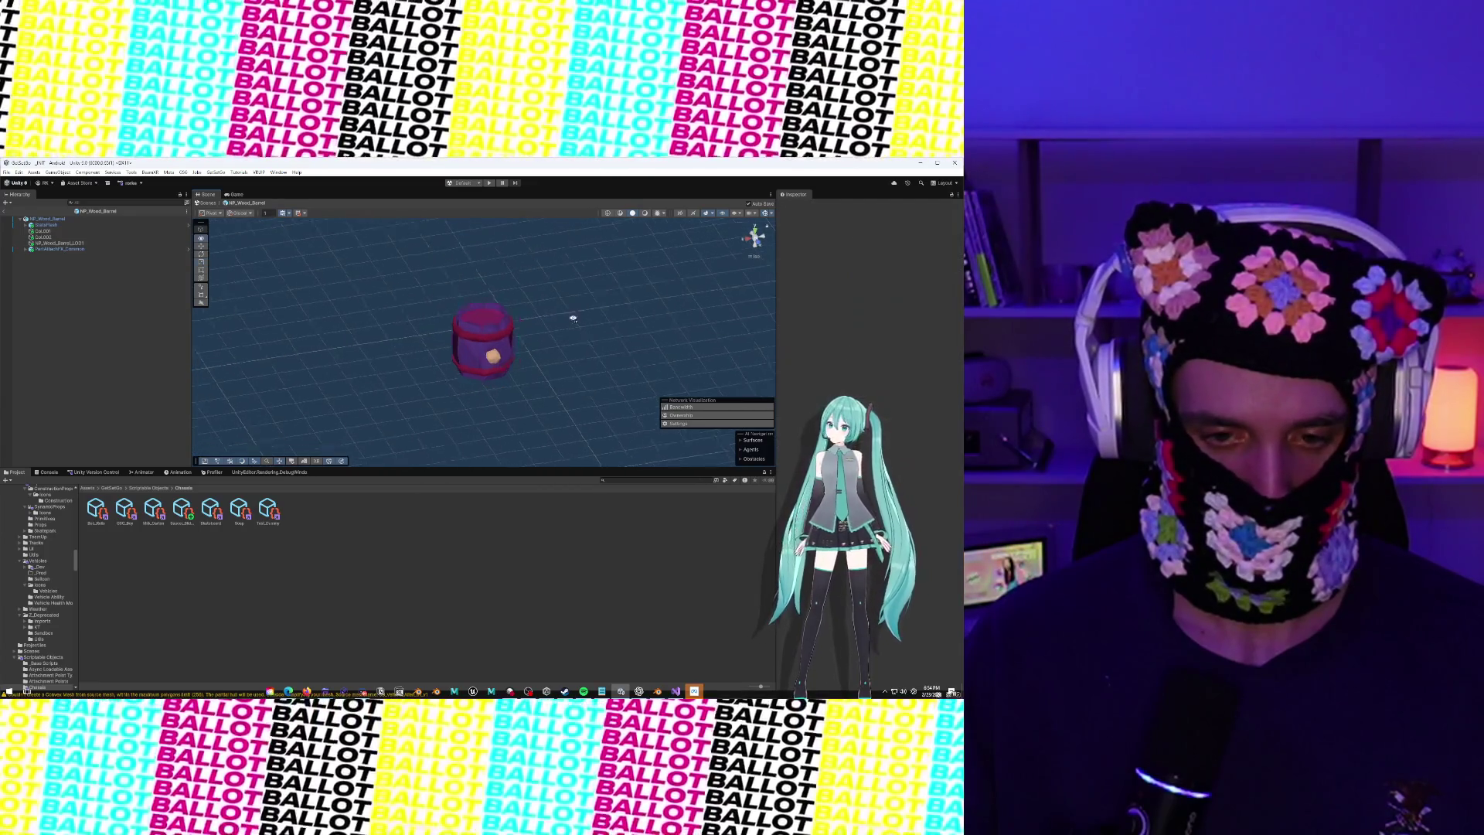
# Return to the _INIT scene and frame the Castle_Broken_Pipe_B_LOD1 object
pyautogui.click(5, 211)
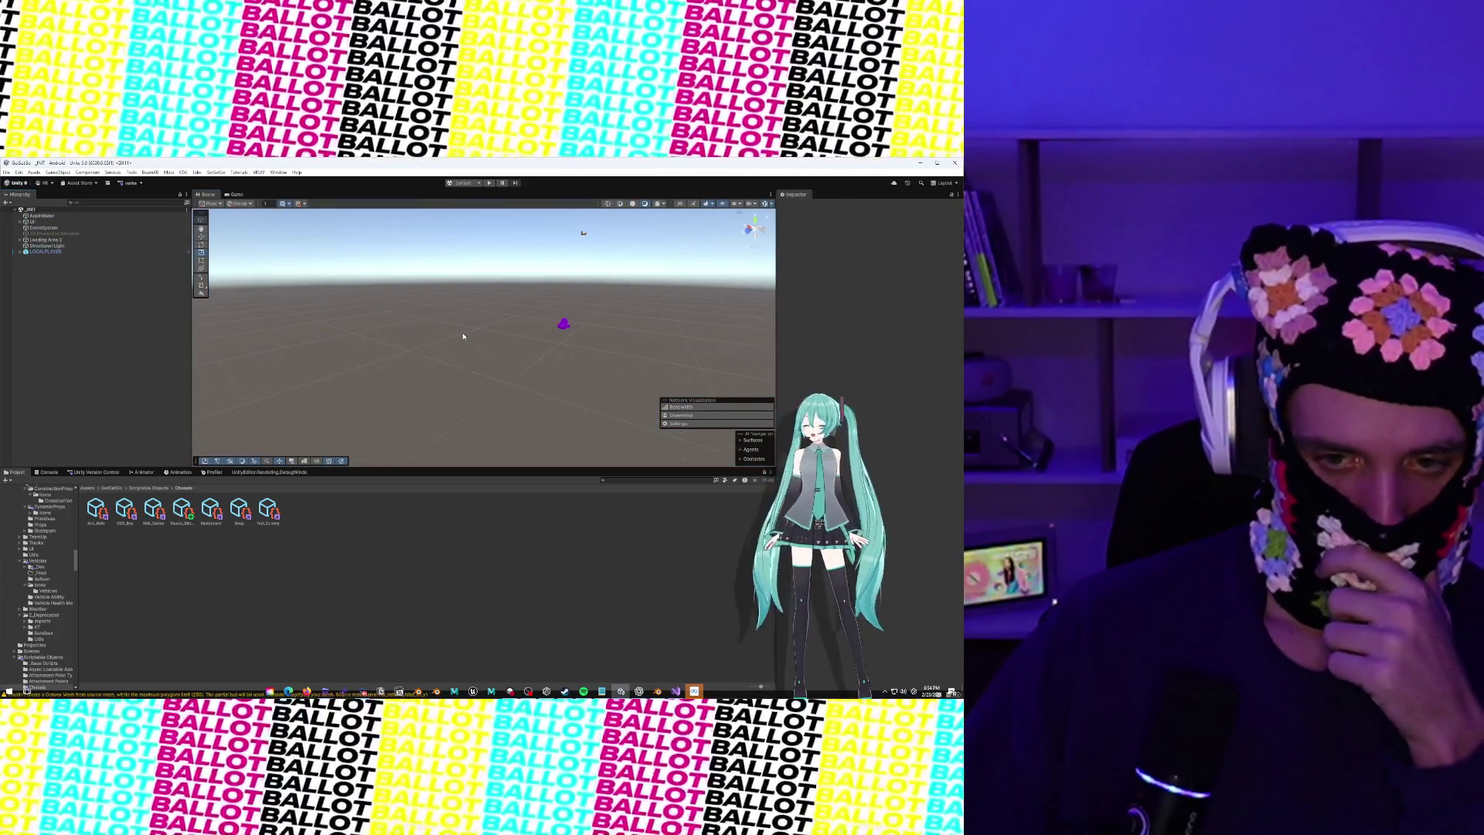
pyautogui.moveTo(463, 336); pyautogui.dragTo(473, 273)
pyautogui.click(475, 263)
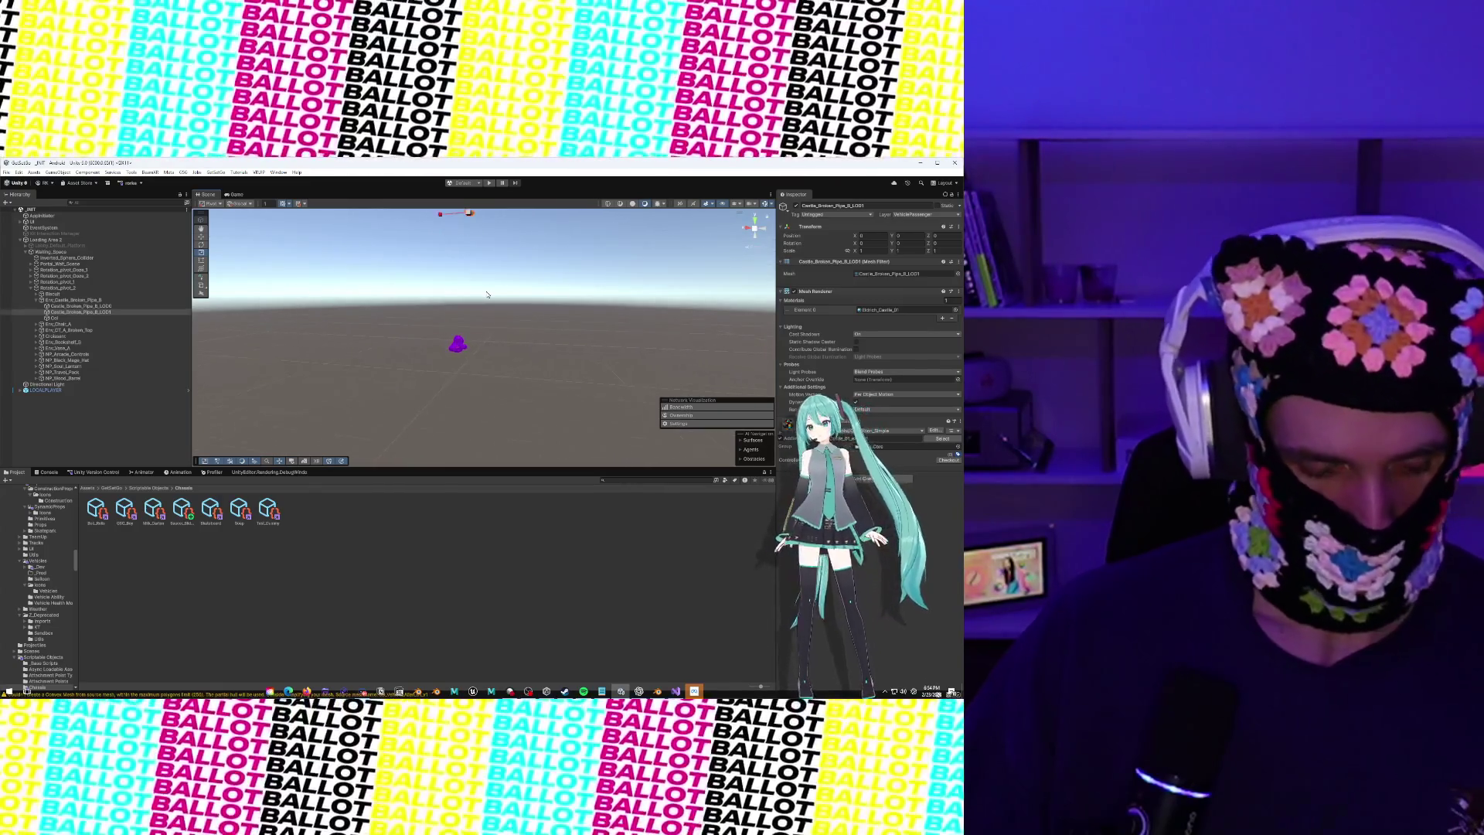
pyautogui.doubleClick(84, 311)
# Delete Env_Castle_Broken_Pipe_B from the scene and search the project for 'pistole'
pyautogui.doubleClick(17, 299)
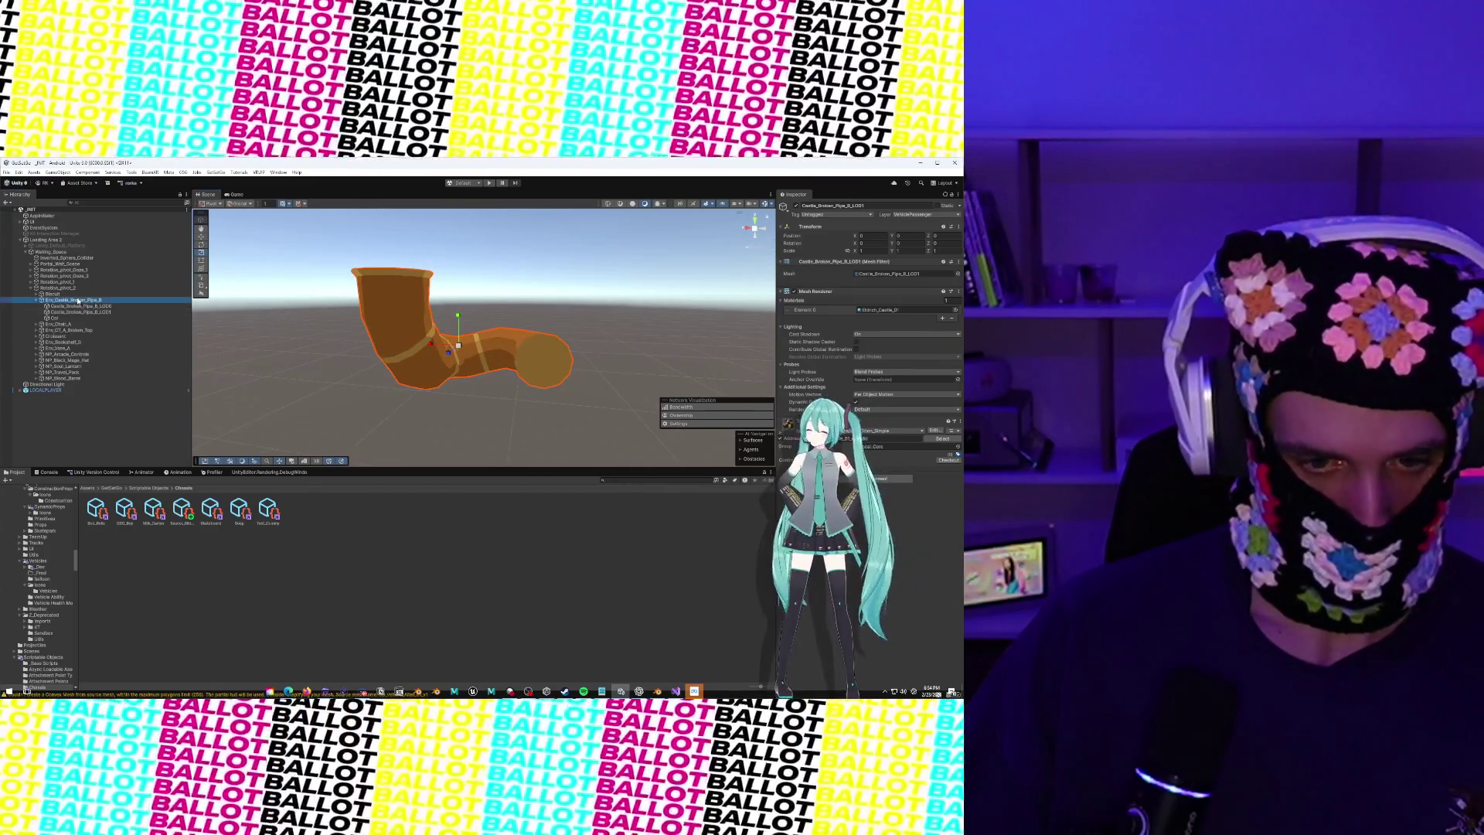
pyautogui.rightClick(48, 299)
pyautogui.click(85, 328)
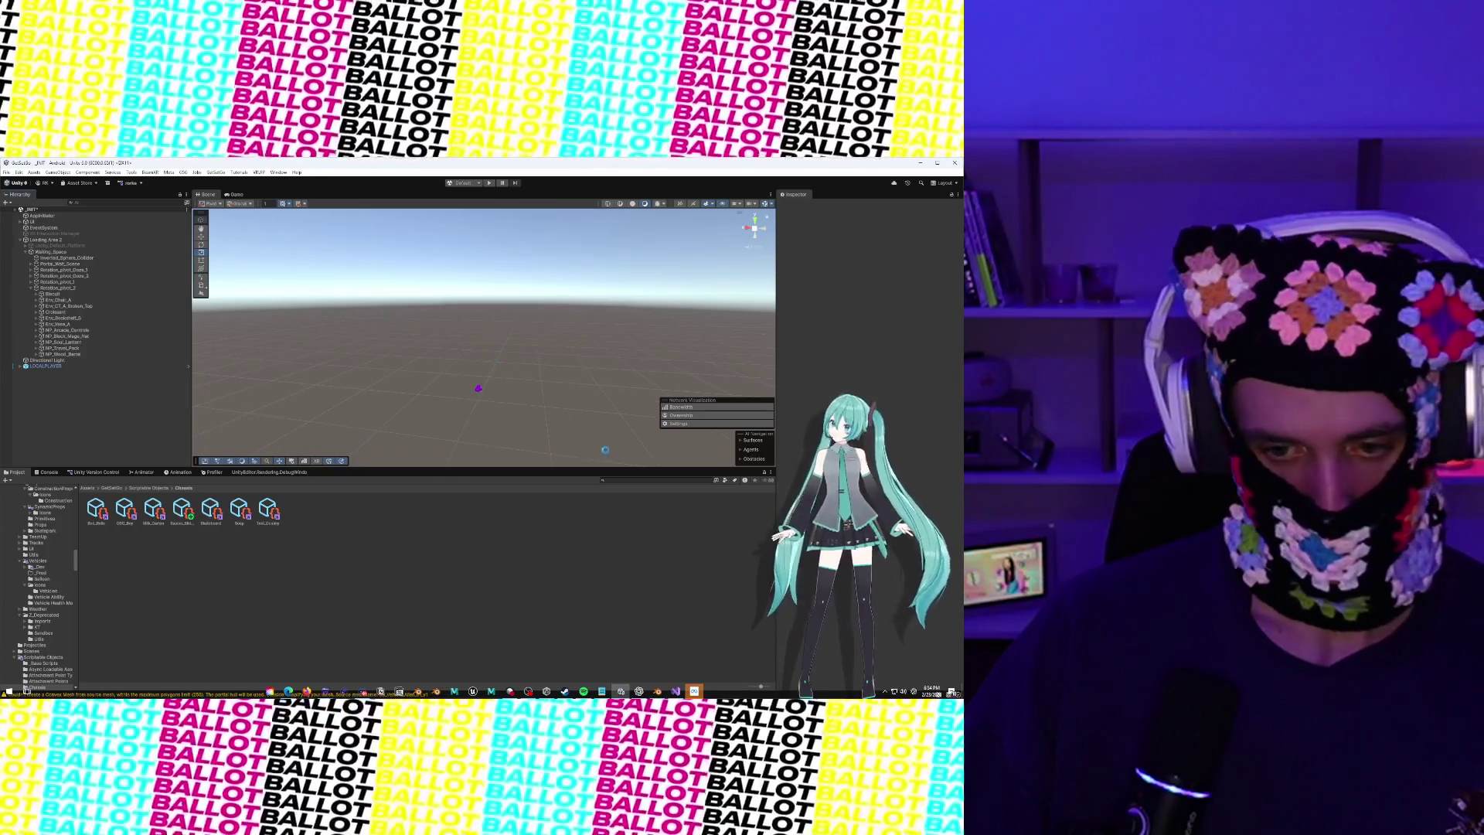
pyautogui.click(630, 481)
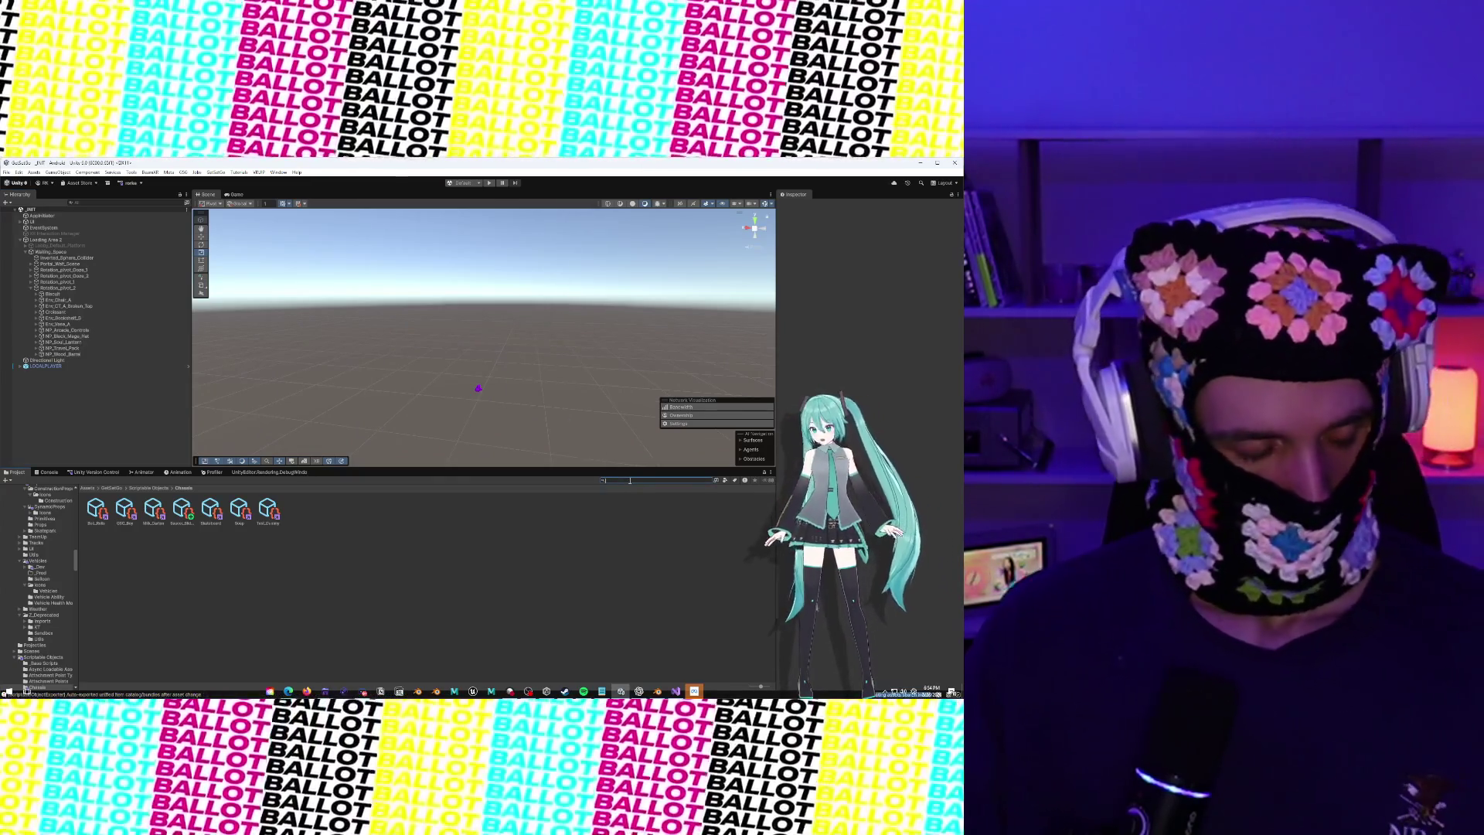
pyautogui.write('pistol')
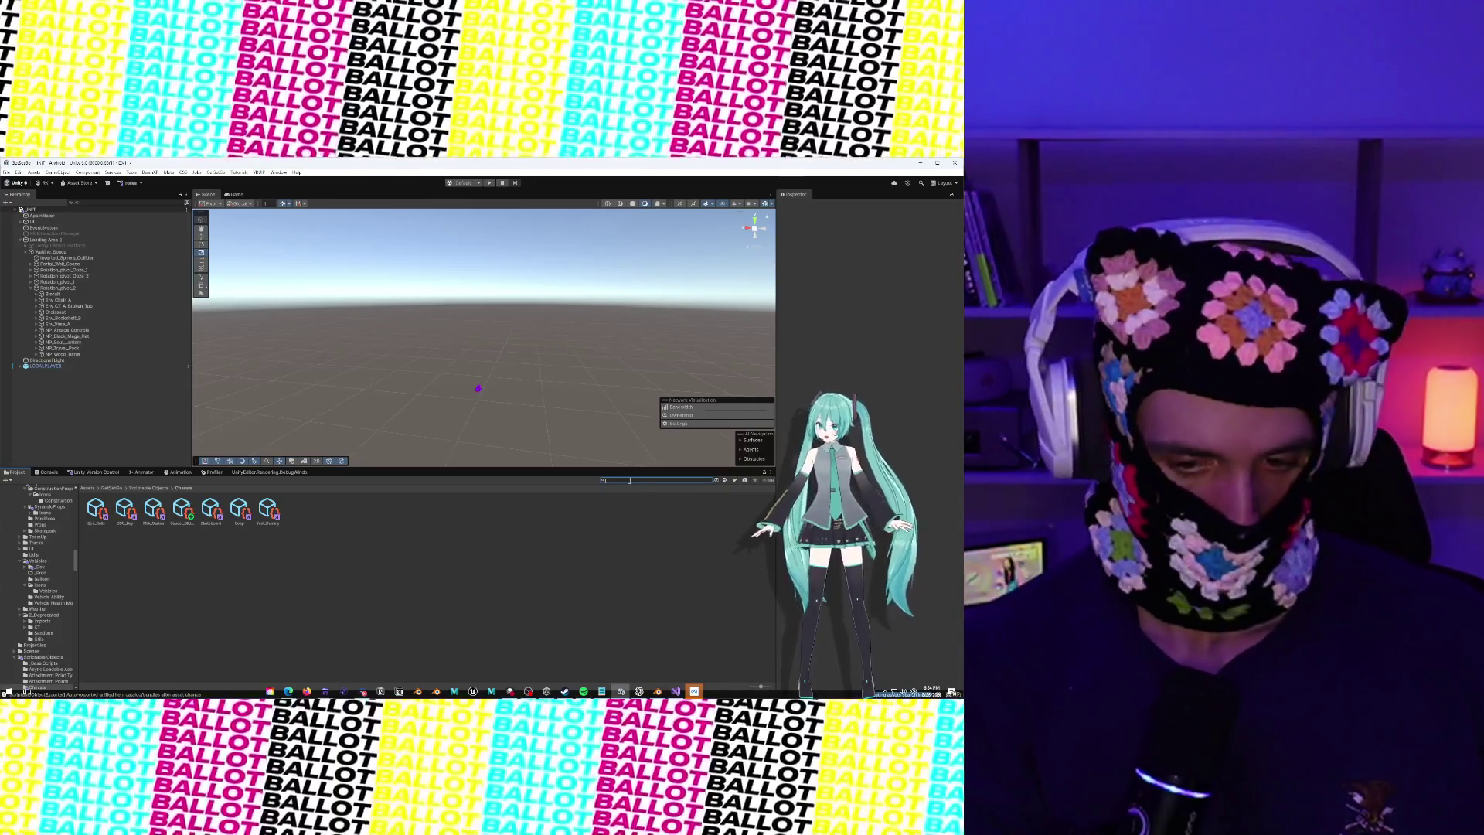
pyautogui.write('e')
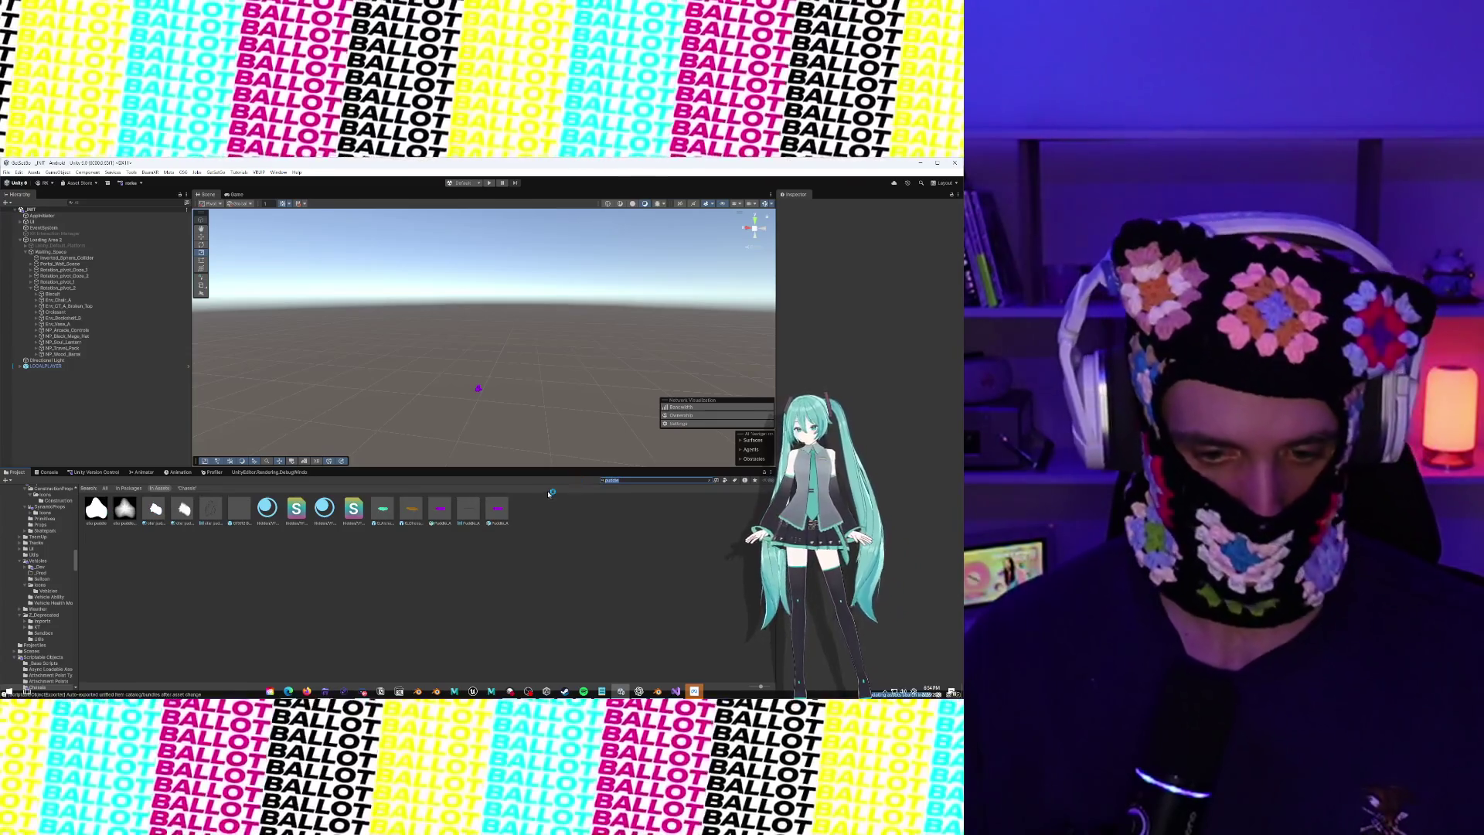
# Open the Puddle_A prefab, not its model, in Prefab Mode
pyautogui.click(447, 513)
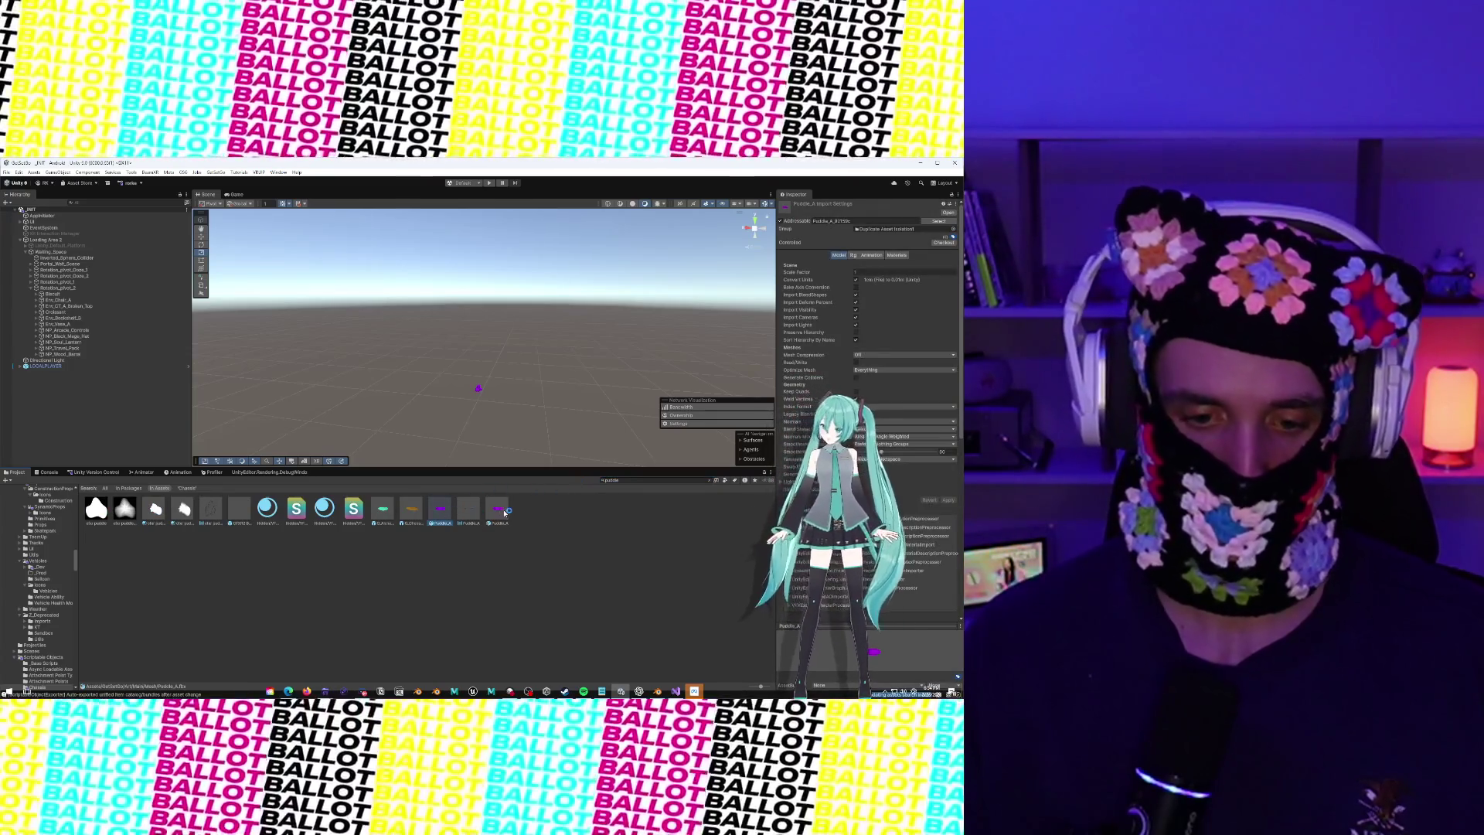
pyautogui.click(489, 512)
pyautogui.doubleClick(486, 513)
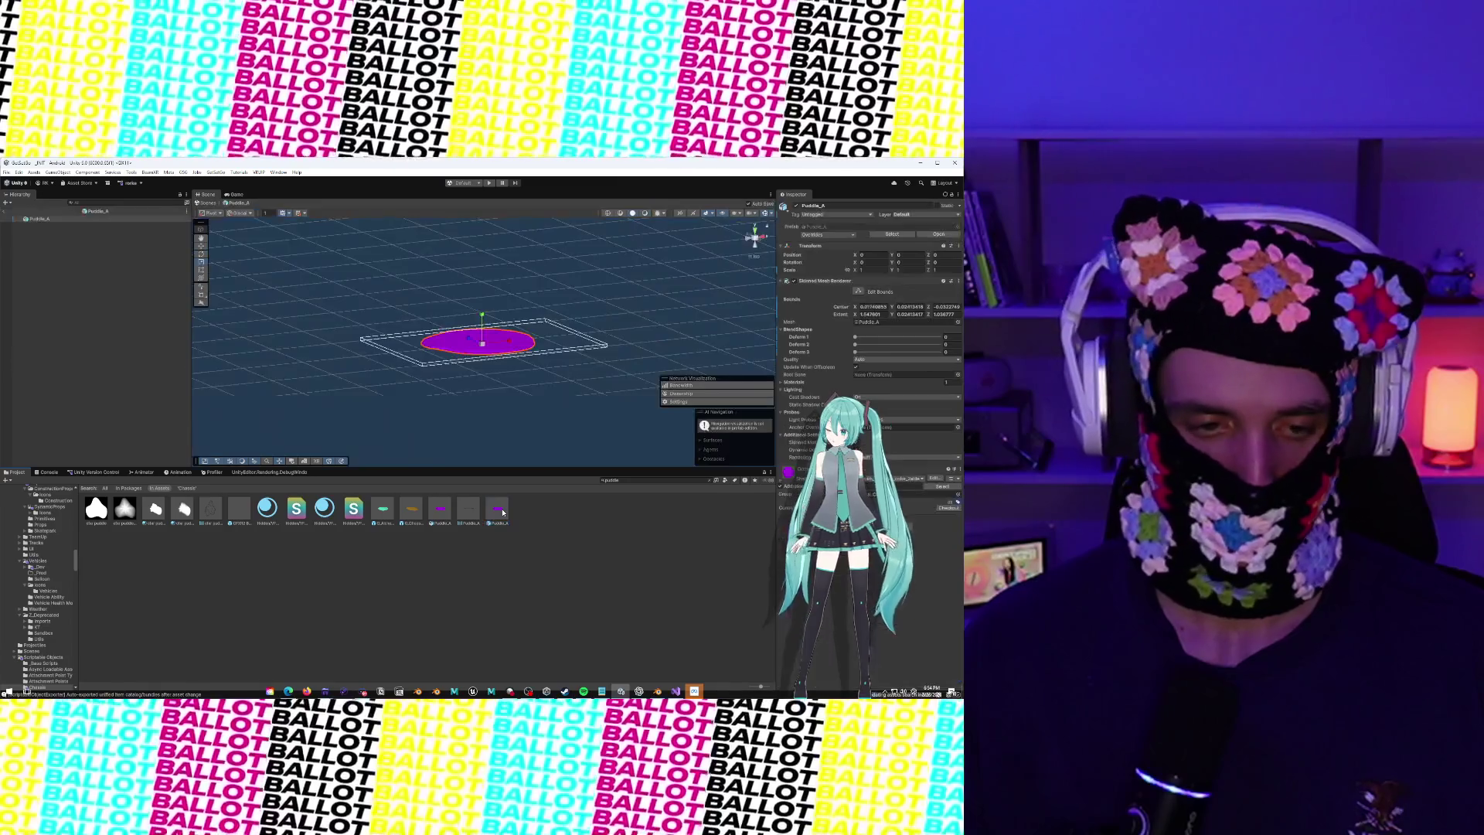
pyautogui.click(444, 269)
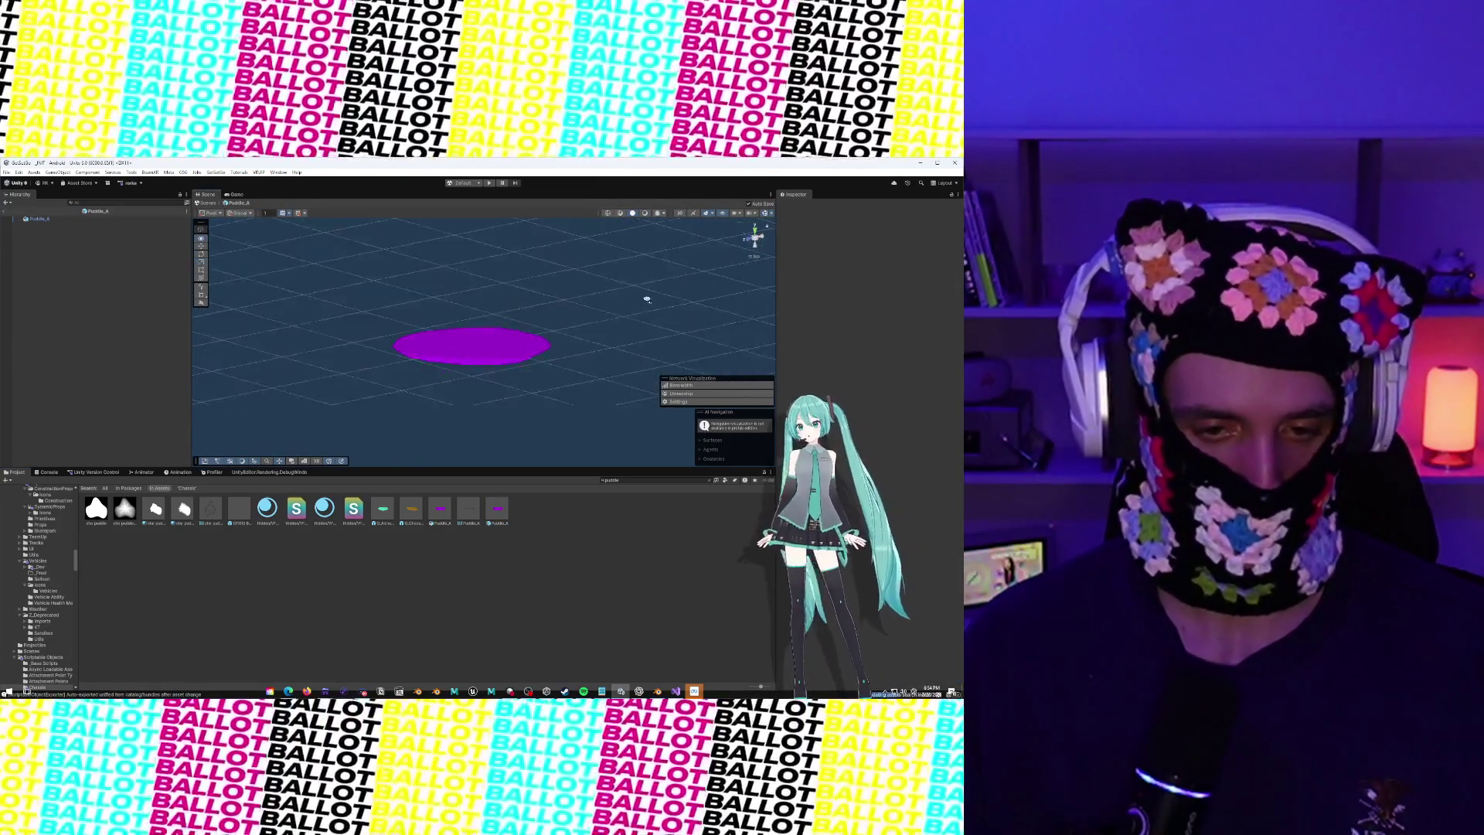
pyautogui.scroll(5, 455, 353)
pyautogui.moveTo(456, 353); pyautogui.dragTo(473, 483)
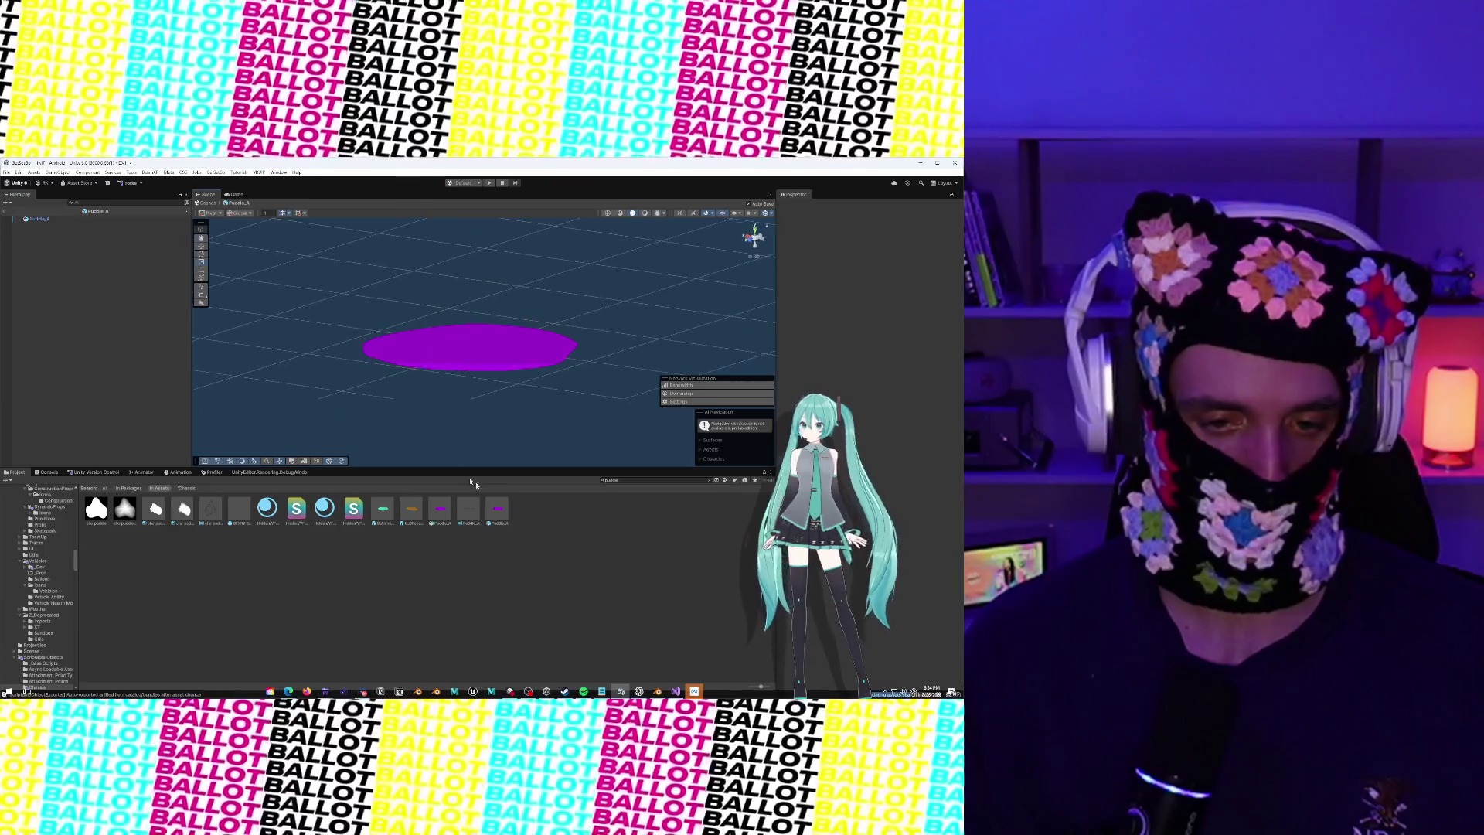
# Set the puddle's Deform 1 blendshape to 100 and view it edge-on and from above
pyautogui.click(536, 341)
pyautogui.moveTo(537, 341)
pyautogui.mouseDown()
pyautogui.moveTo(482, 342)
pyautogui.moveTo(411, 375)
pyautogui.moveTo(416, 364)
pyautogui.mouseUp()
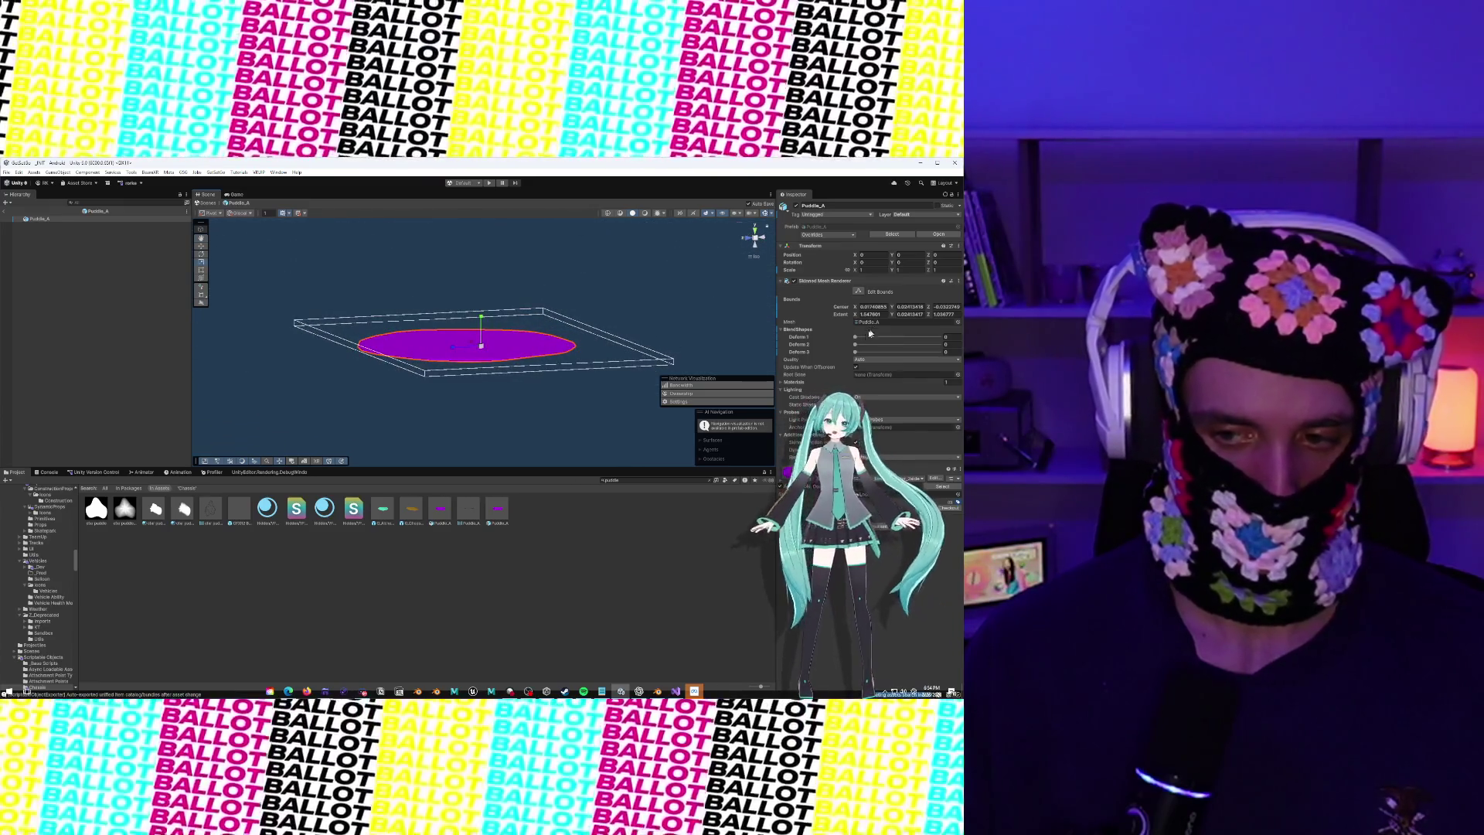
pyautogui.moveTo(870, 333)
pyautogui.mouseDown()
pyautogui.moveTo(855, 337)
pyautogui.moveTo(939, 337)
pyautogui.moveTo(841, 346)
pyautogui.mouseUp()
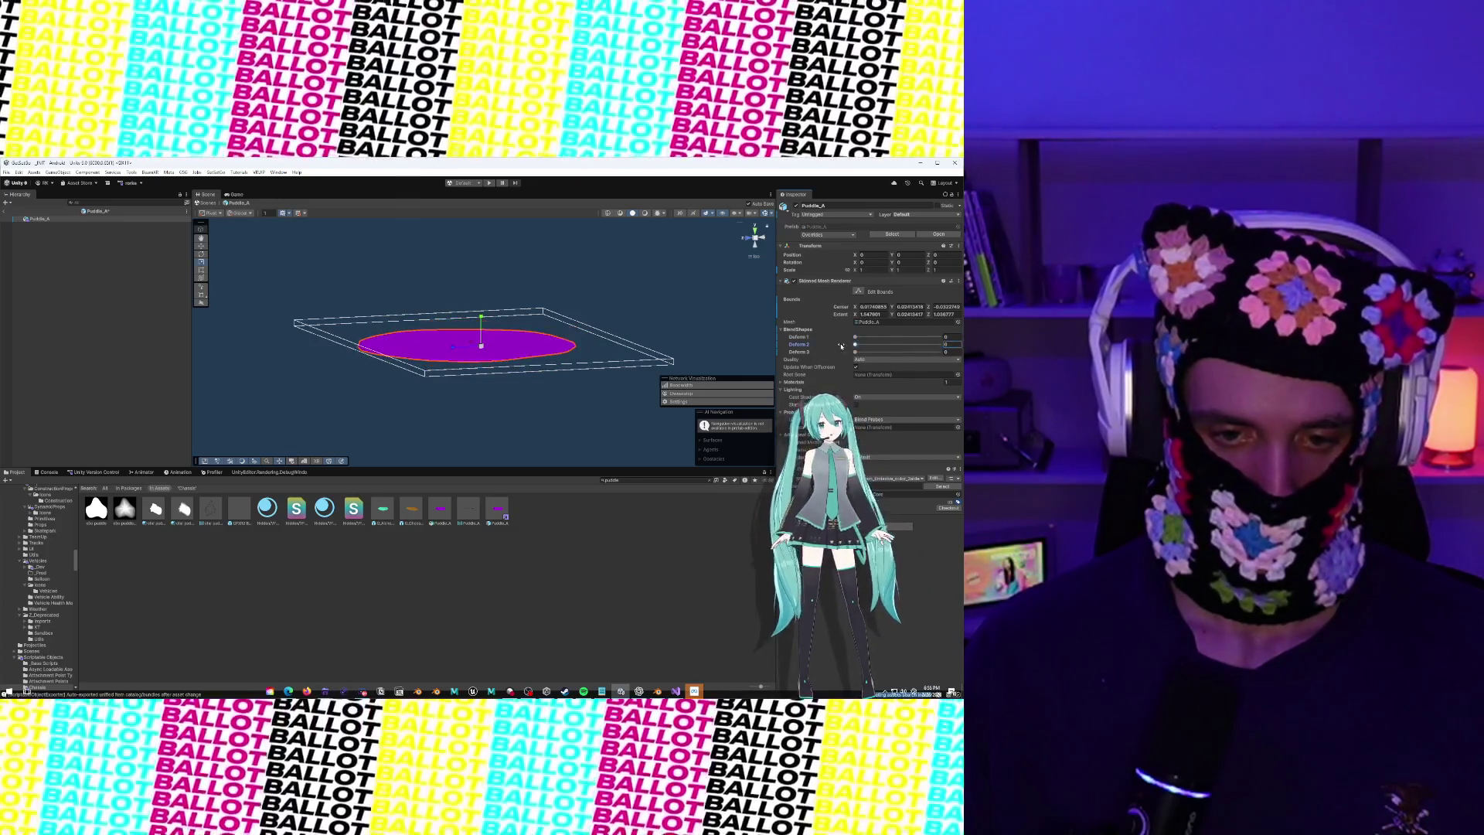
pyautogui.press('Tab')
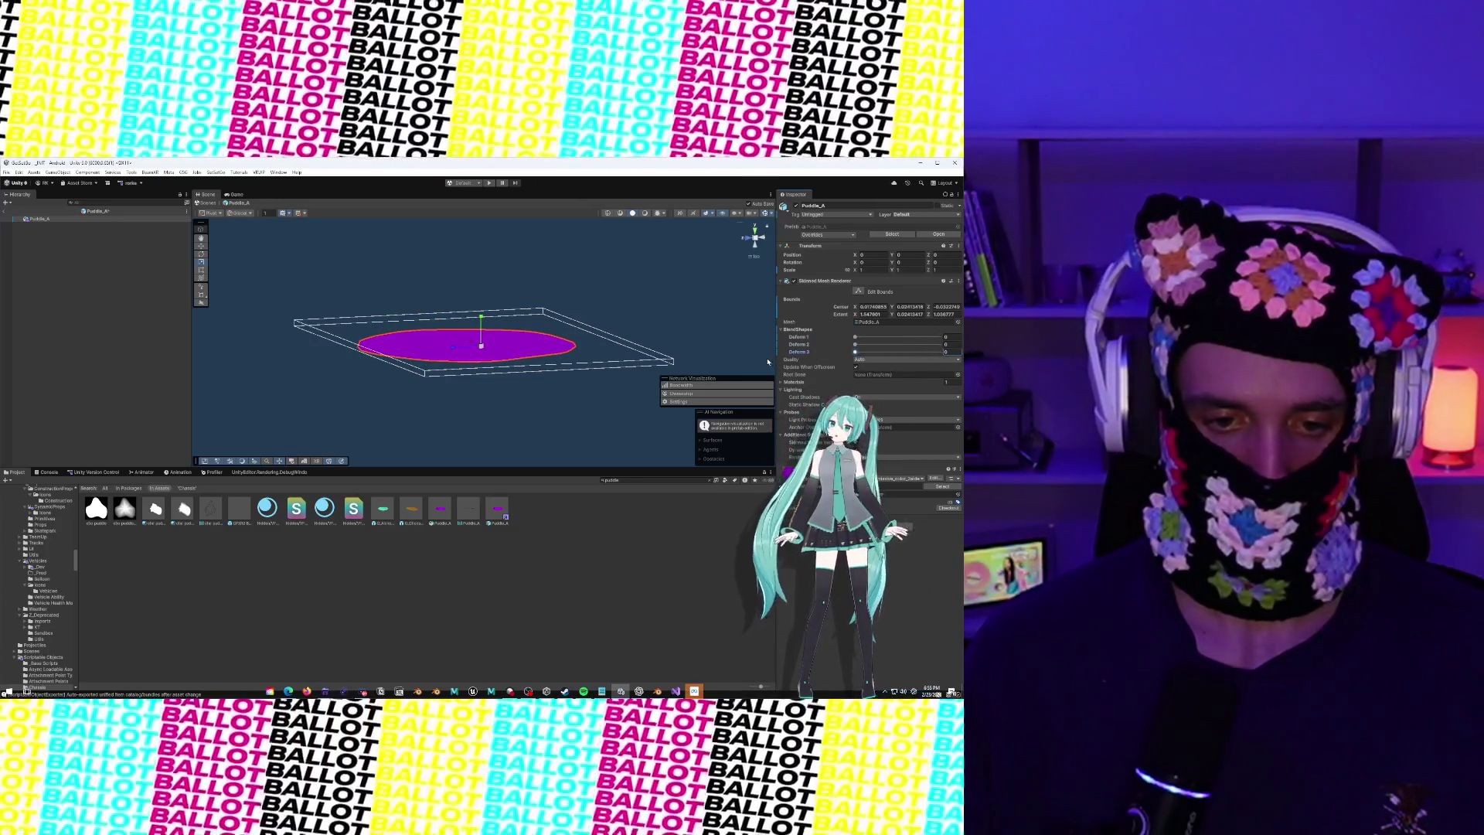
pyautogui.moveTo(599, 304); pyautogui.dragTo(486, 340)
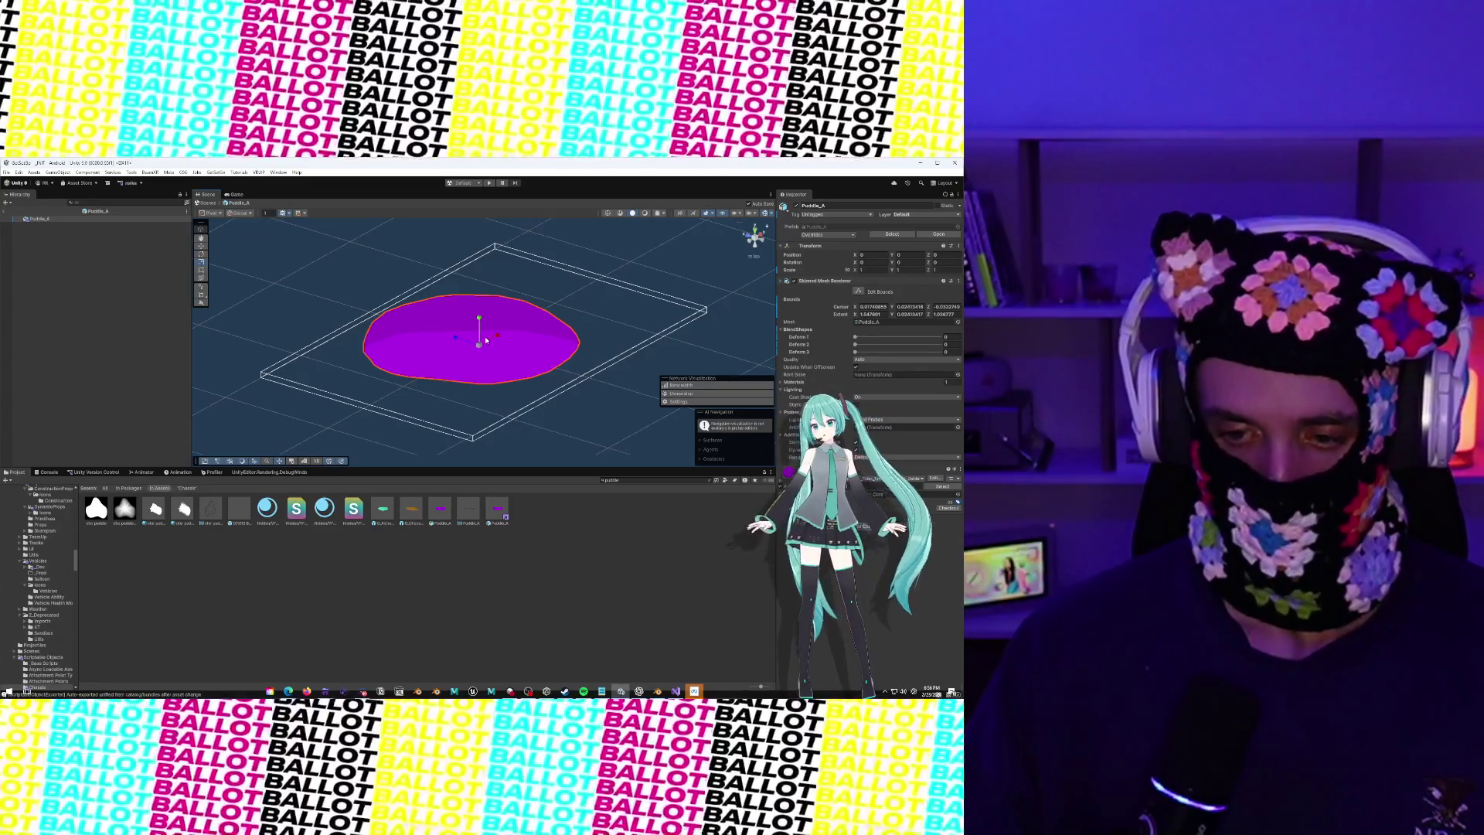
# Exit Puddle_A Prefab Mode back to the main scene with its ground plane
pyautogui.click(5, 211)
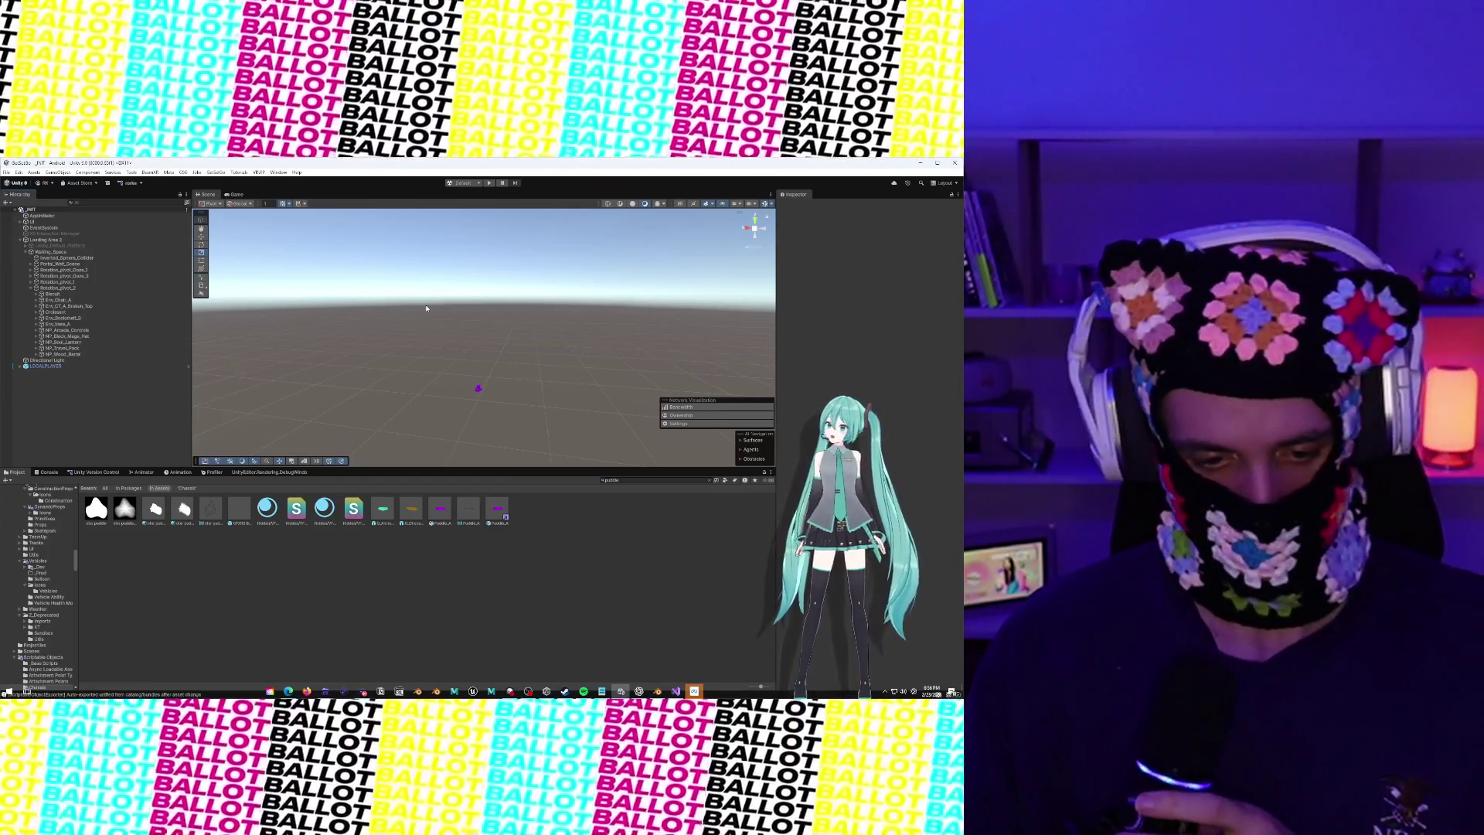
# Search the Project for 'SandboxTrack' and open the SANDBOX_TRACK_A scene
pyautogui.click(644, 481)
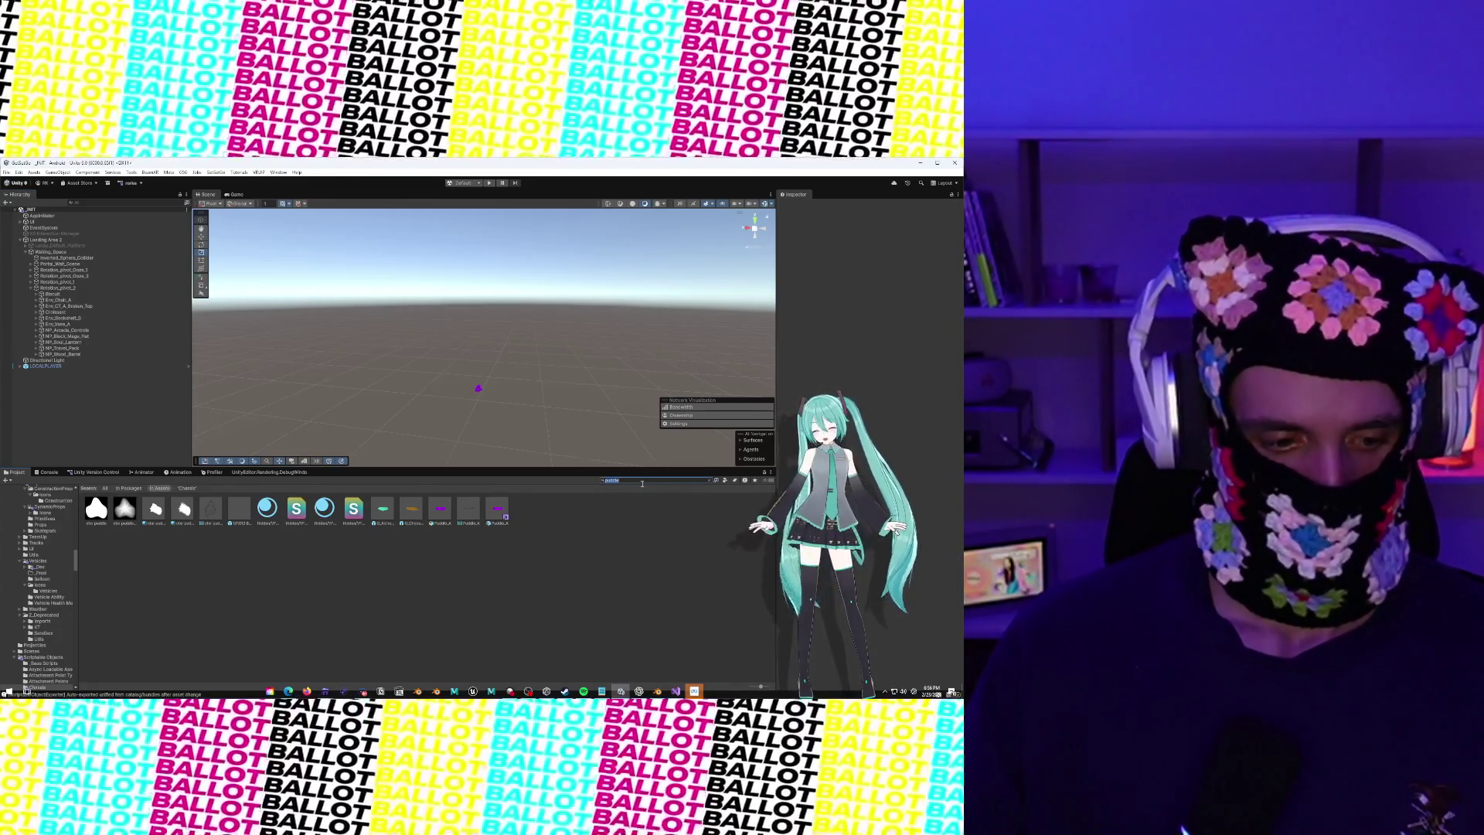
pyautogui.scroll(5, 34, 525)
pyautogui.scroll(-10, 34, 525)
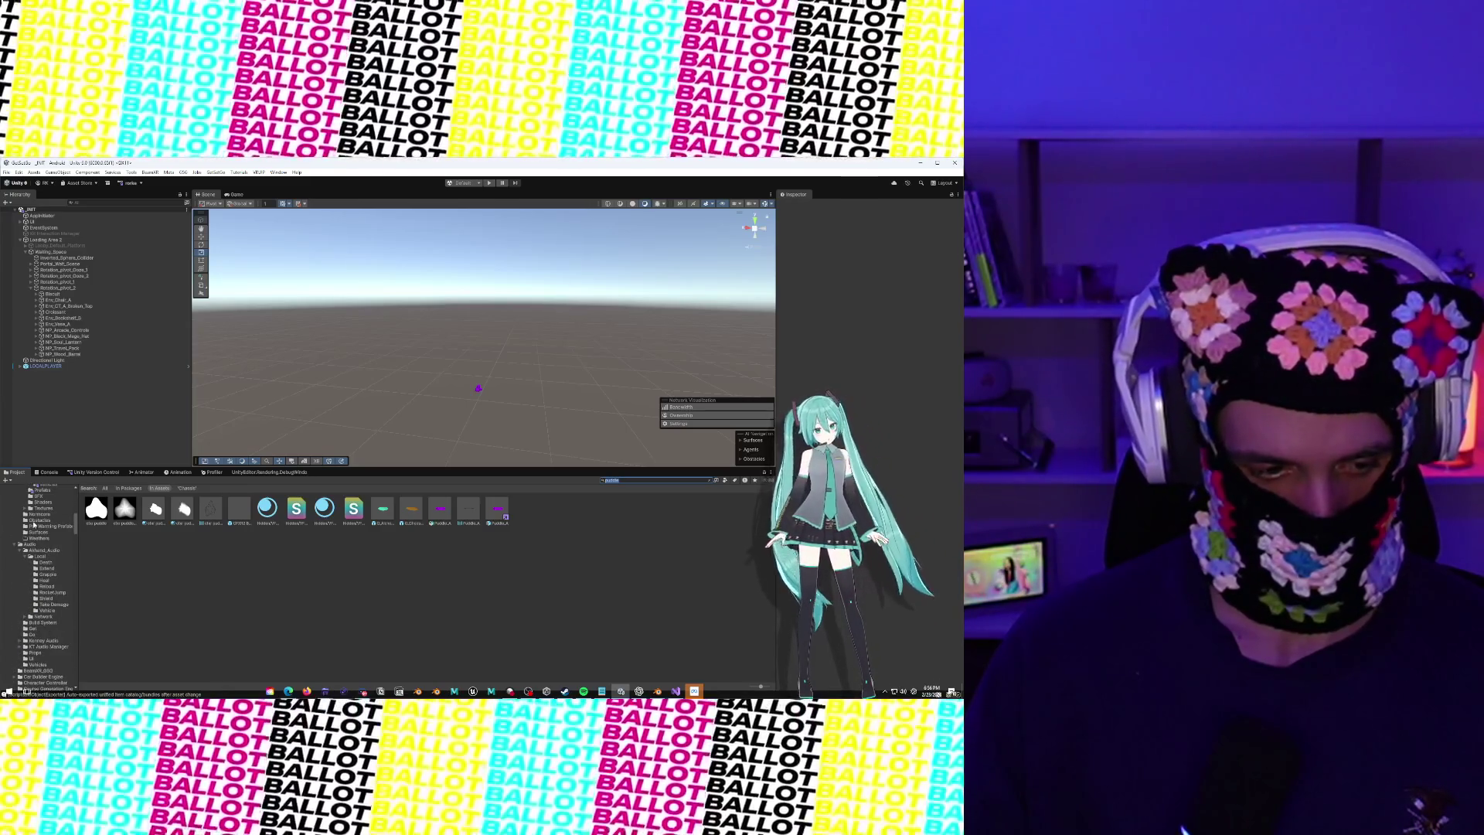
pyautogui.scroll(3, 34, 525)
pyautogui.click(41, 556)
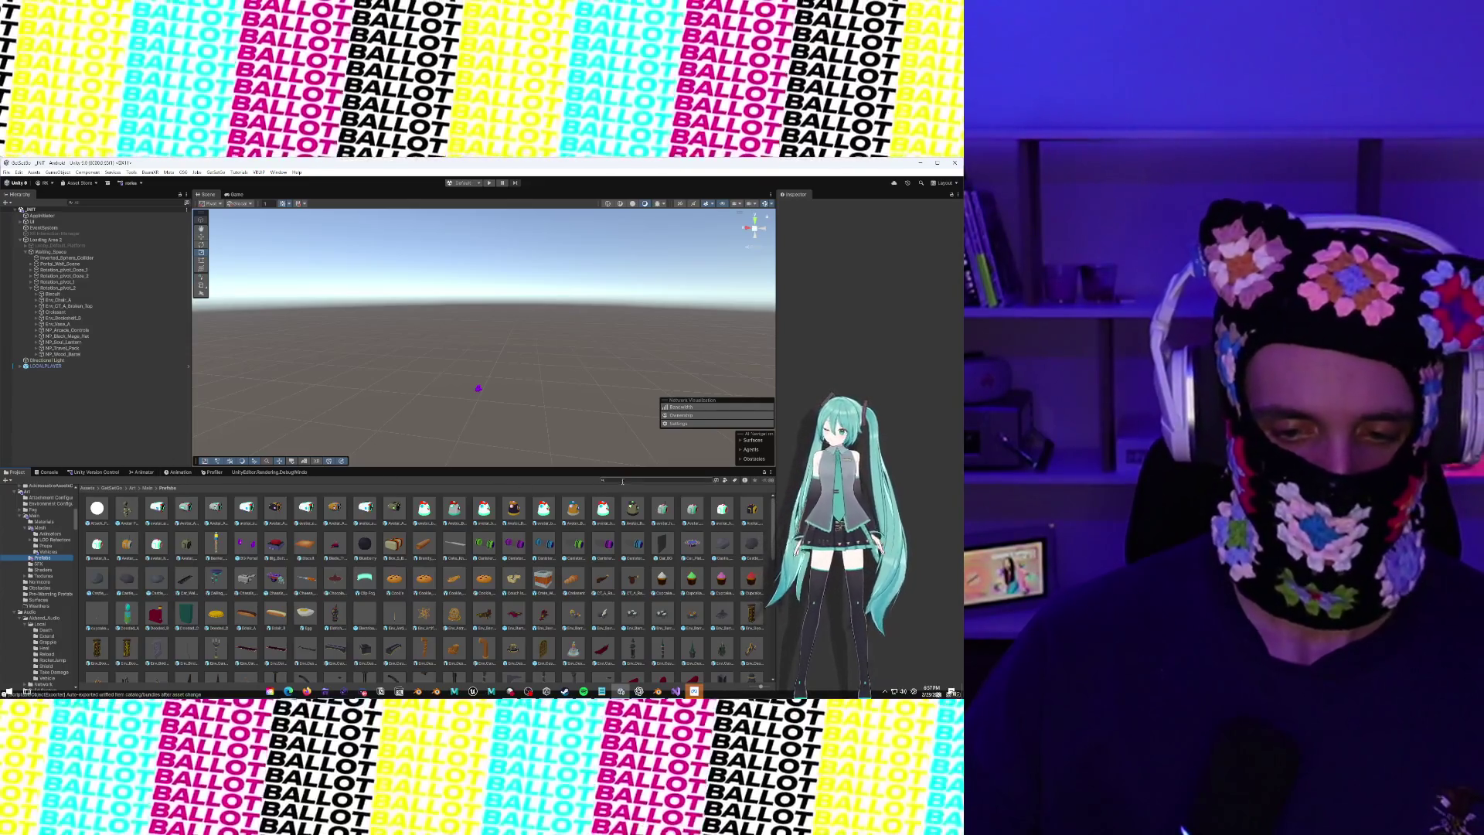
pyautogui.write('andboxTrack')
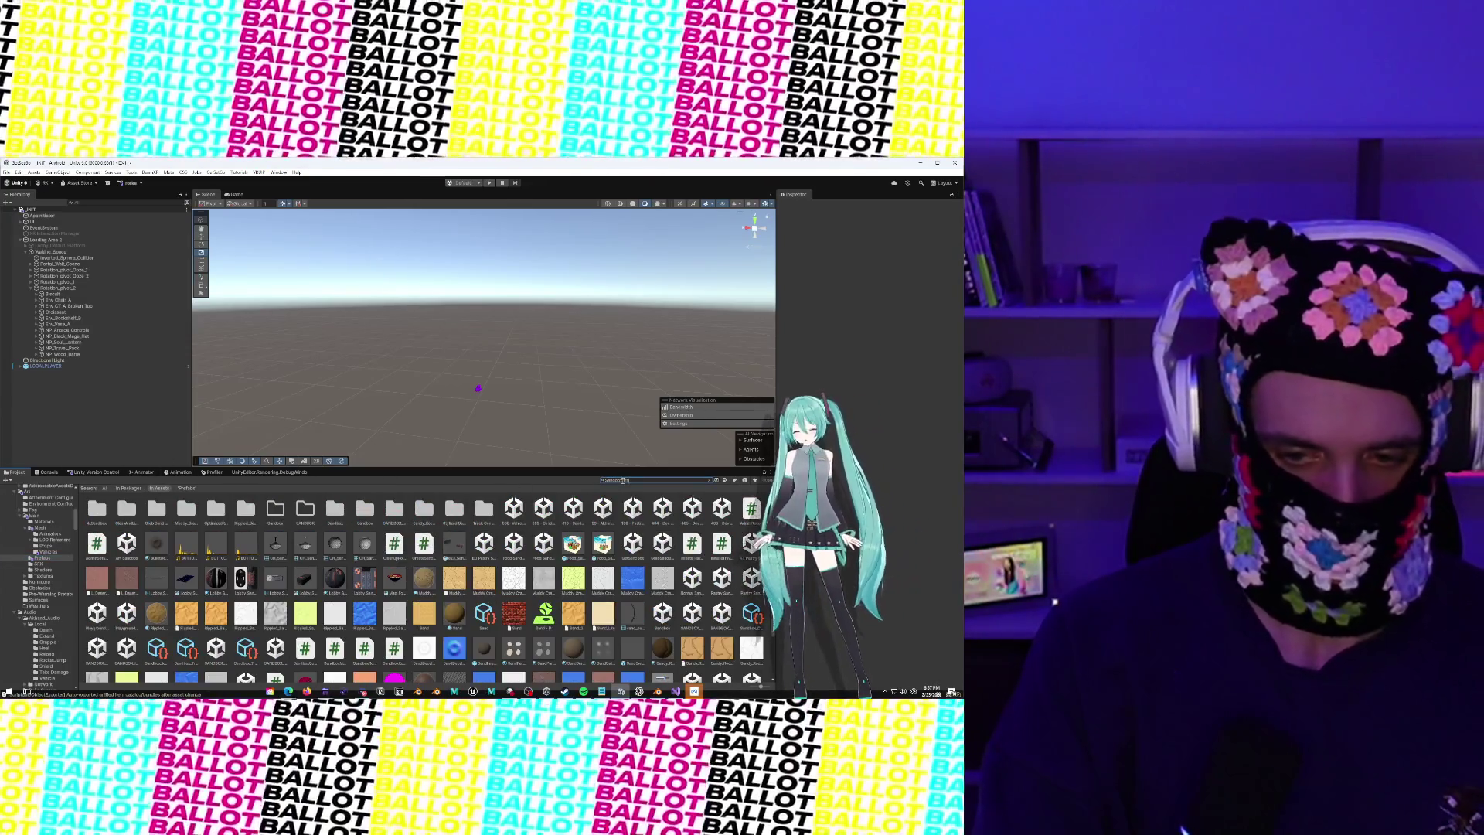
pyautogui.click(123, 517)
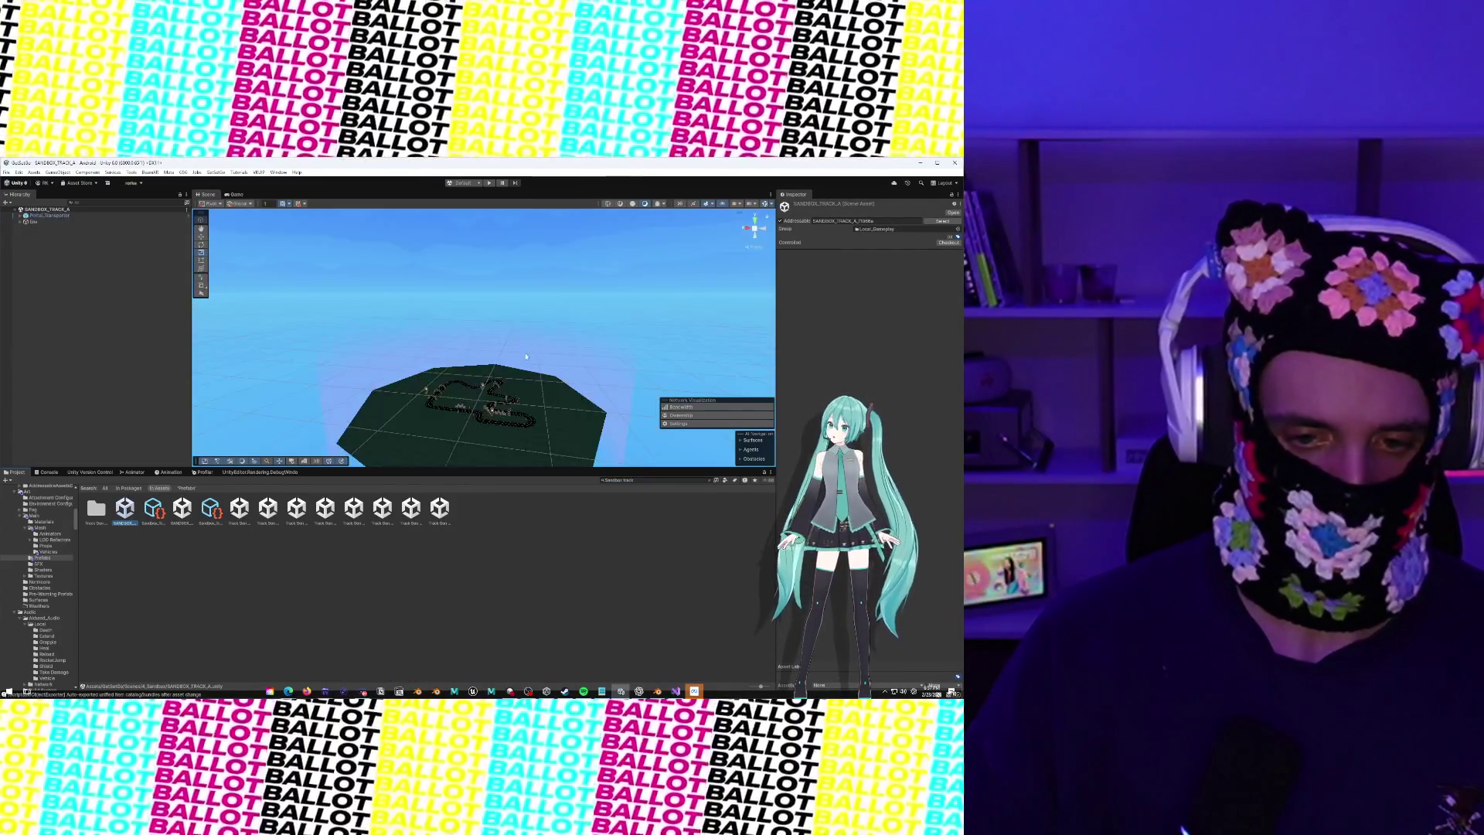
# Inspect Floor Torus, Track_A_Combined_Props_D and Track_A_Combined_Props_A, framing the last in view
pyautogui.click(482, 445)
pyautogui.scroll(5, 502, 371)
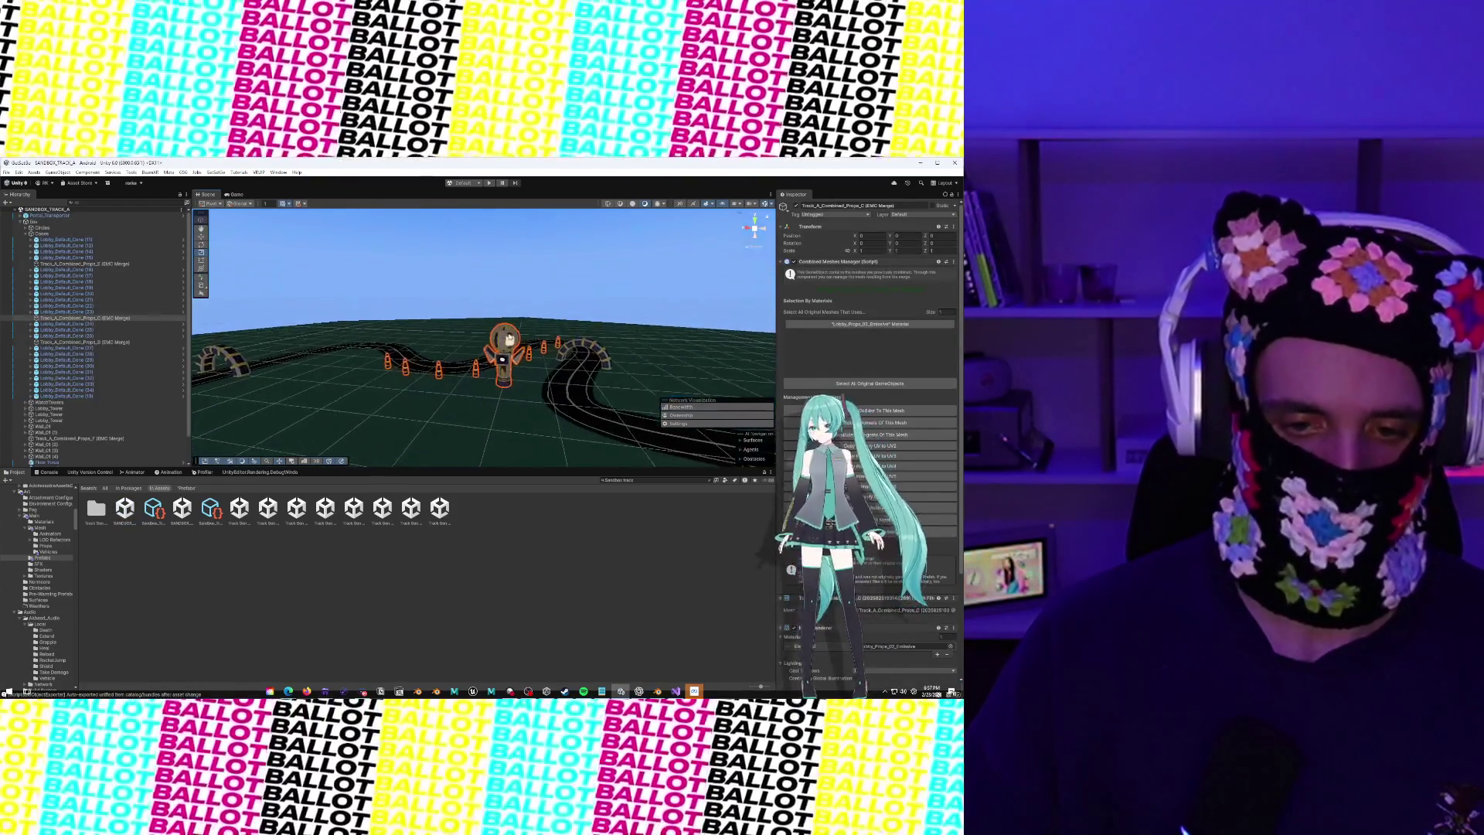
pyautogui.scroll(2, 591, 280)
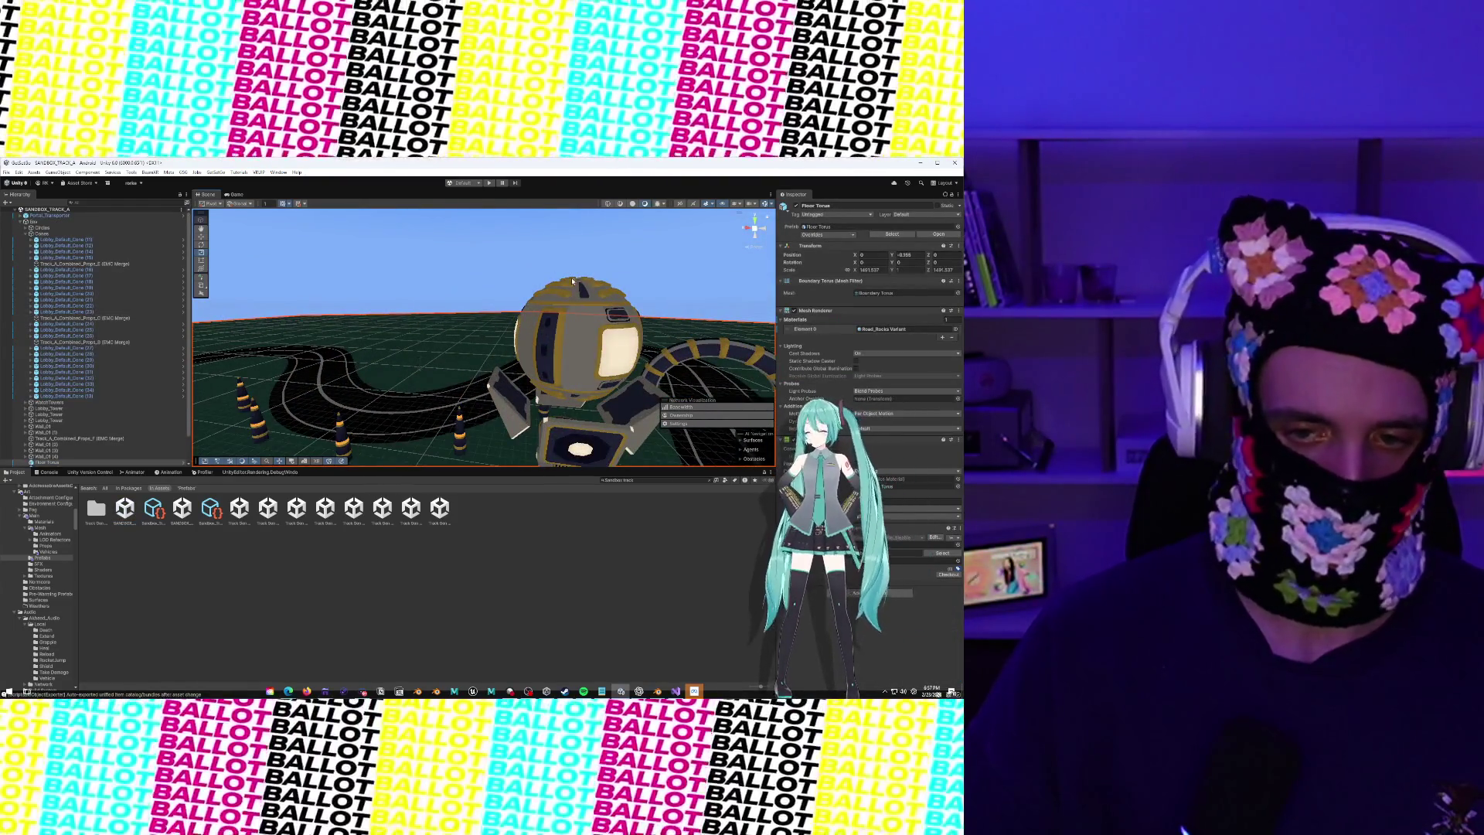
pyautogui.scroll(-4, 588, 292)
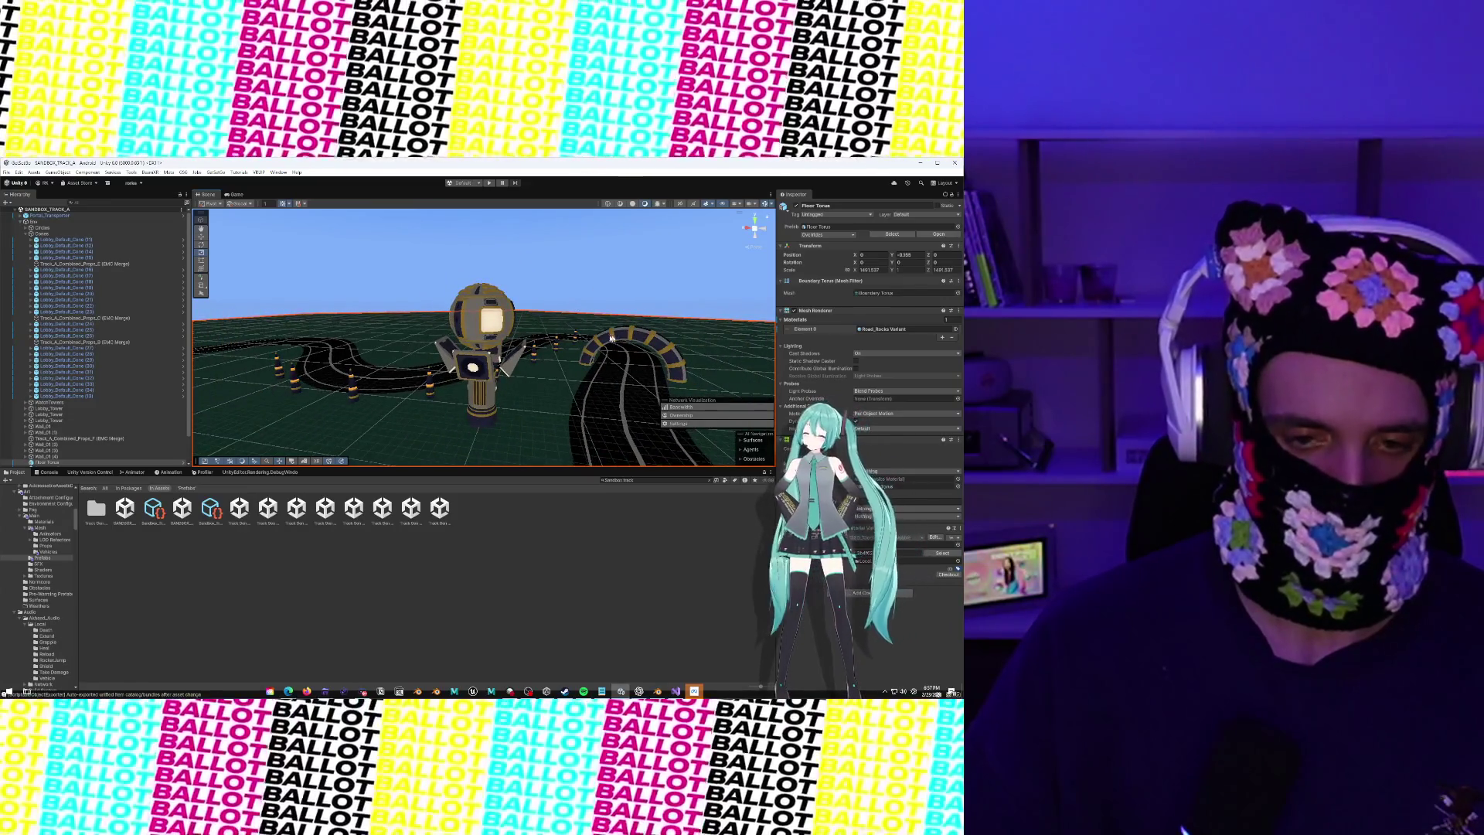
pyautogui.scroll(-5, 438, 328)
pyautogui.click(439, 317)
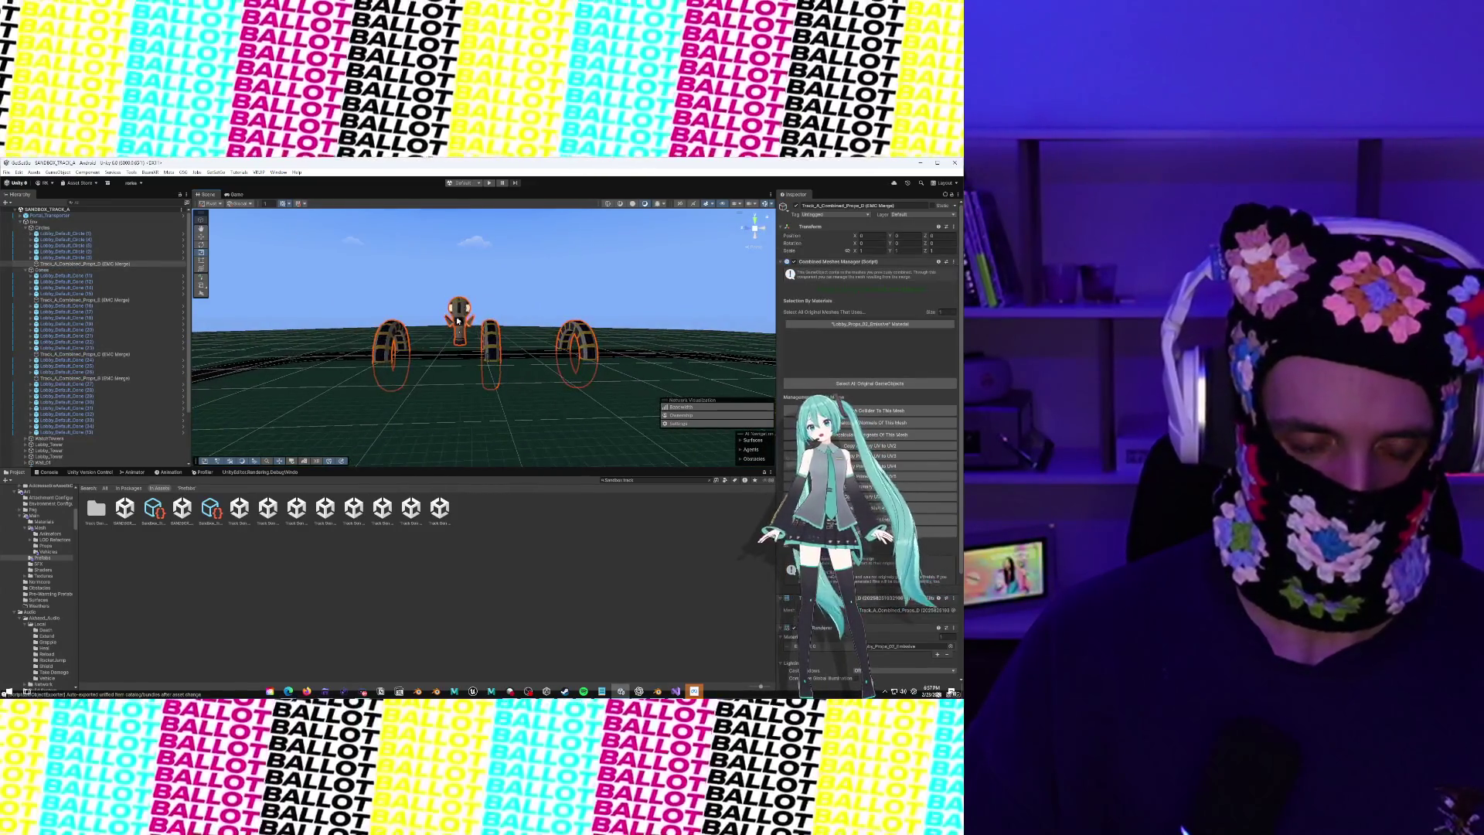
pyautogui.scroll(5, 418, 353)
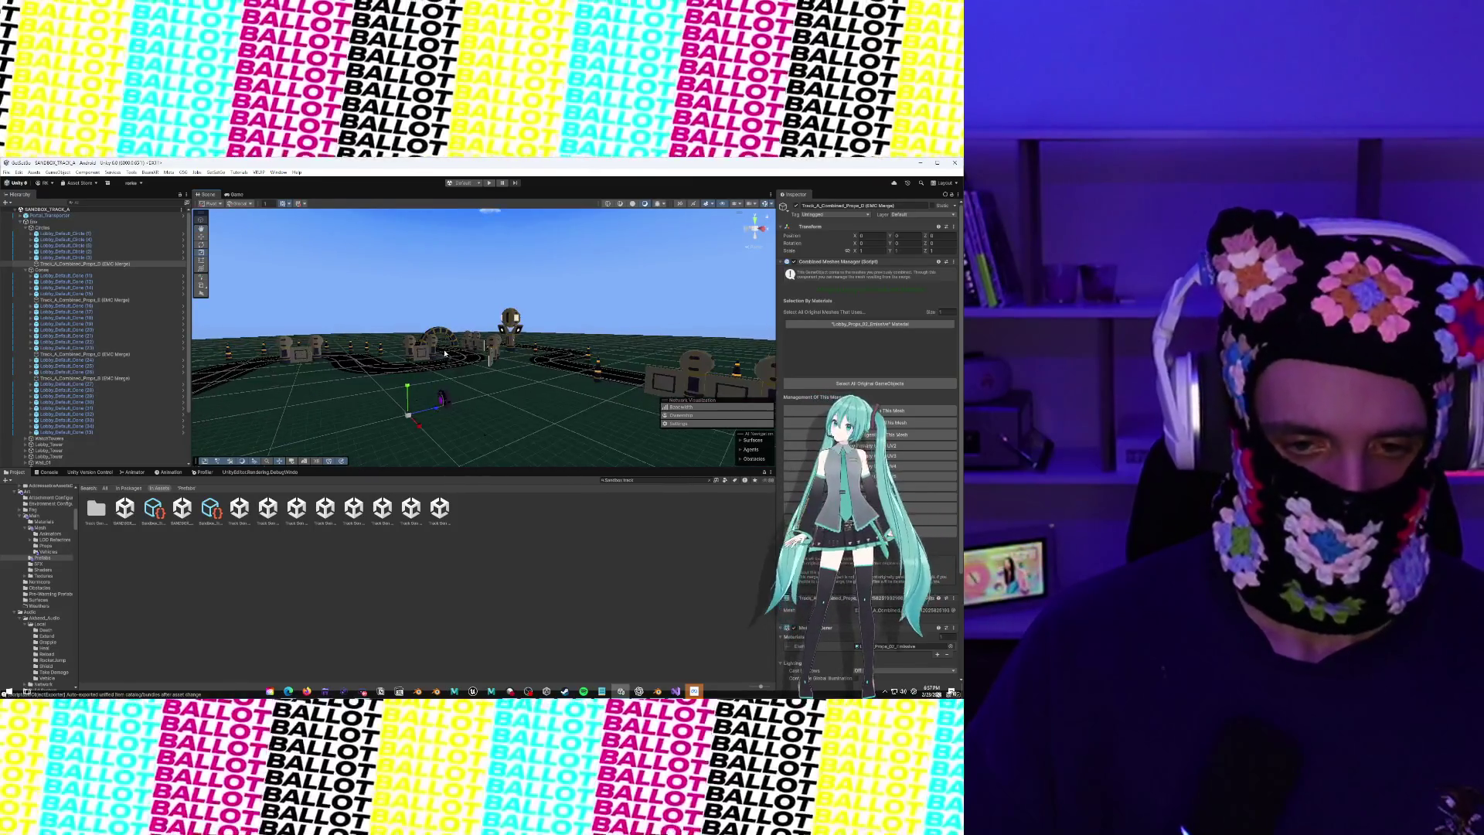
pyautogui.click(516, 310)
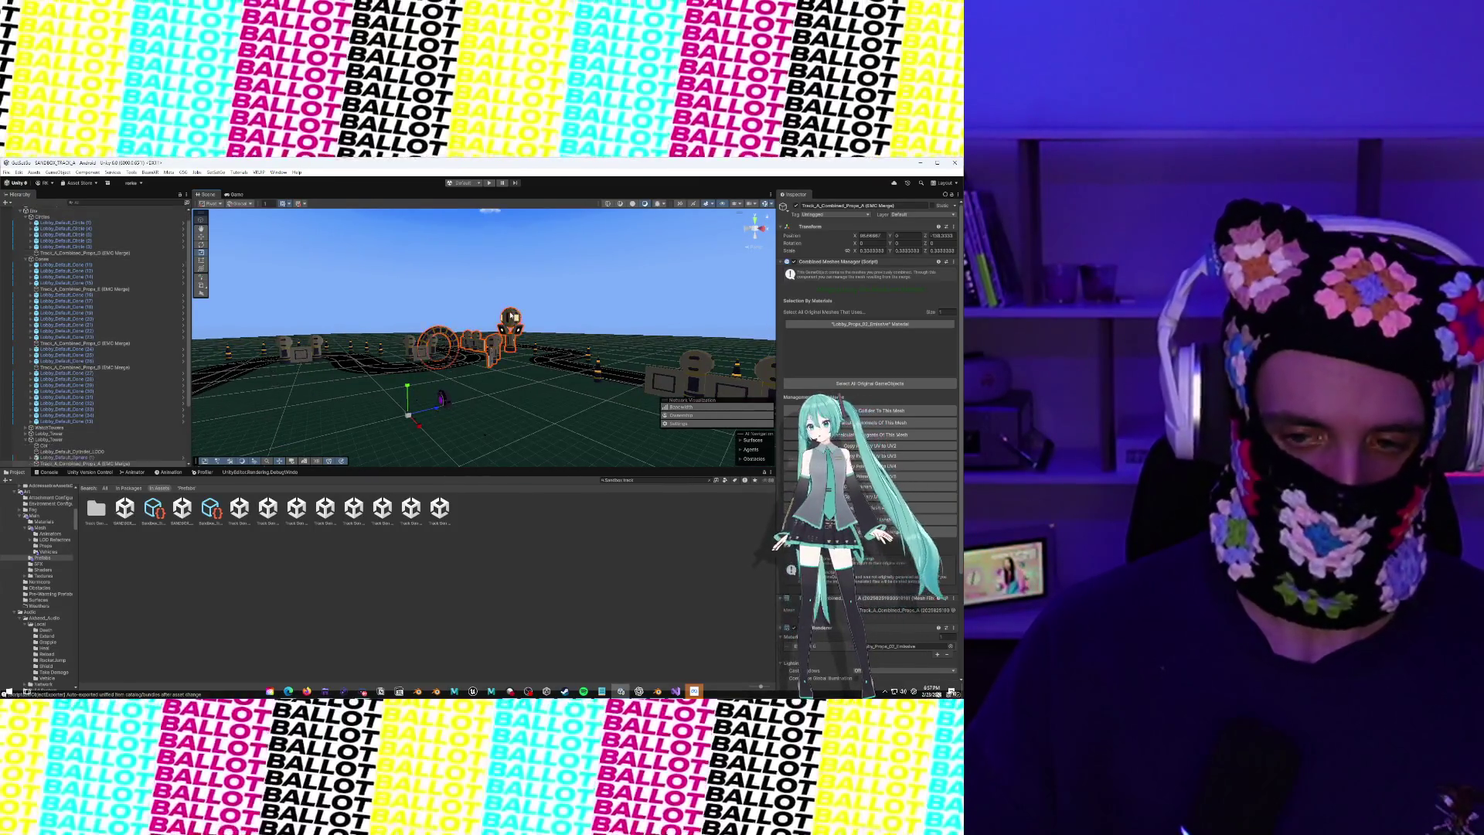
pyautogui.press('f')
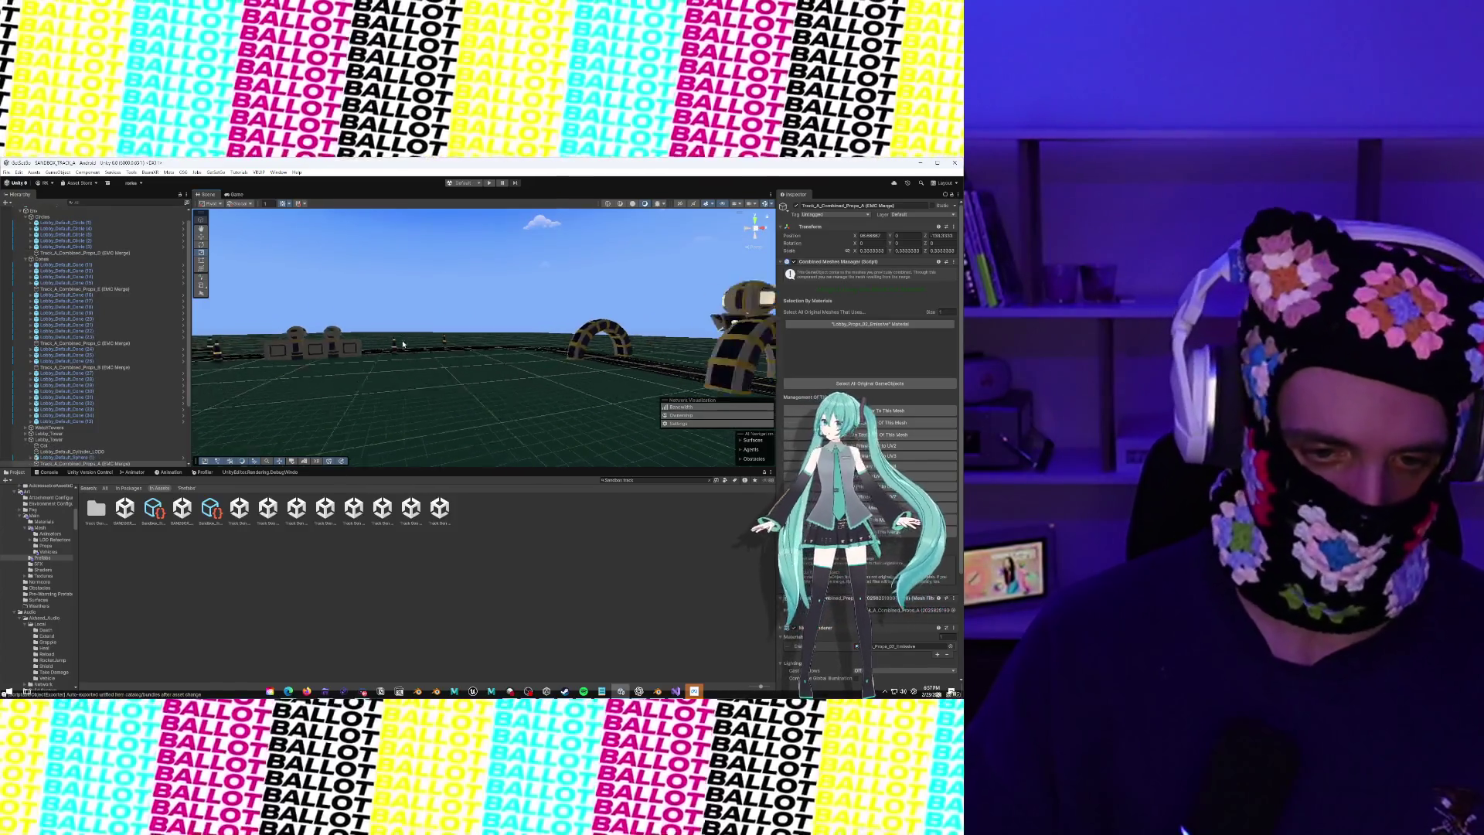
pyautogui.moveTo(527, 313); pyautogui.dragTo(395, 479)
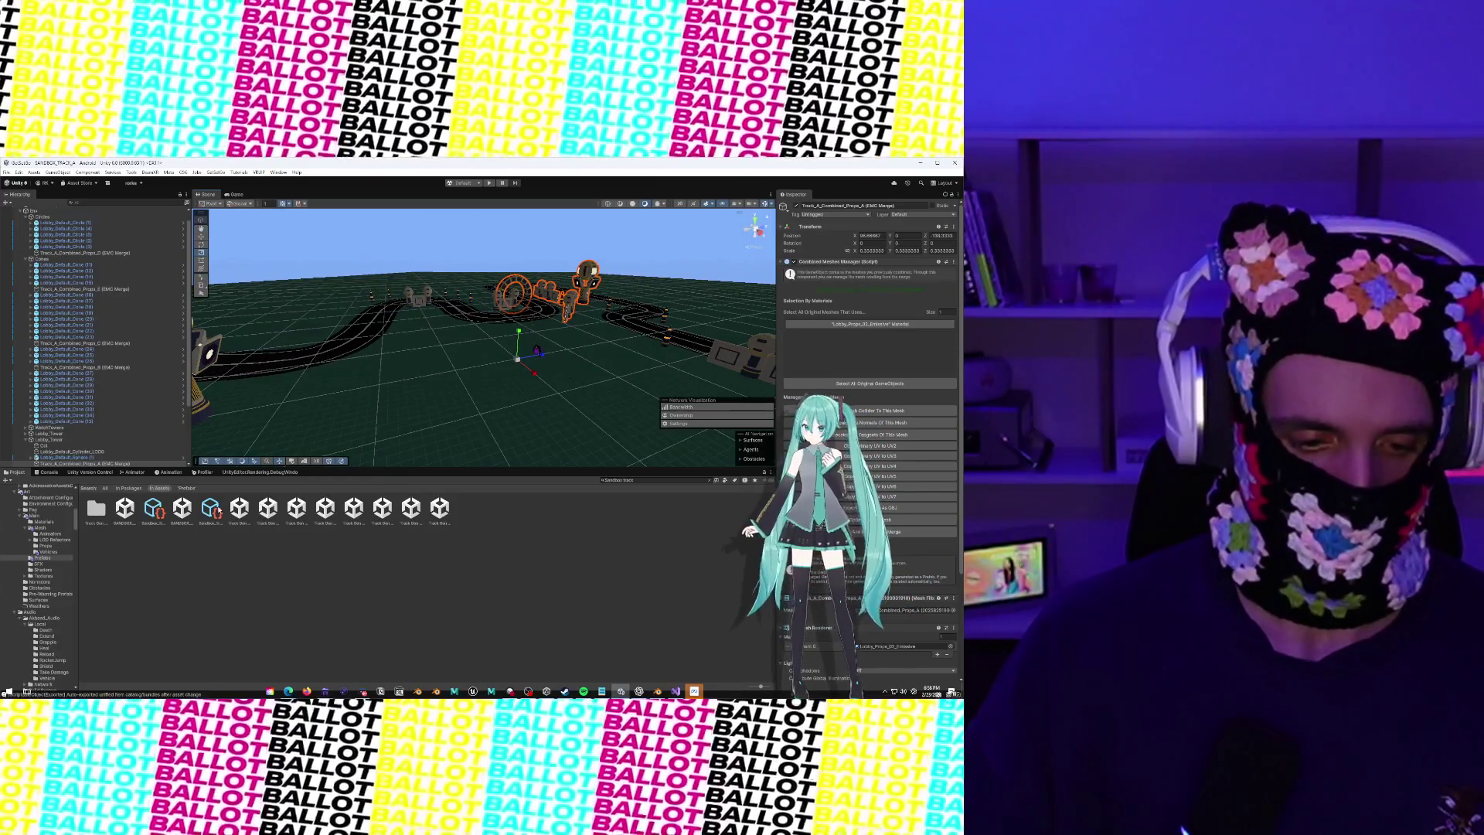
# Show the Art Main Mesh folder in the Project browser
pyautogui.click(623, 479)
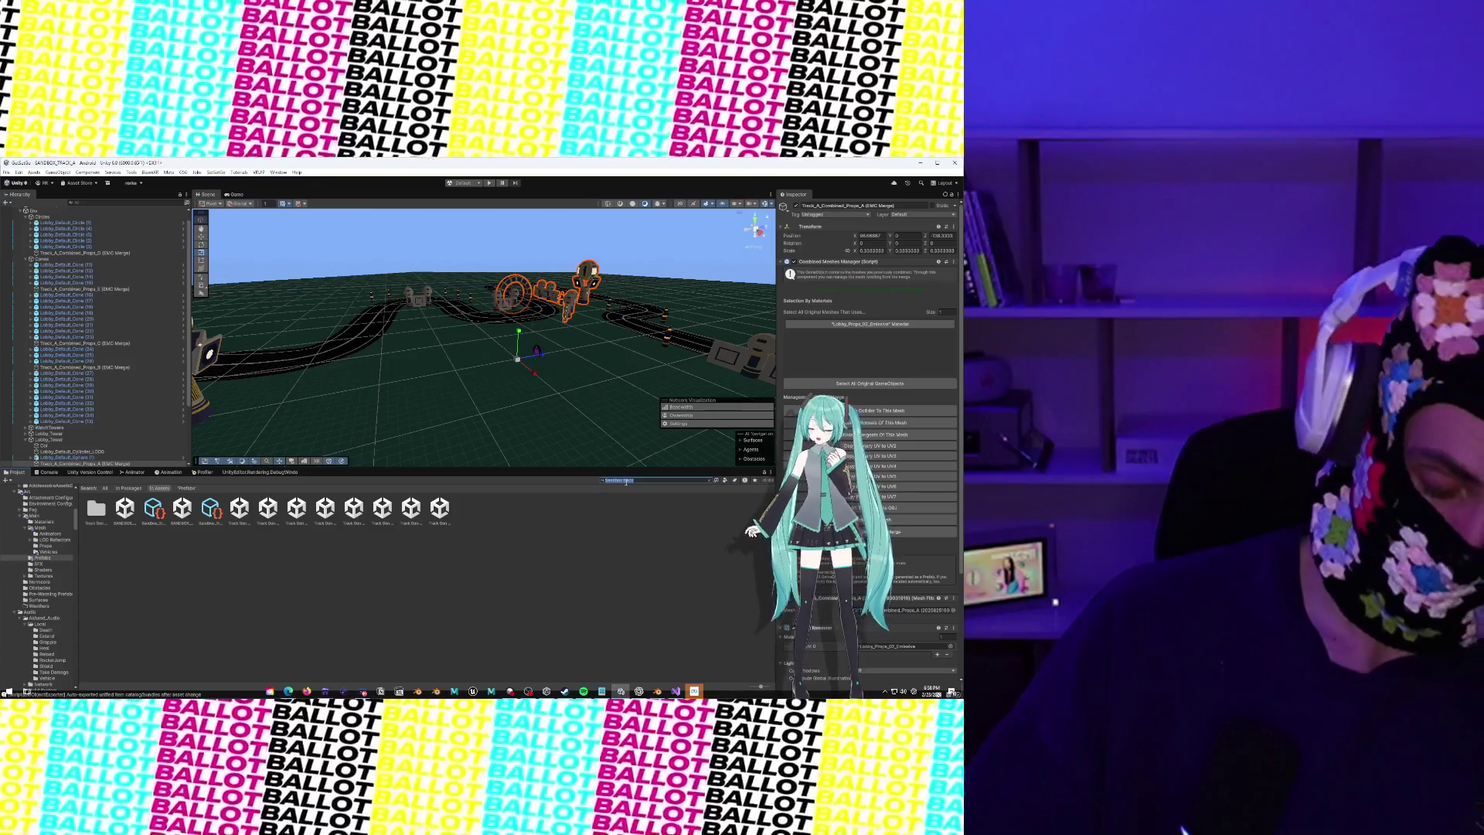
pyautogui.scroll(-5, 512, 339)
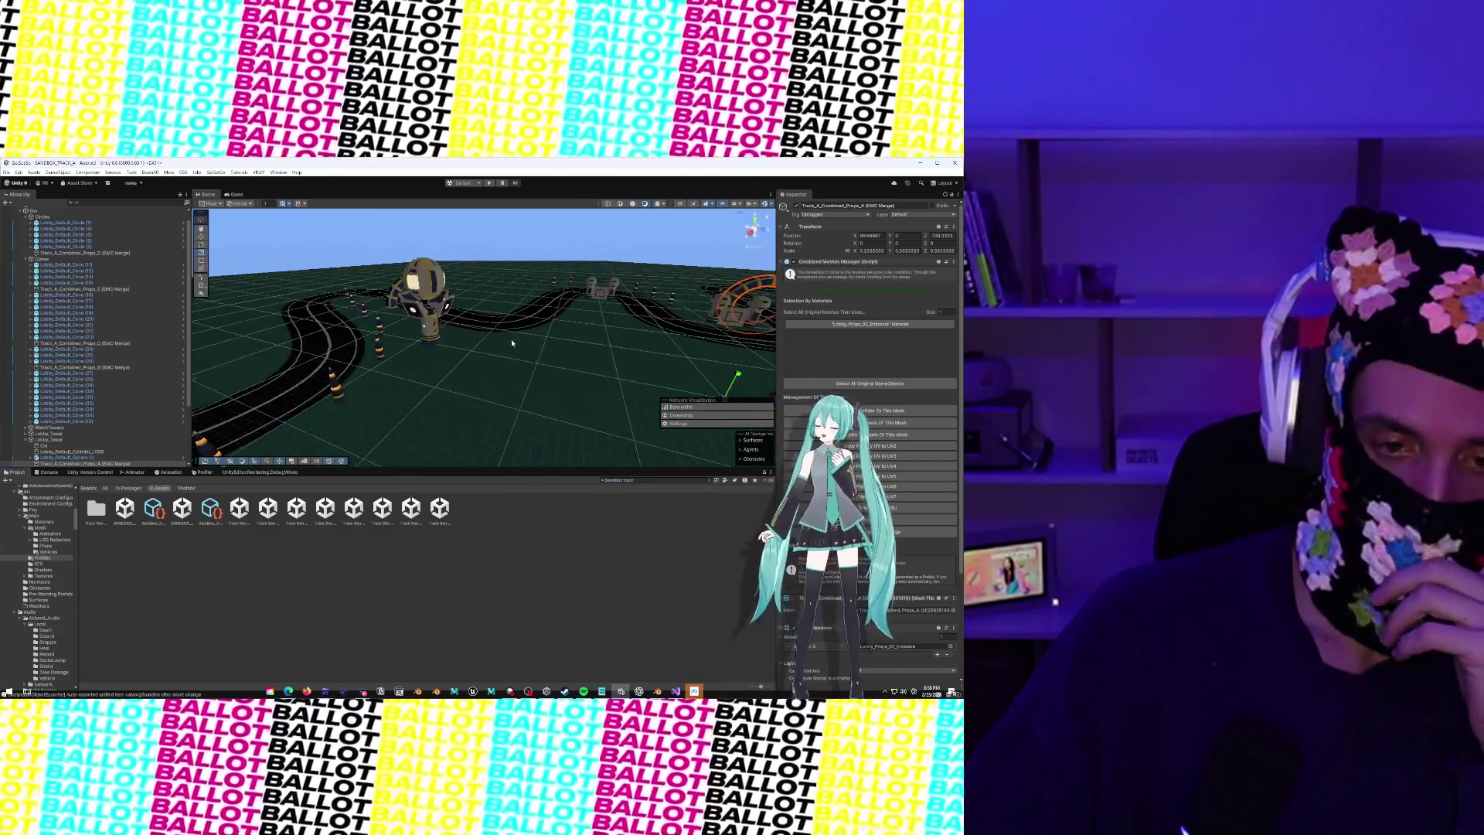
pyautogui.scroll(5, 517, 341)
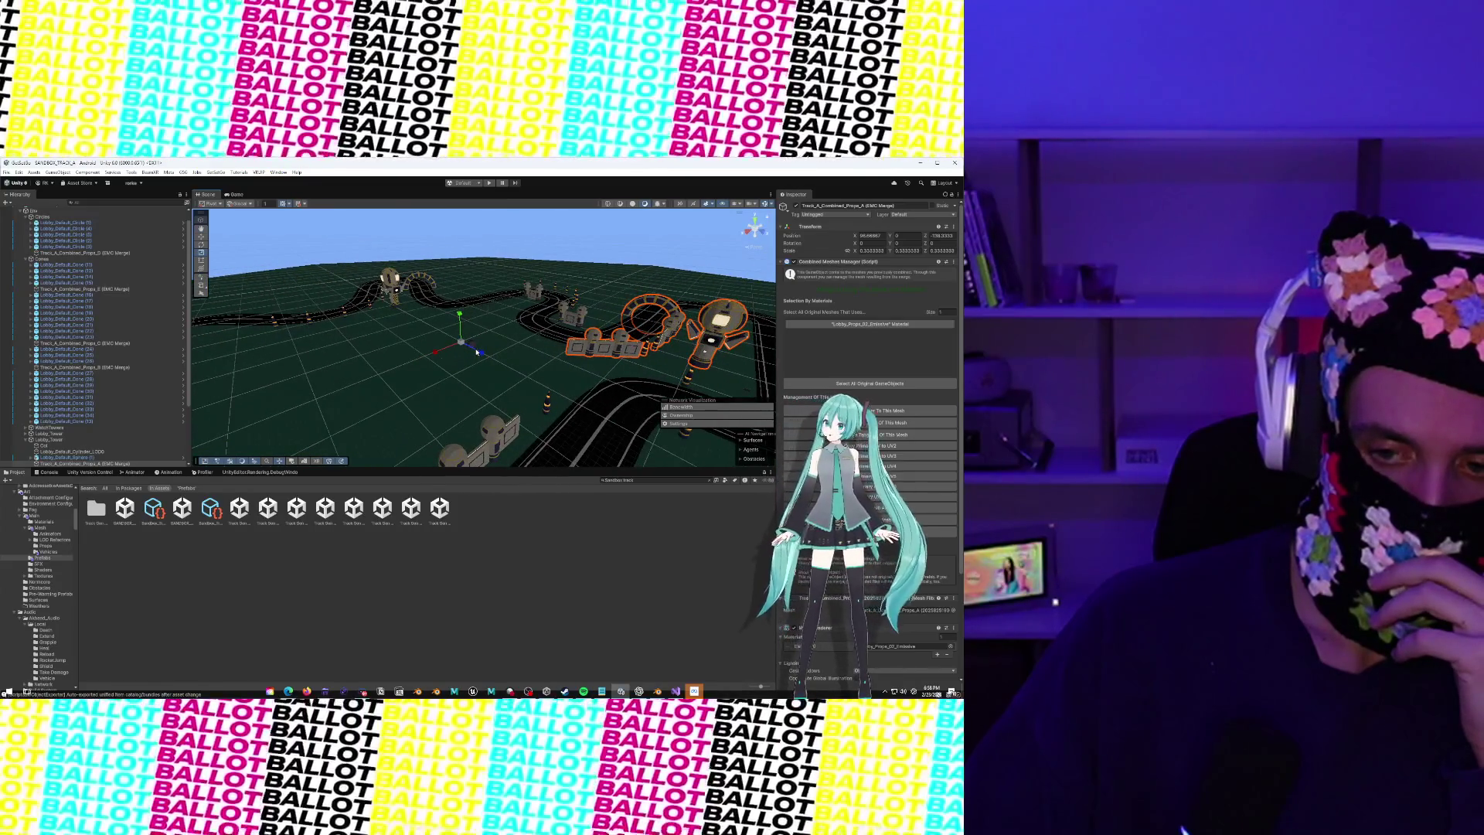
pyautogui.scroll(-3, 544, 364)
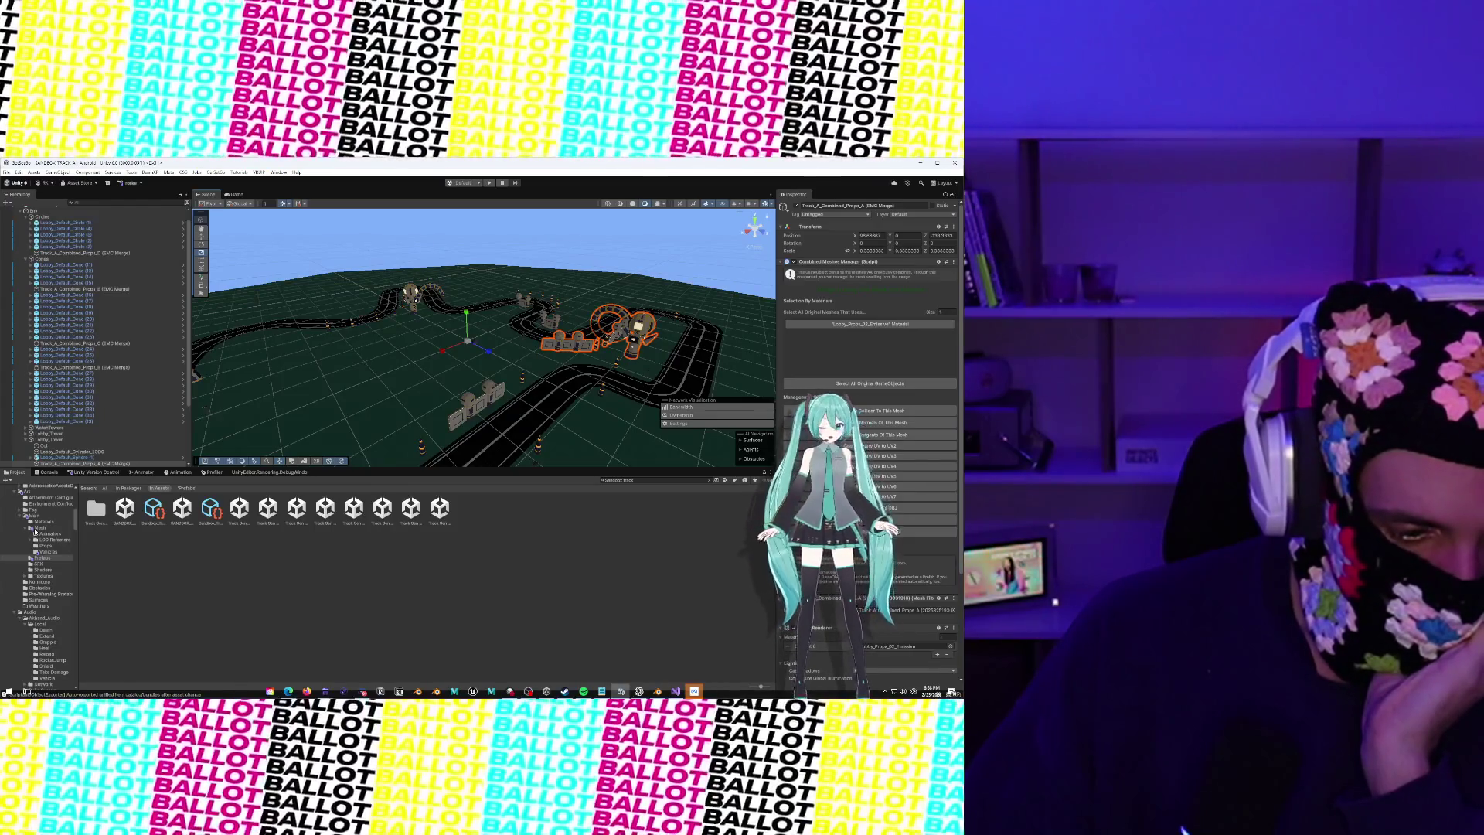
pyautogui.click(36, 528)
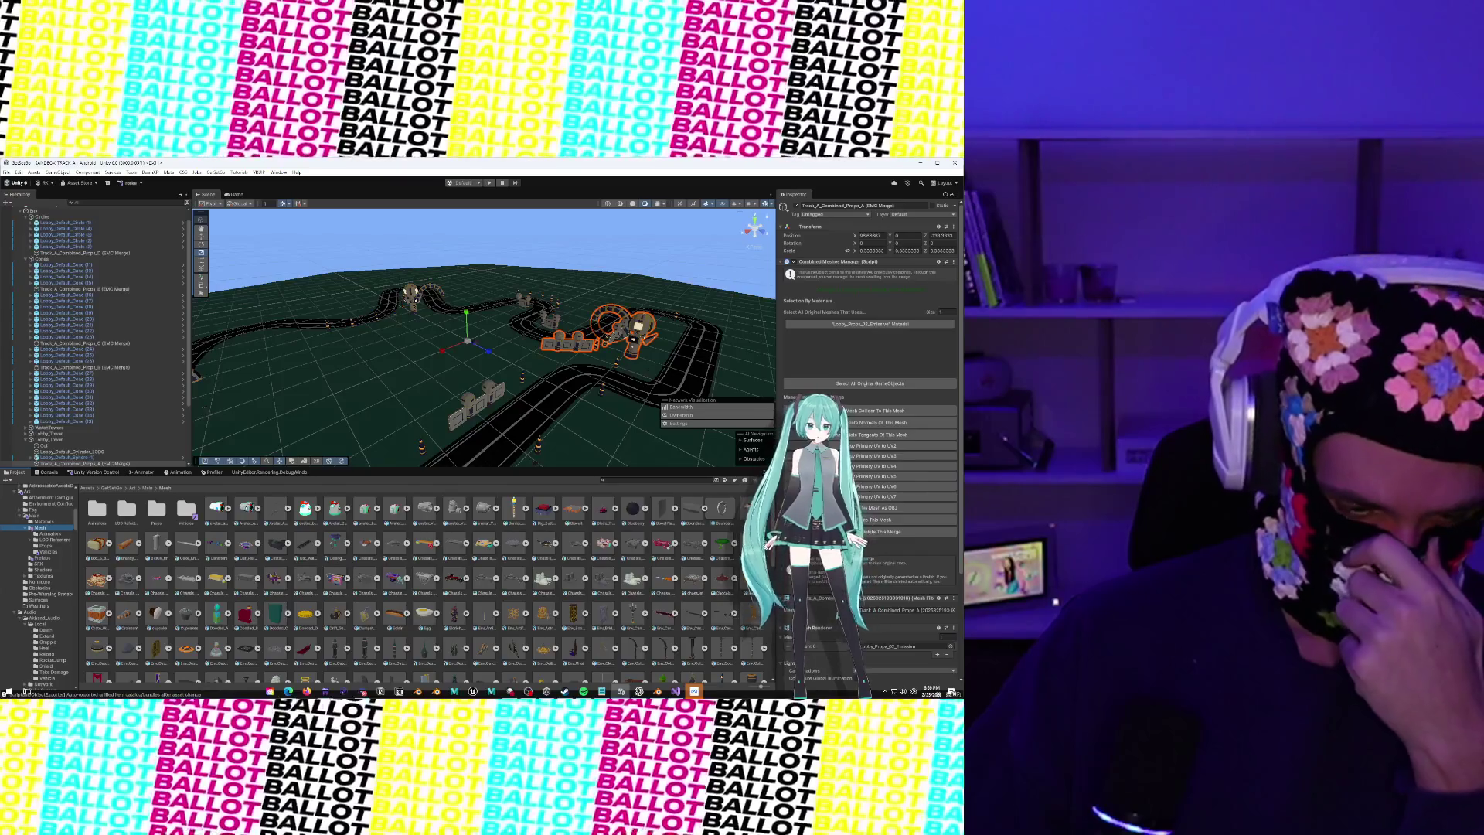
# Browse the Project folders, viewing the Animators and then the Prefabs folder
pyautogui.scroll(-5, 127, 587)
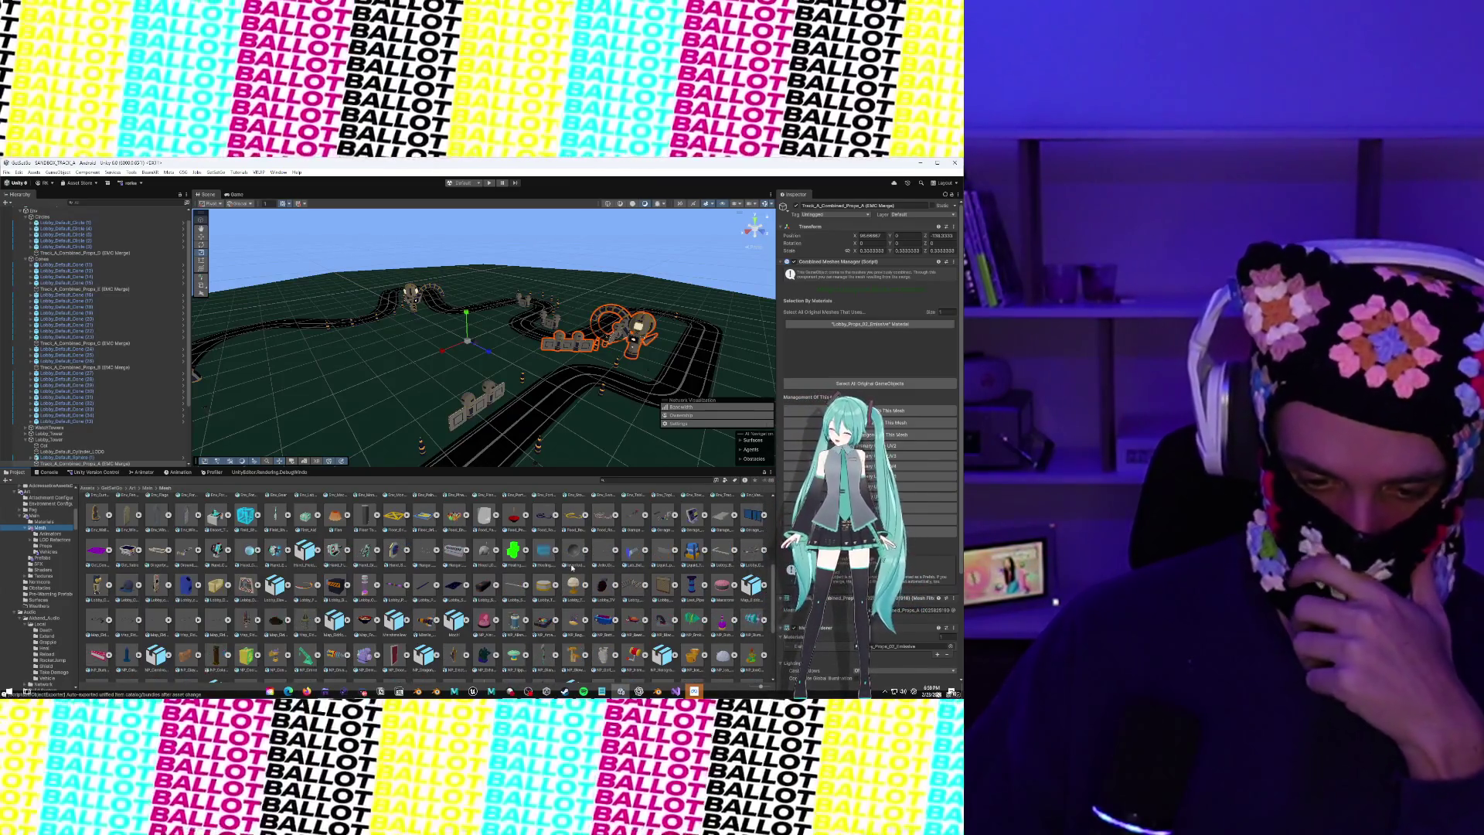
pyautogui.scroll(-3, 569, 565)
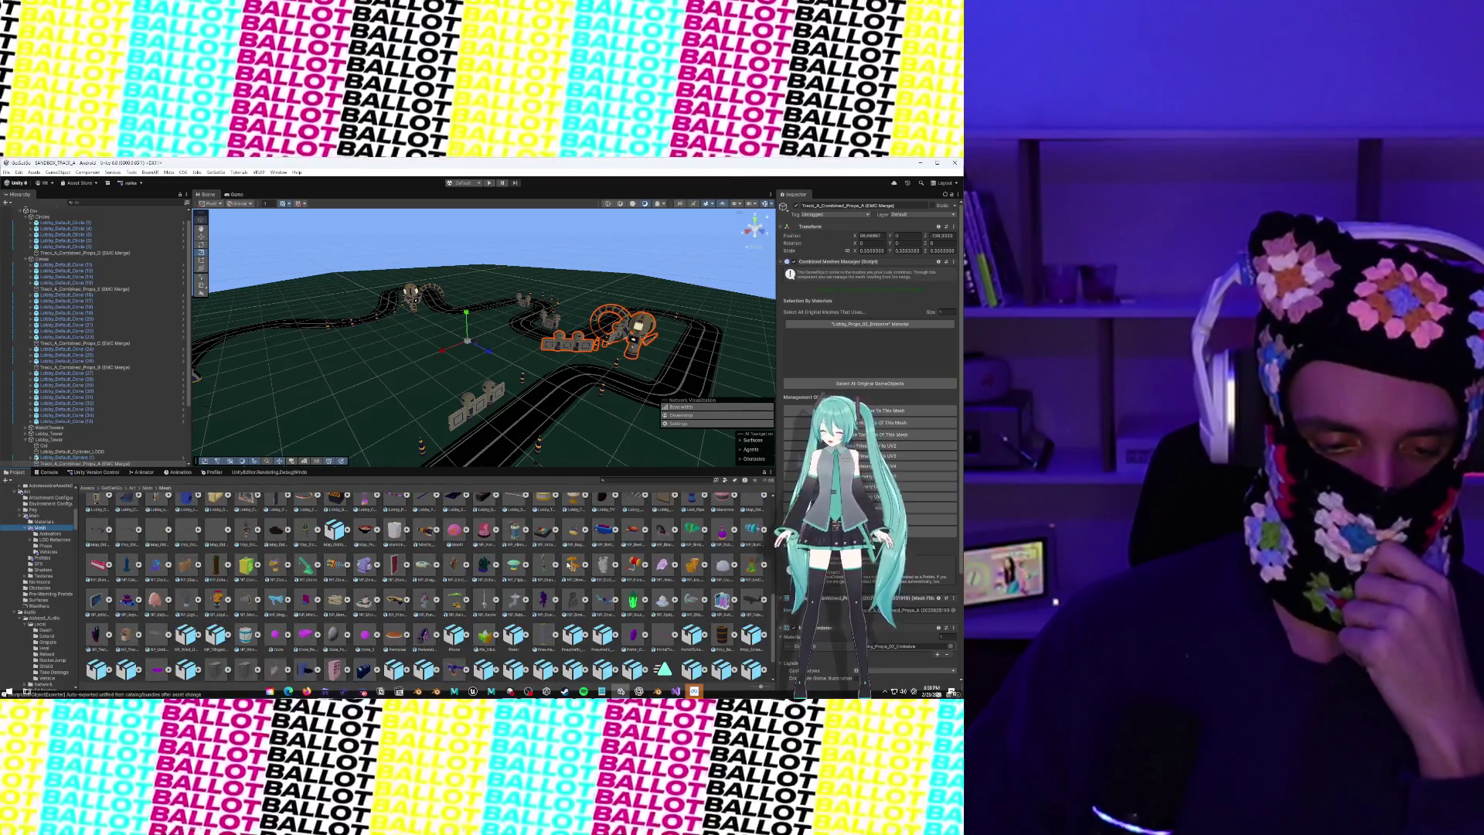
pyautogui.scroll(-2, 568, 565)
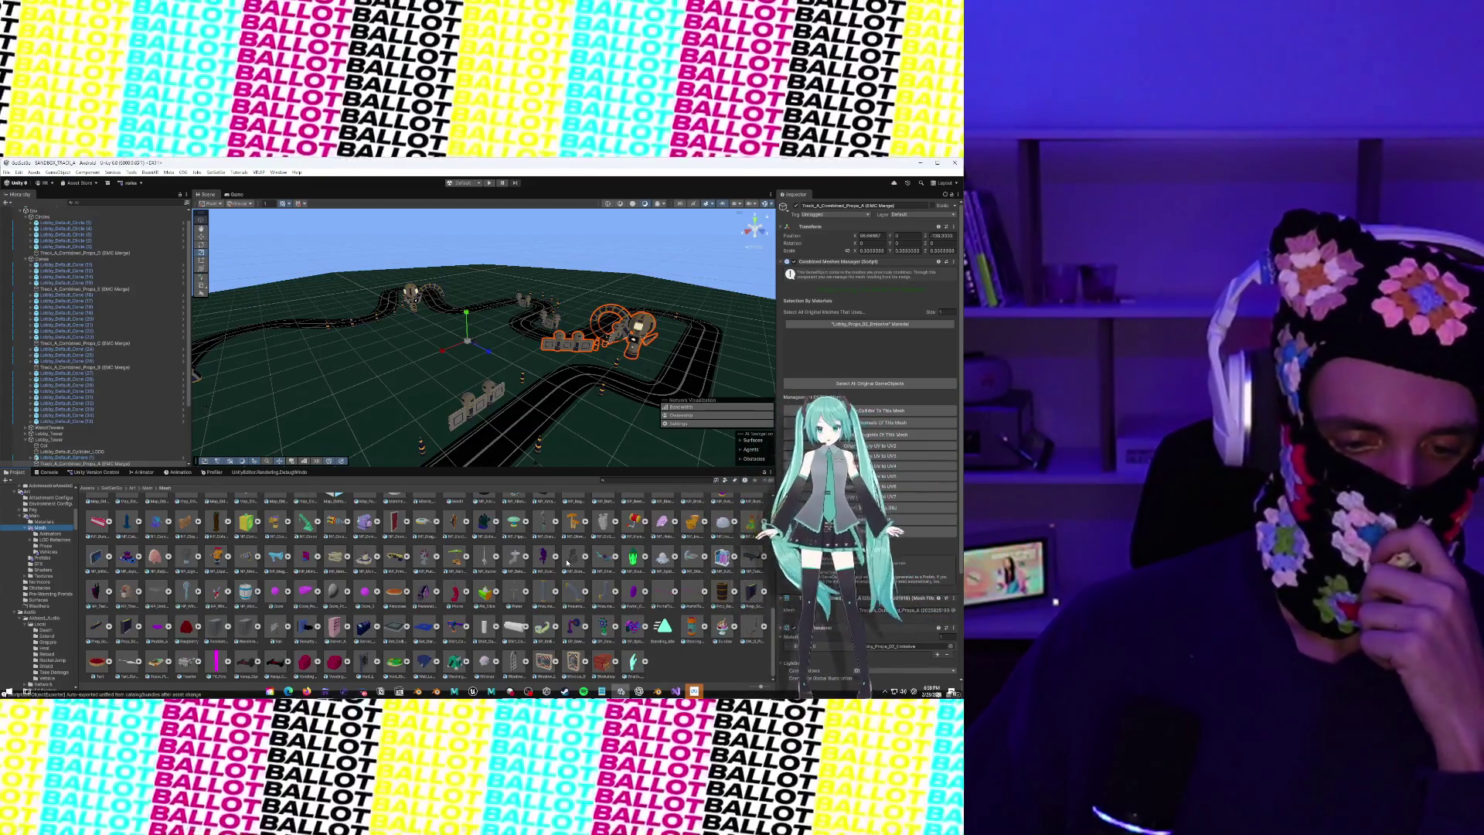
pyautogui.scroll(2, 567, 563)
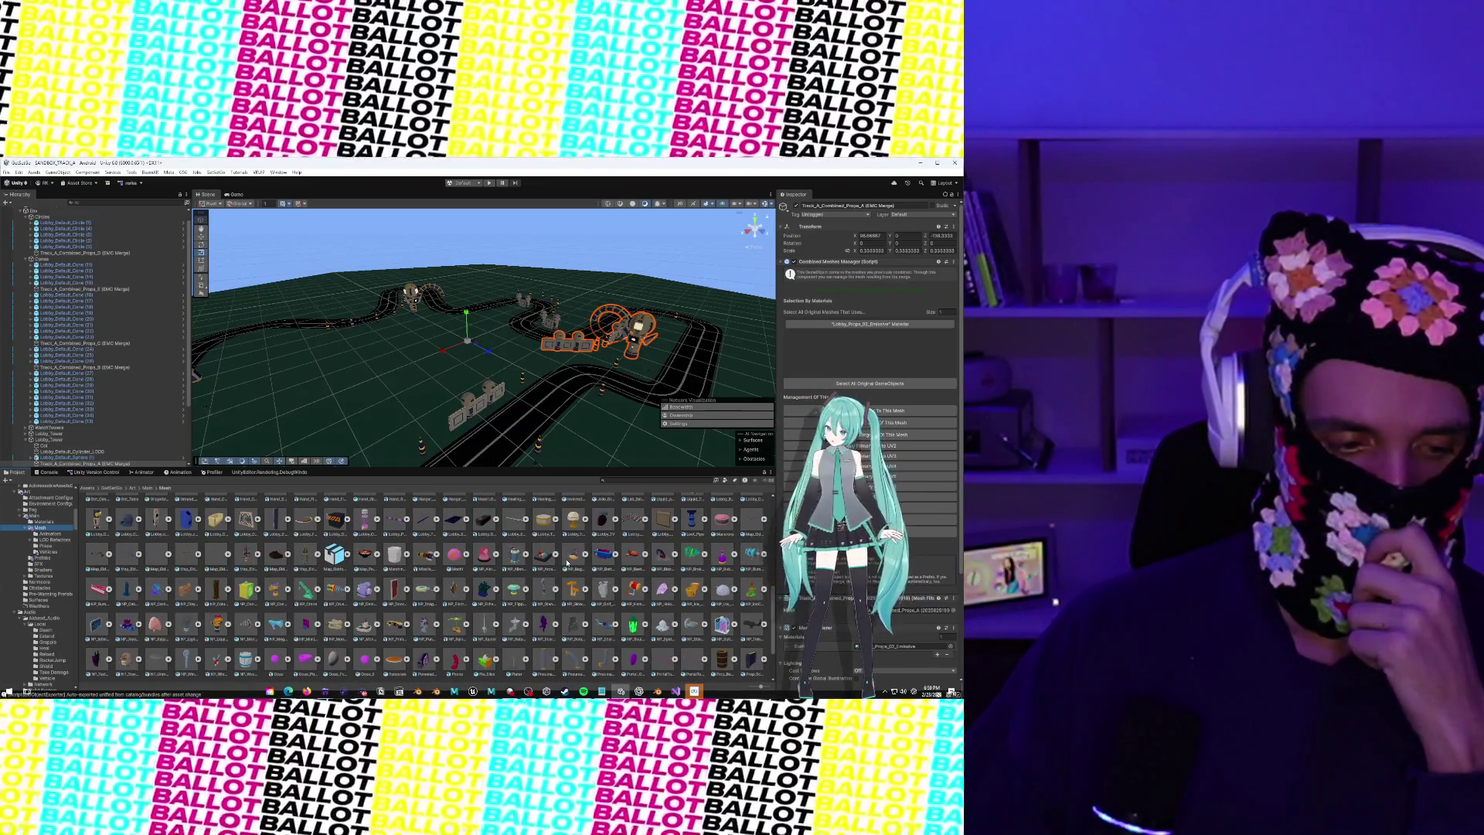
pyautogui.scroll(5, 567, 563)
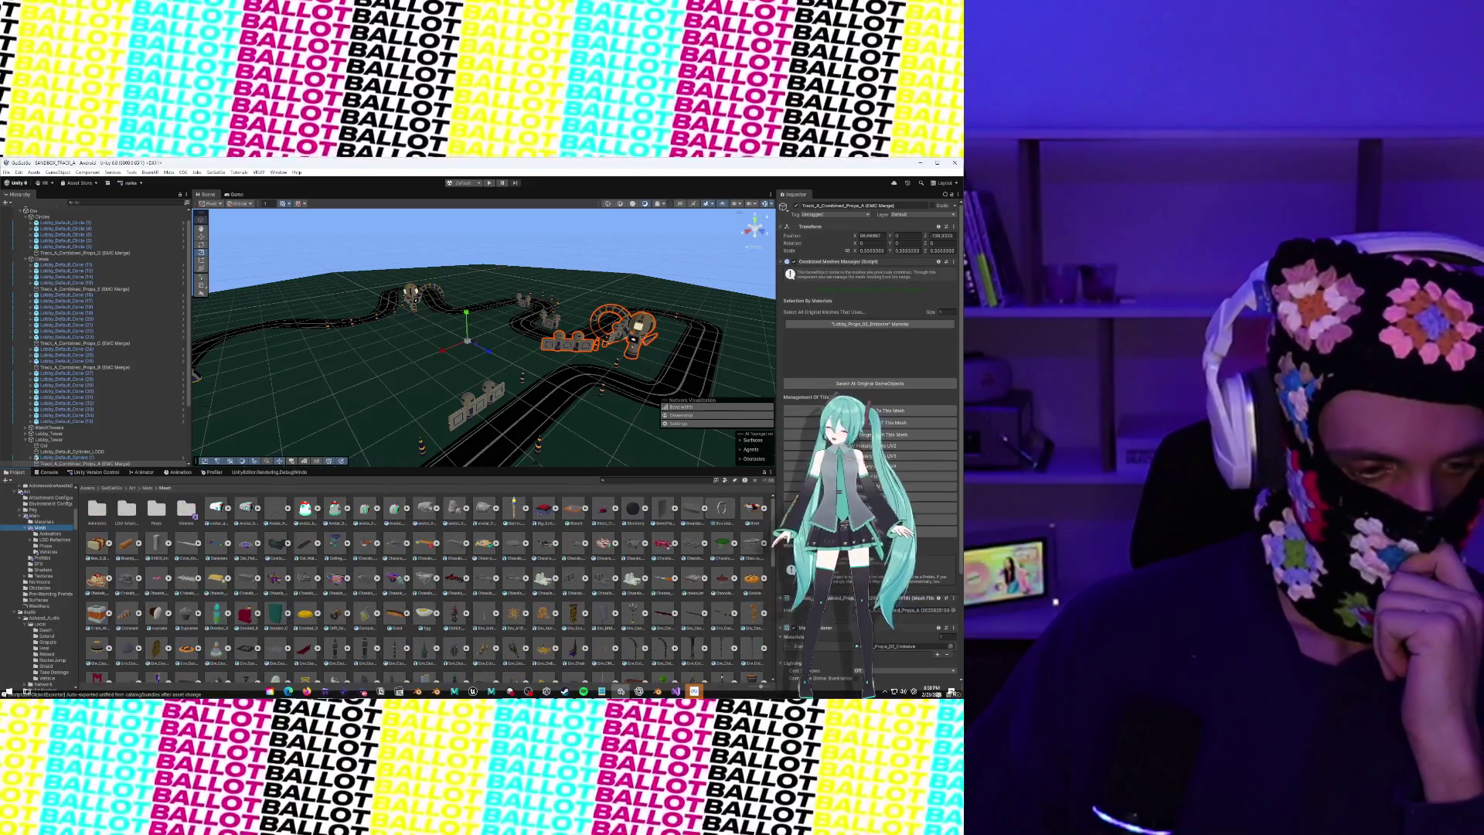
pyautogui.scroll(3, 38, 544)
pyautogui.click(48, 578)
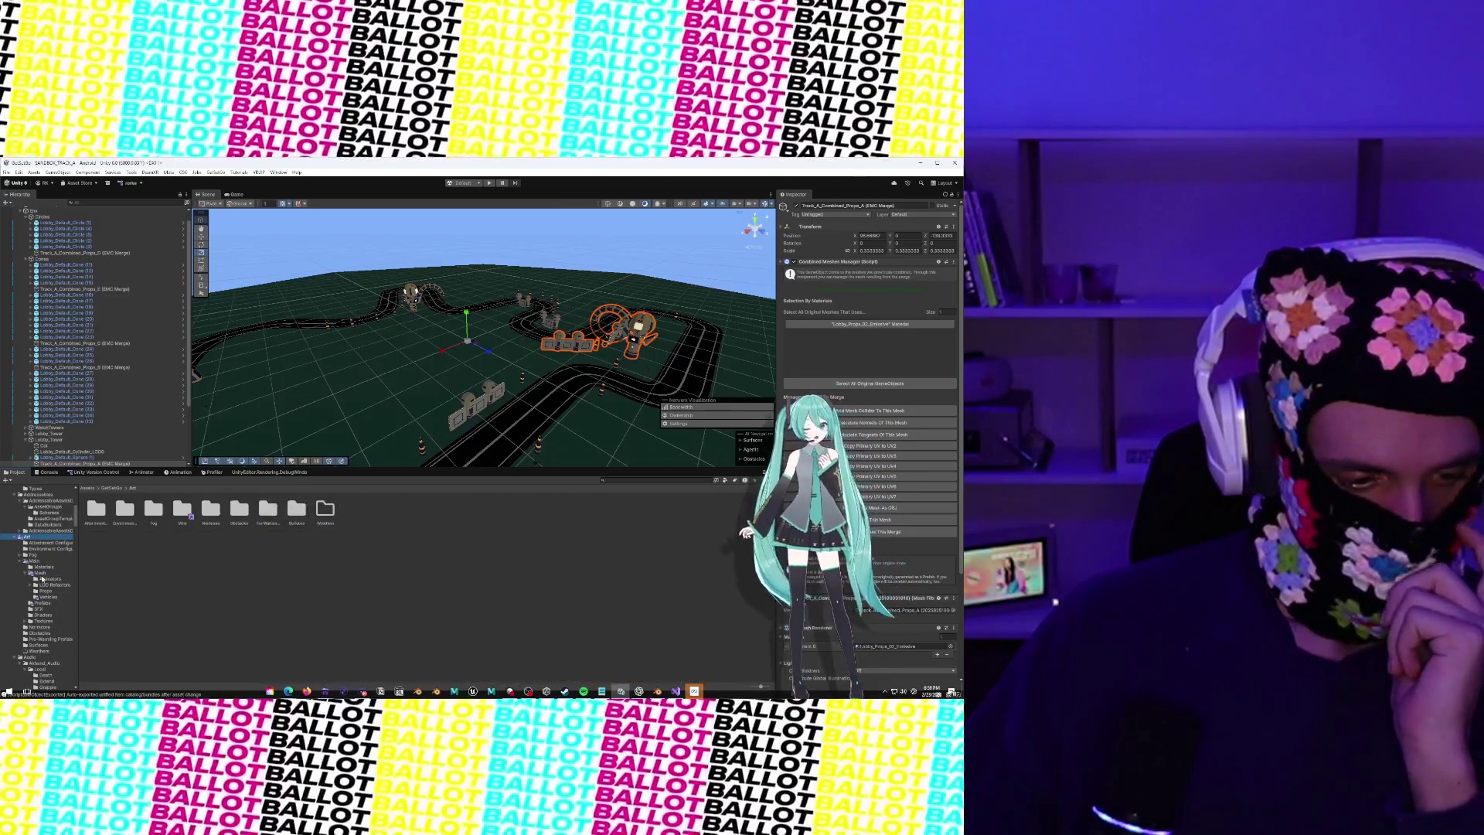
pyautogui.click(51, 604)
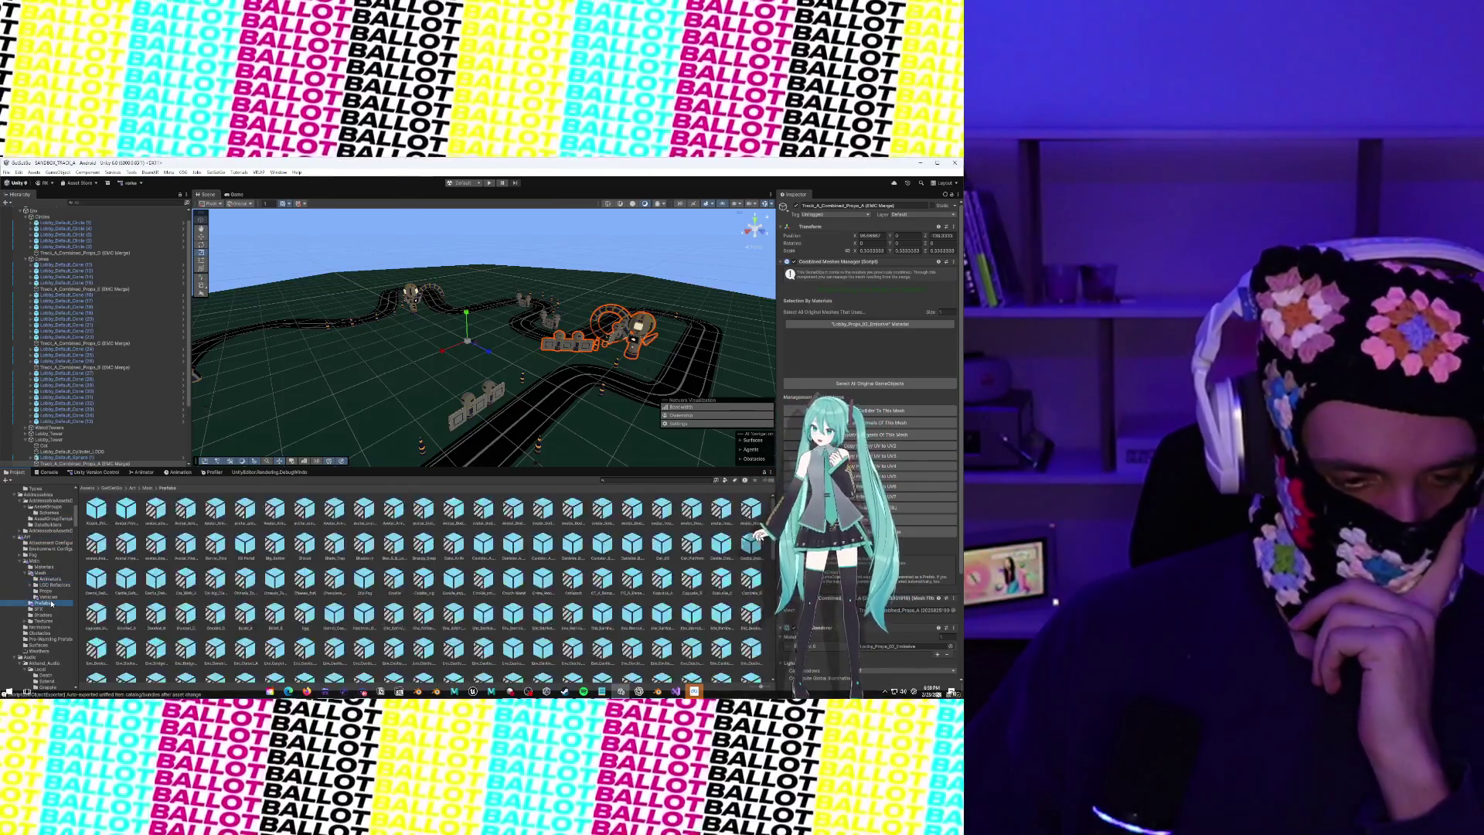
# Search for 'Chassis Saucer slider' and open the Chassis_Saucer_Slider prefab
pyautogui.scroll(-5, 51, 604)
pyautogui.scroll(4, 51, 605)
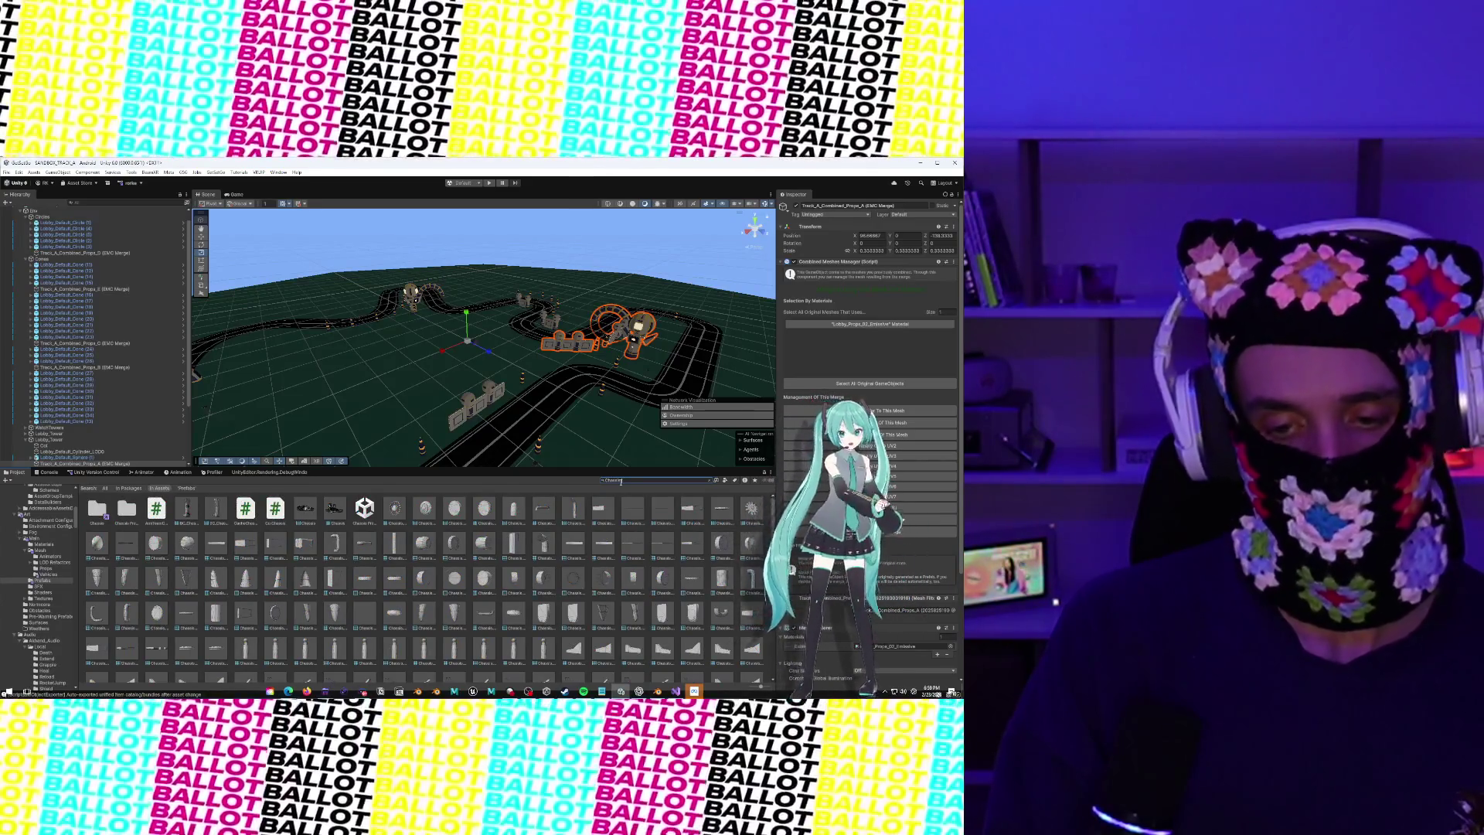
pyautogui.write(' Saucer slider')
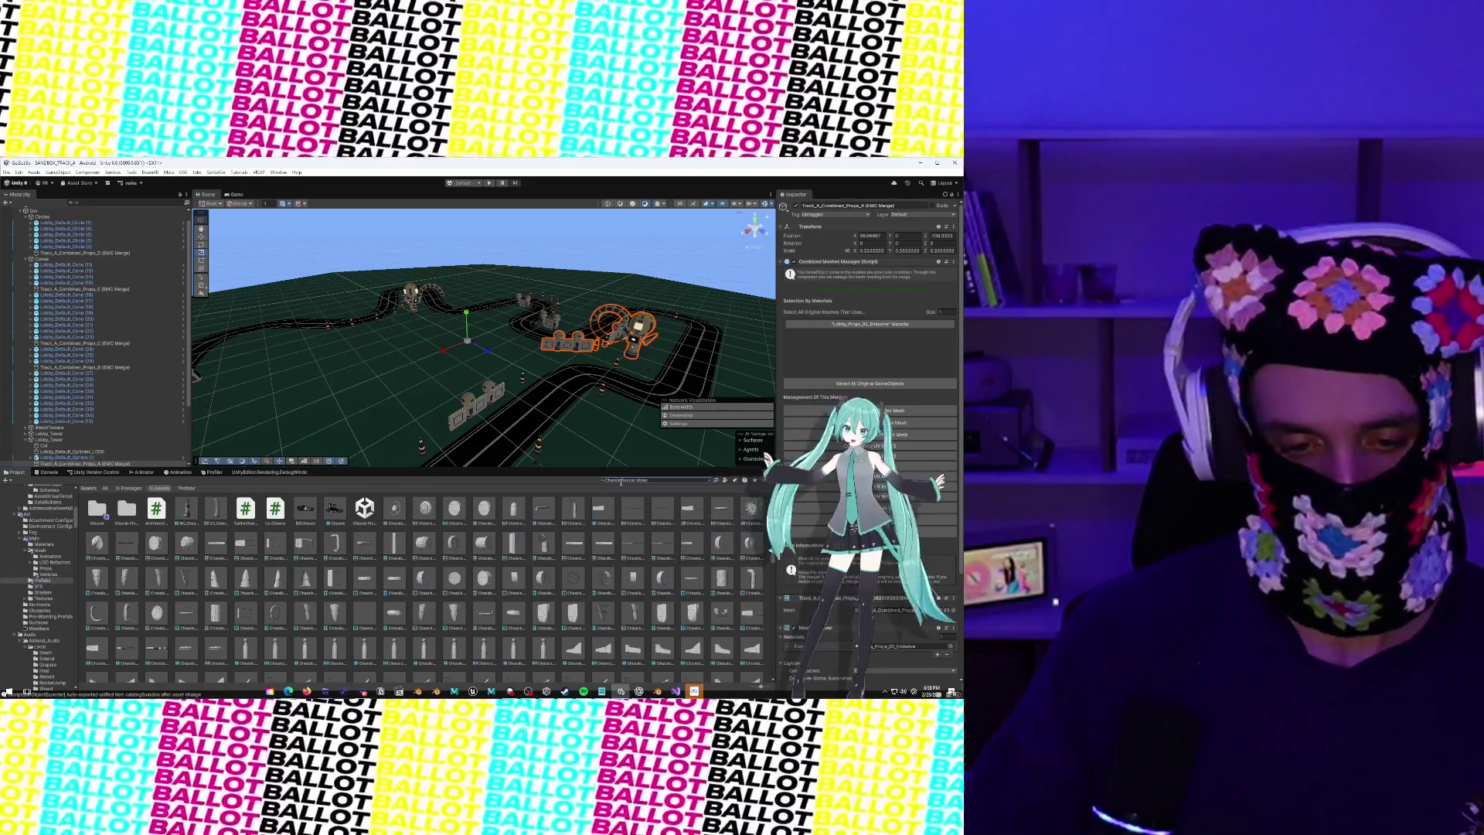
pyautogui.doubleClick(99, 510)
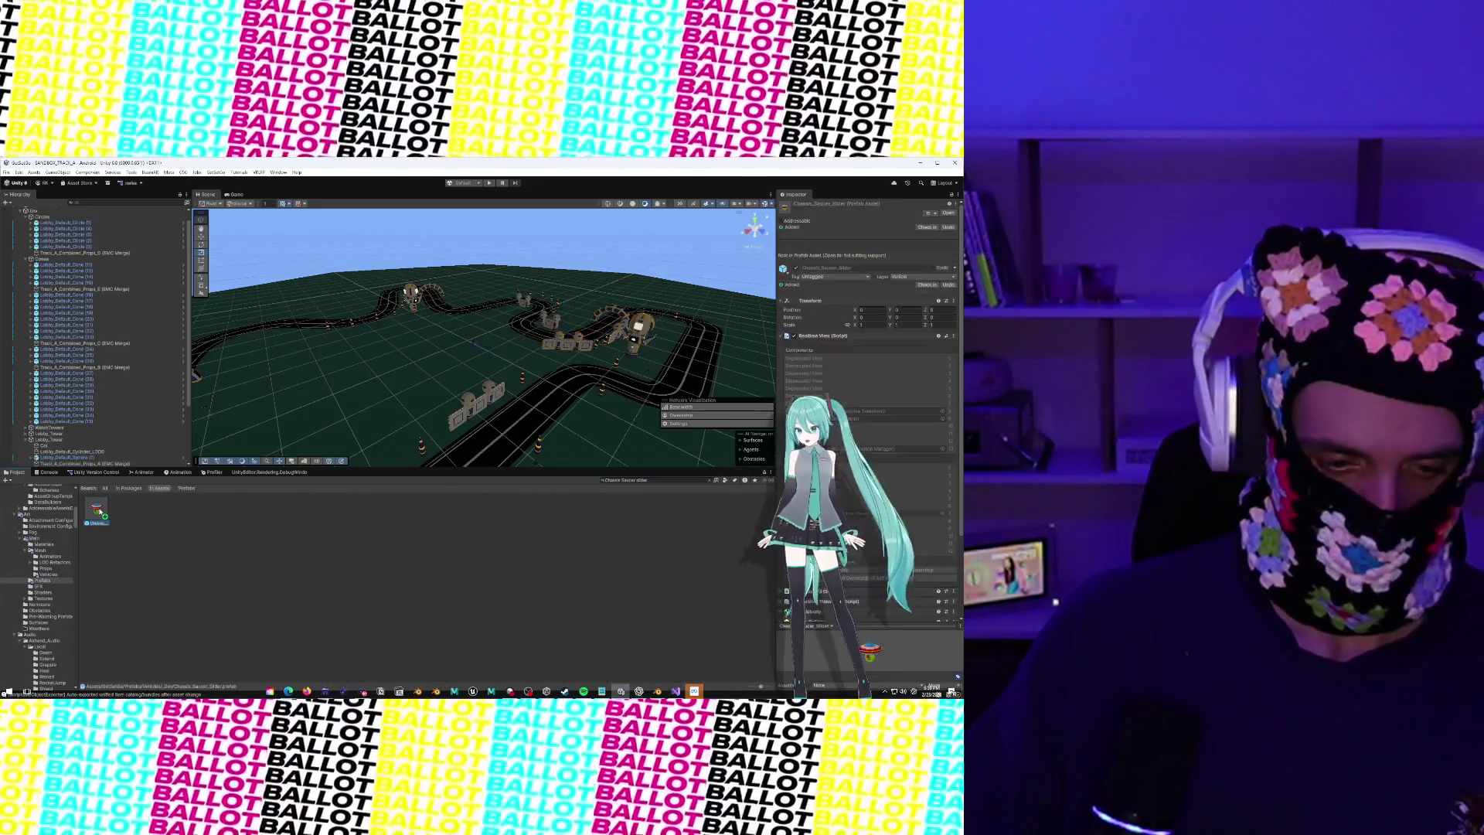
# Mark the Chassis_Saucer_Slider prefab root Addressable and assign it to the Dev group
pyautogui.scroll(4, 587, 332)
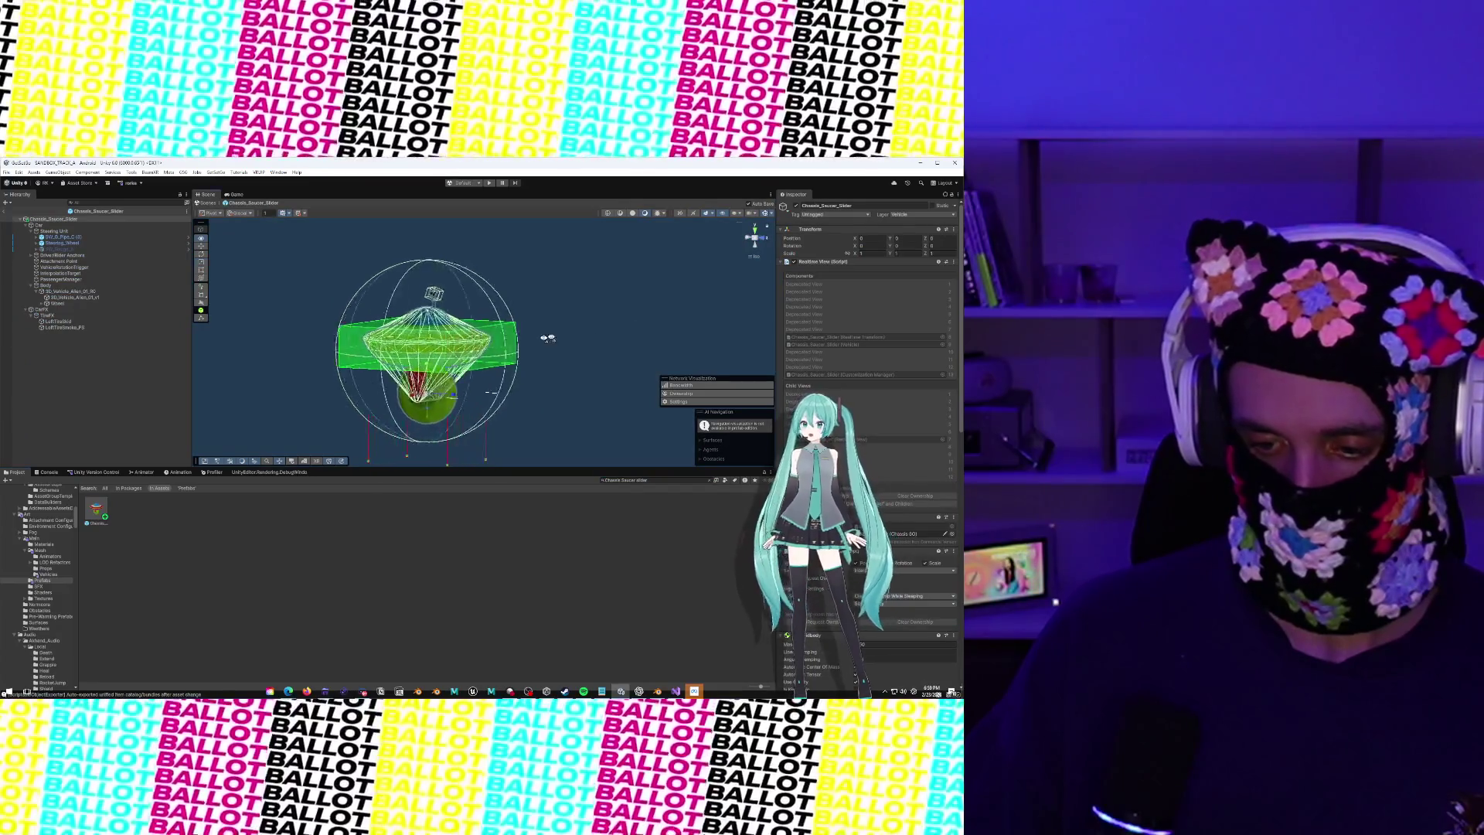
pyautogui.moveTo(574, 314); pyautogui.dragTo(559, 317)
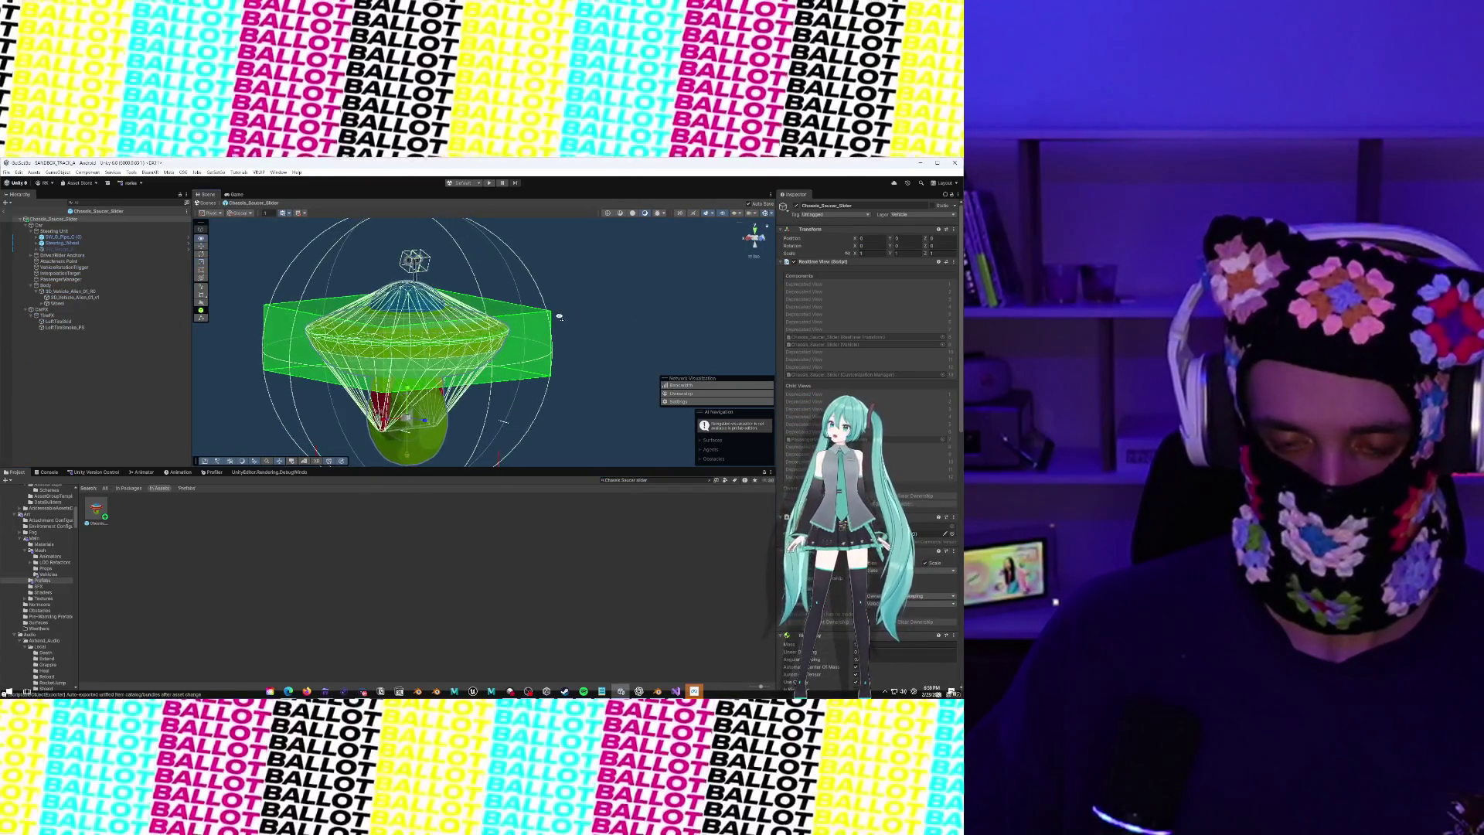
pyautogui.click(685, 306)
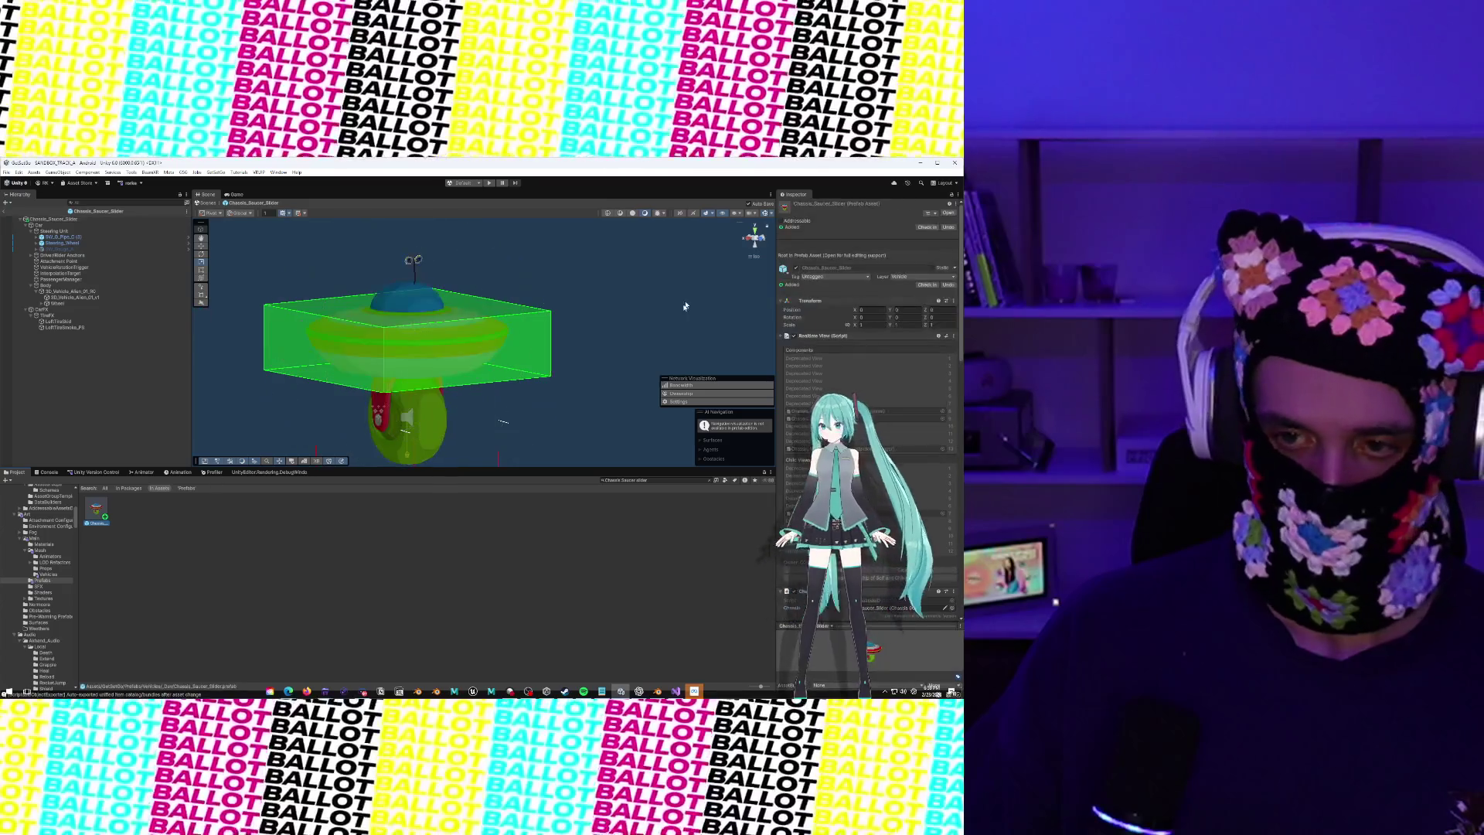
pyautogui.click(782, 221)
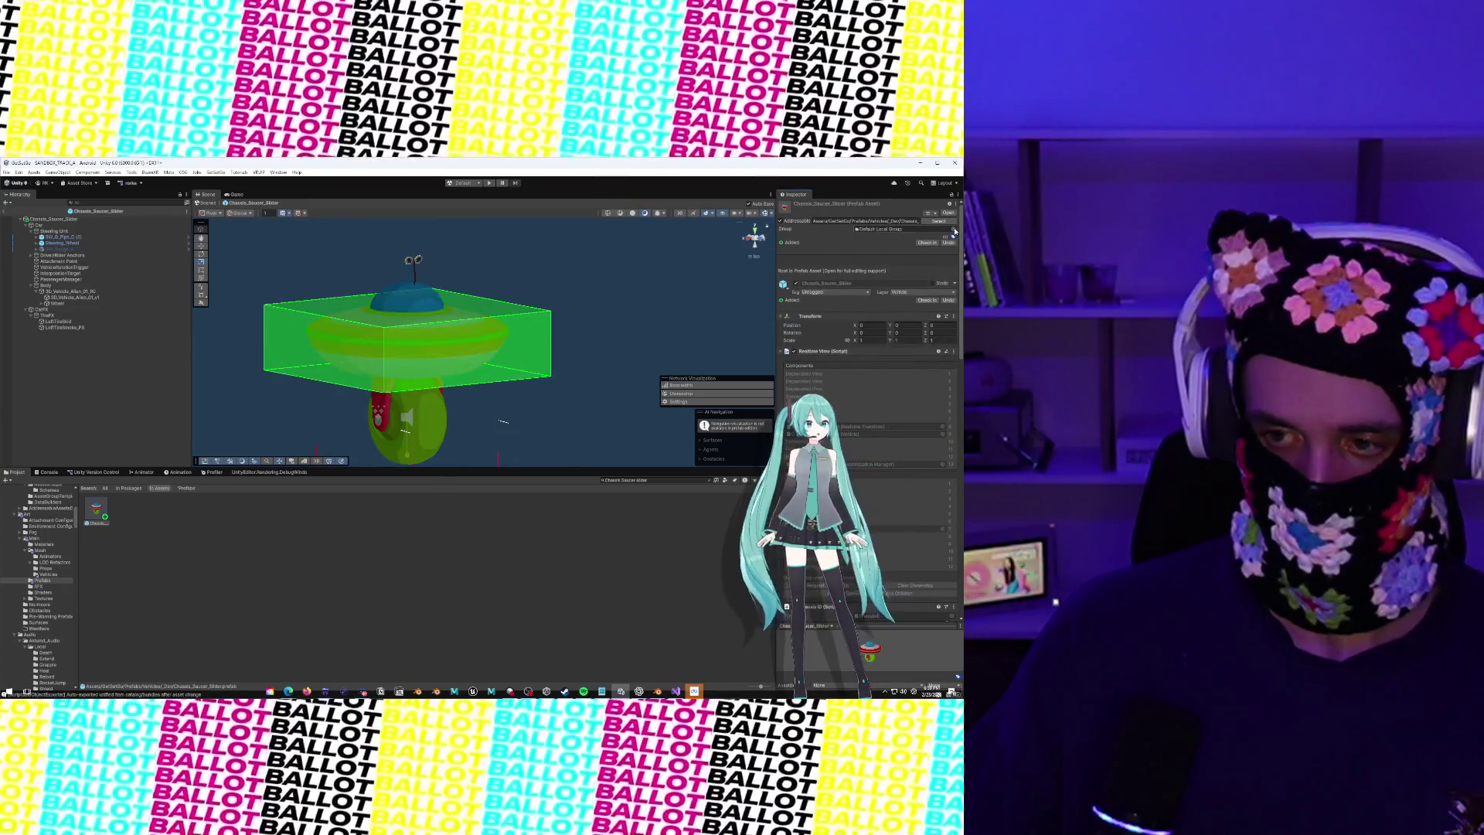
pyautogui.click(955, 230)
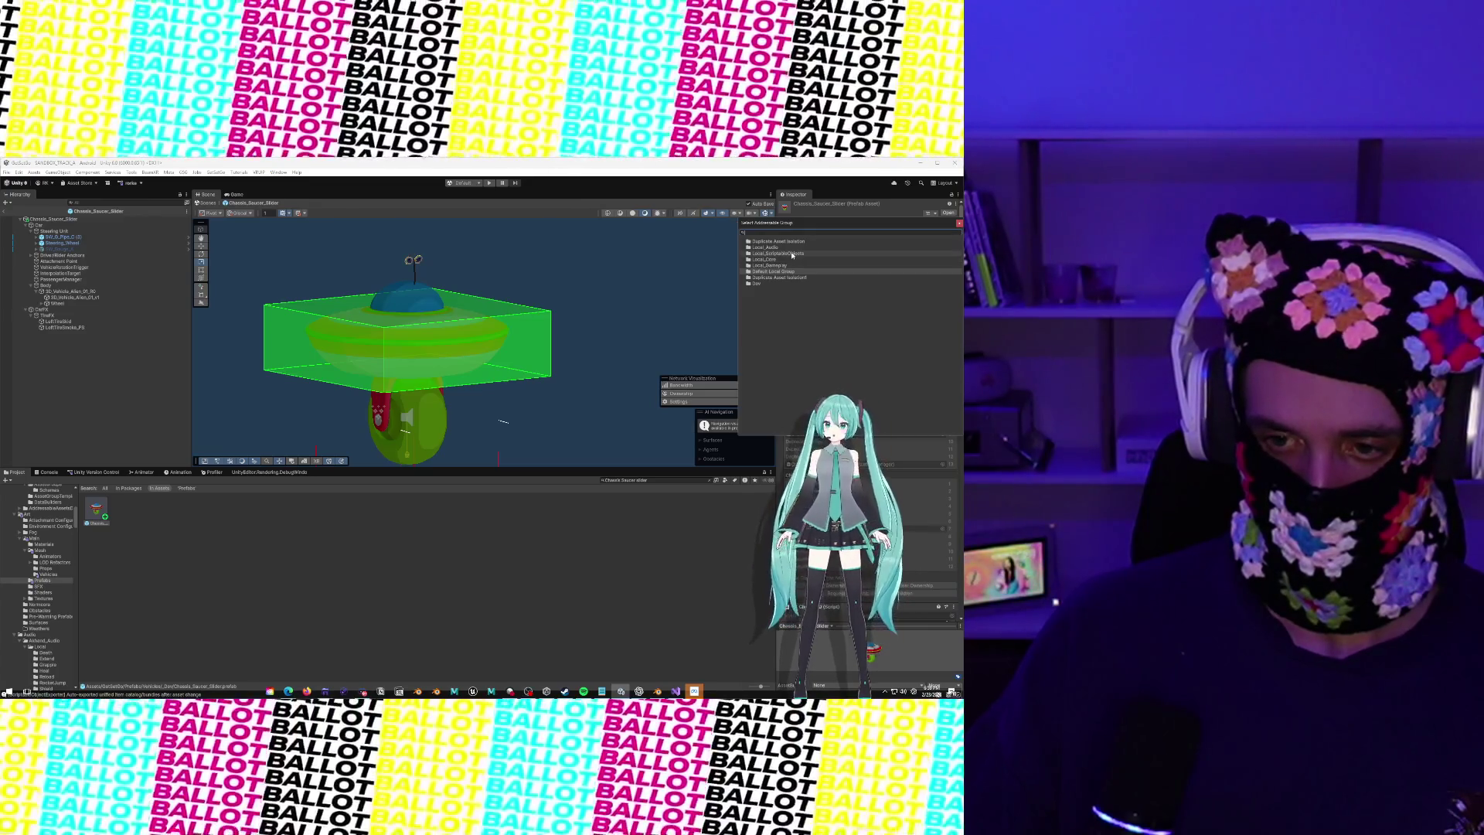
pyautogui.click(792, 265)
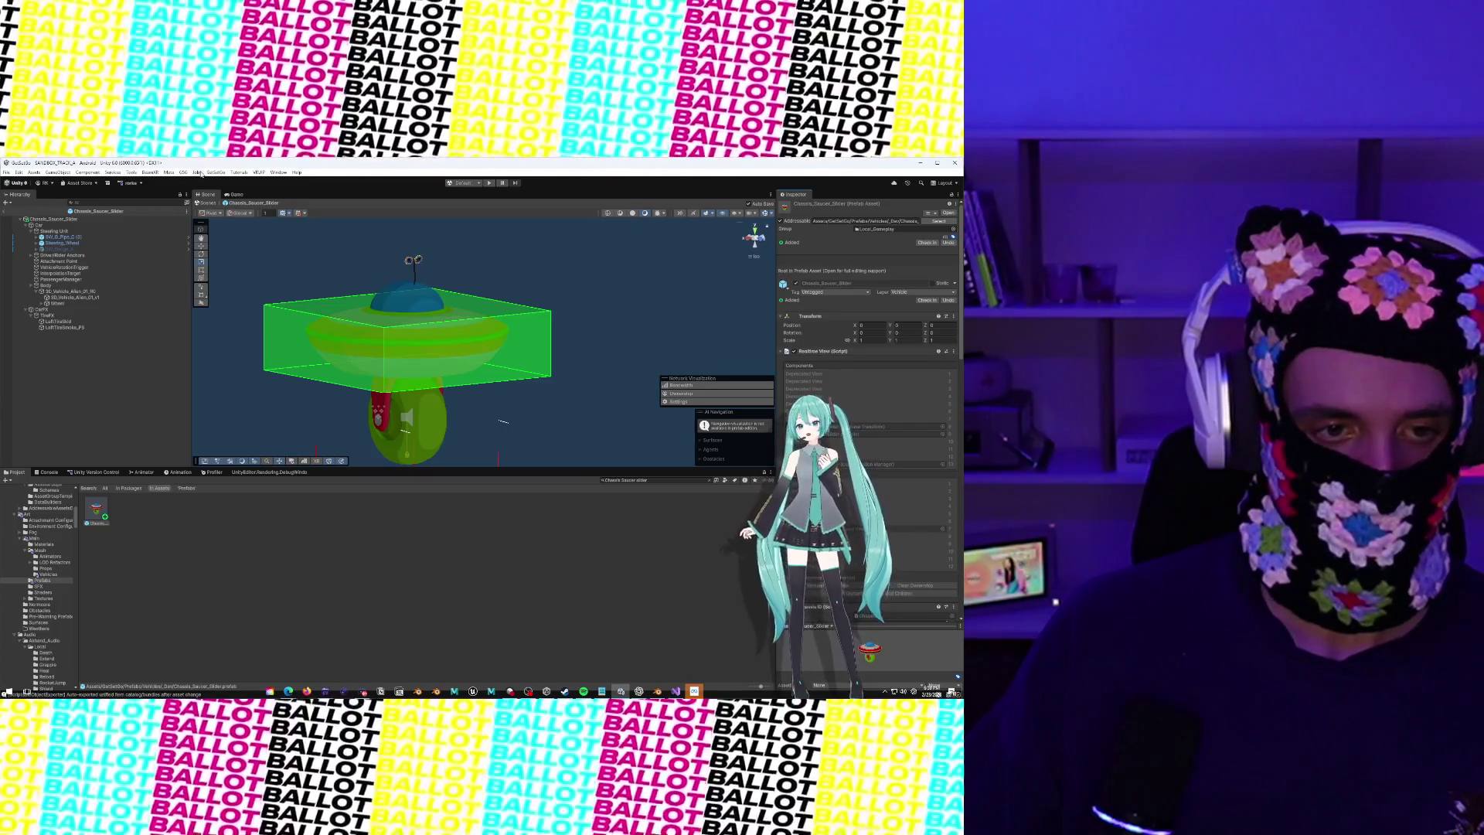
pyautogui.click(946, 233)
pyautogui.click(819, 284)
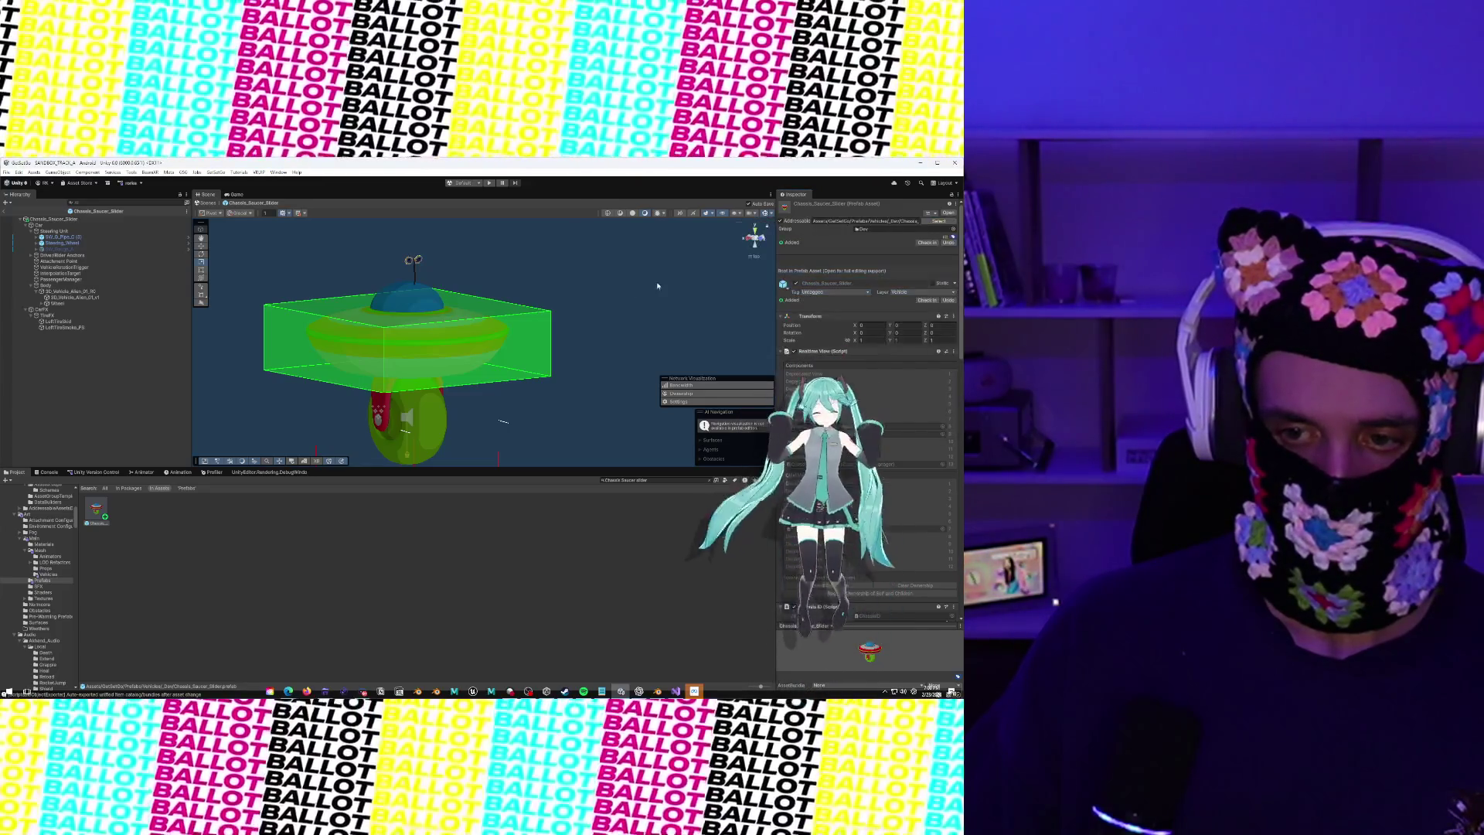
pyautogui.moveTo(658, 286); pyautogui.dragTo(665, 272)
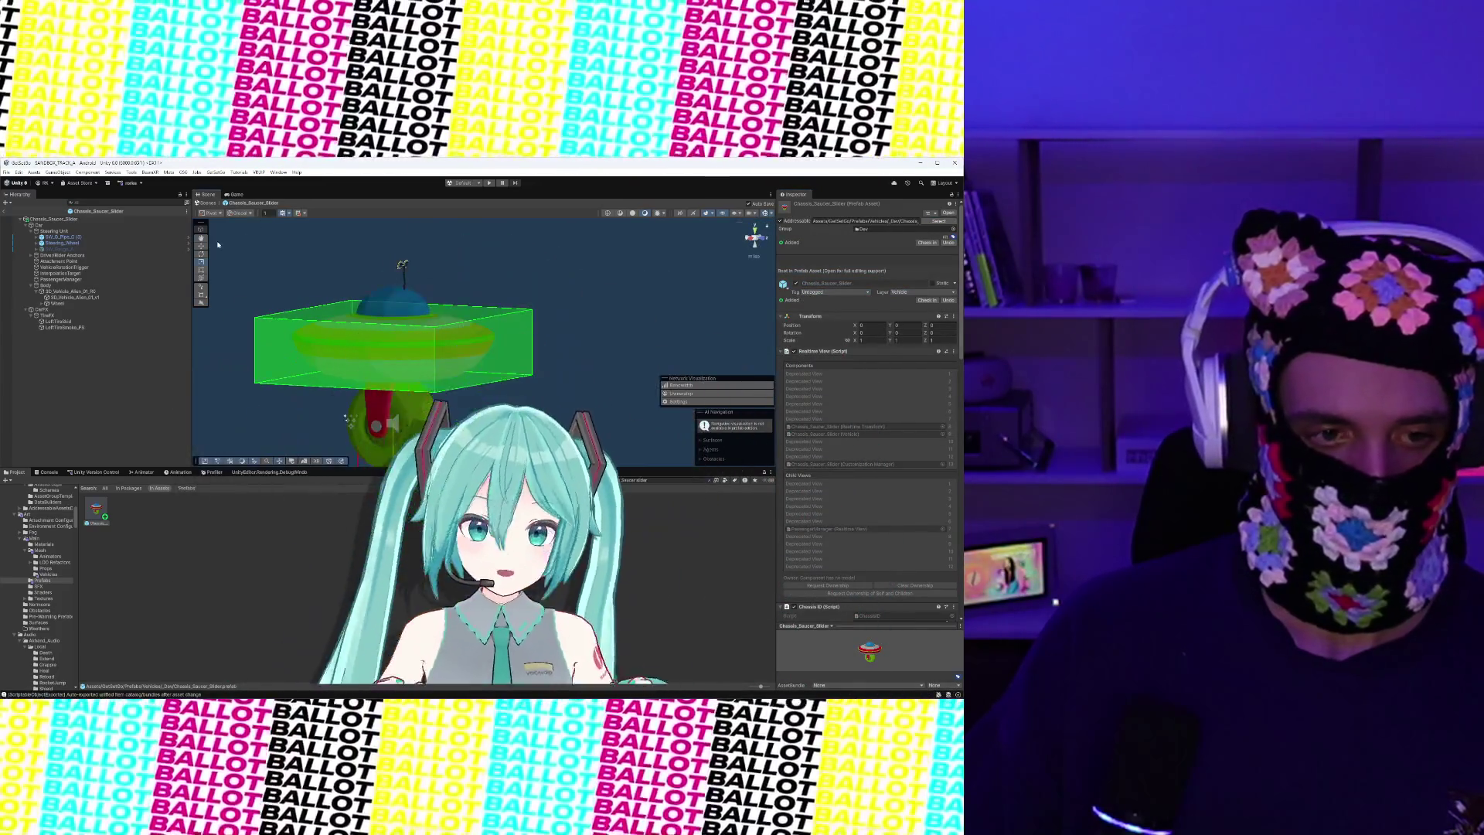
# Run the custom Tools command that adds a GUID suffix to the saucer's addressable key
pyautogui.click(132, 173)
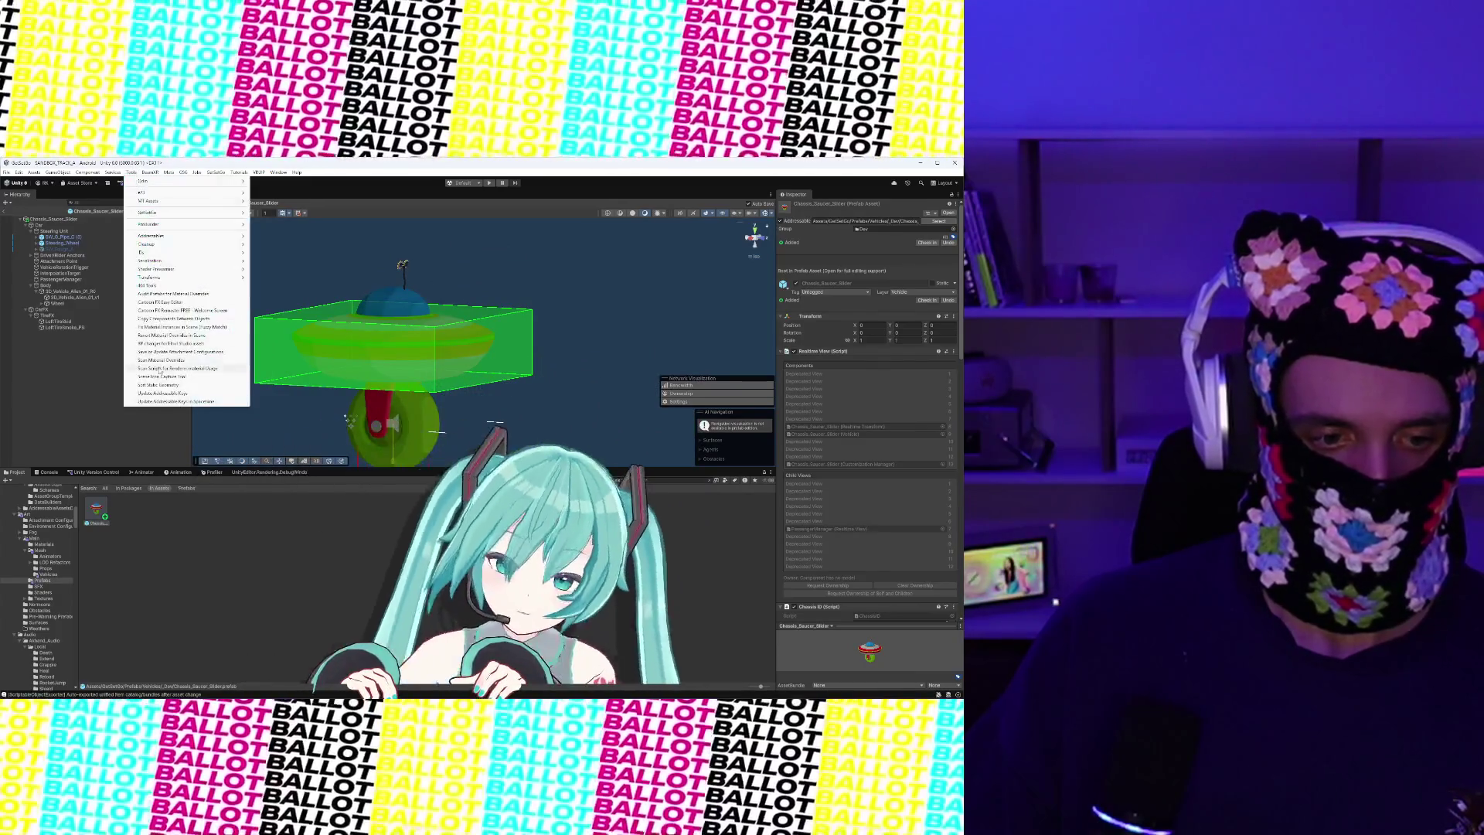
pyautogui.click(135, 173)
pyautogui.click(135, 173)
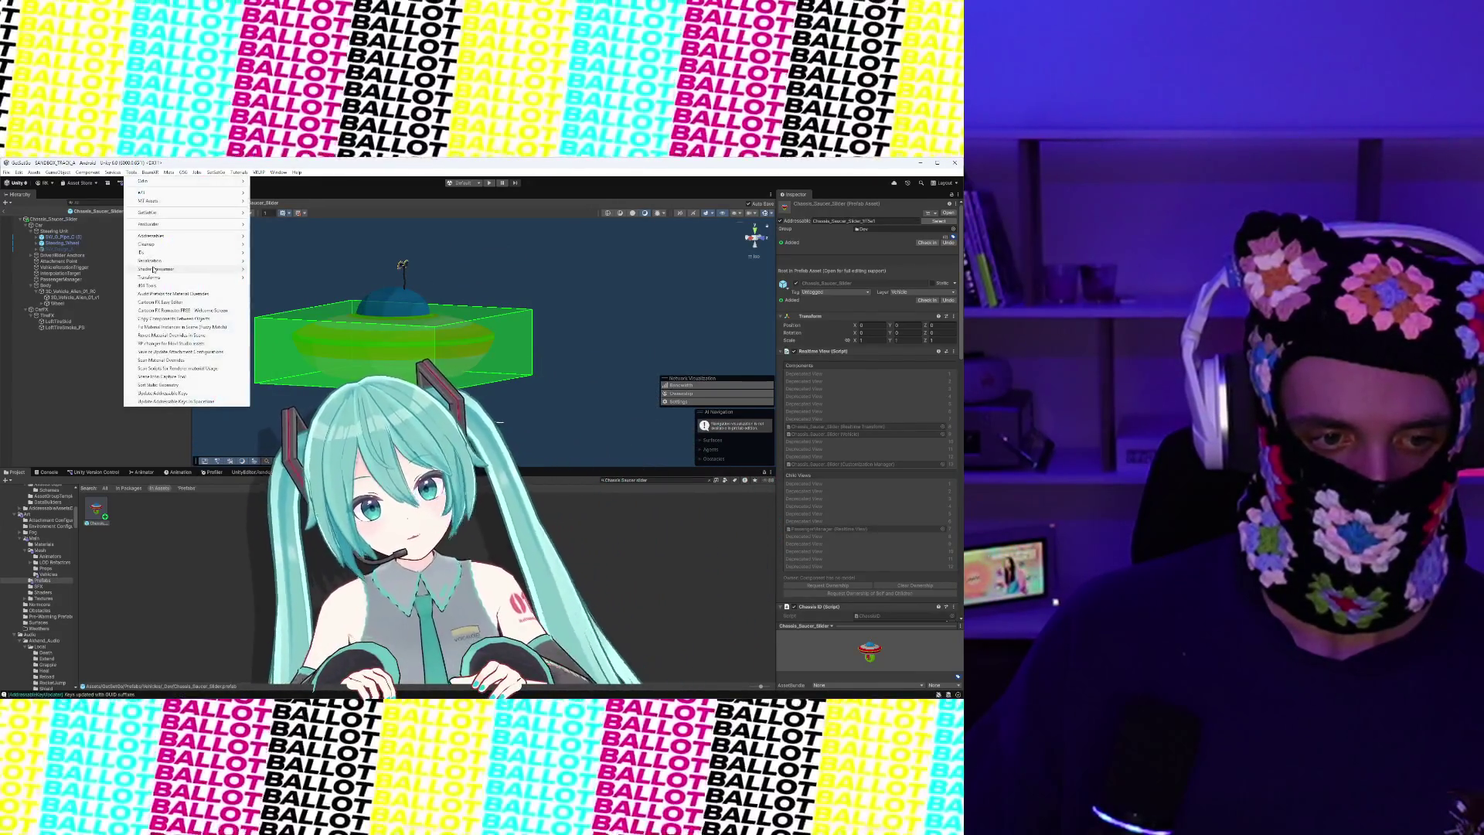
pyautogui.click(290, 253)
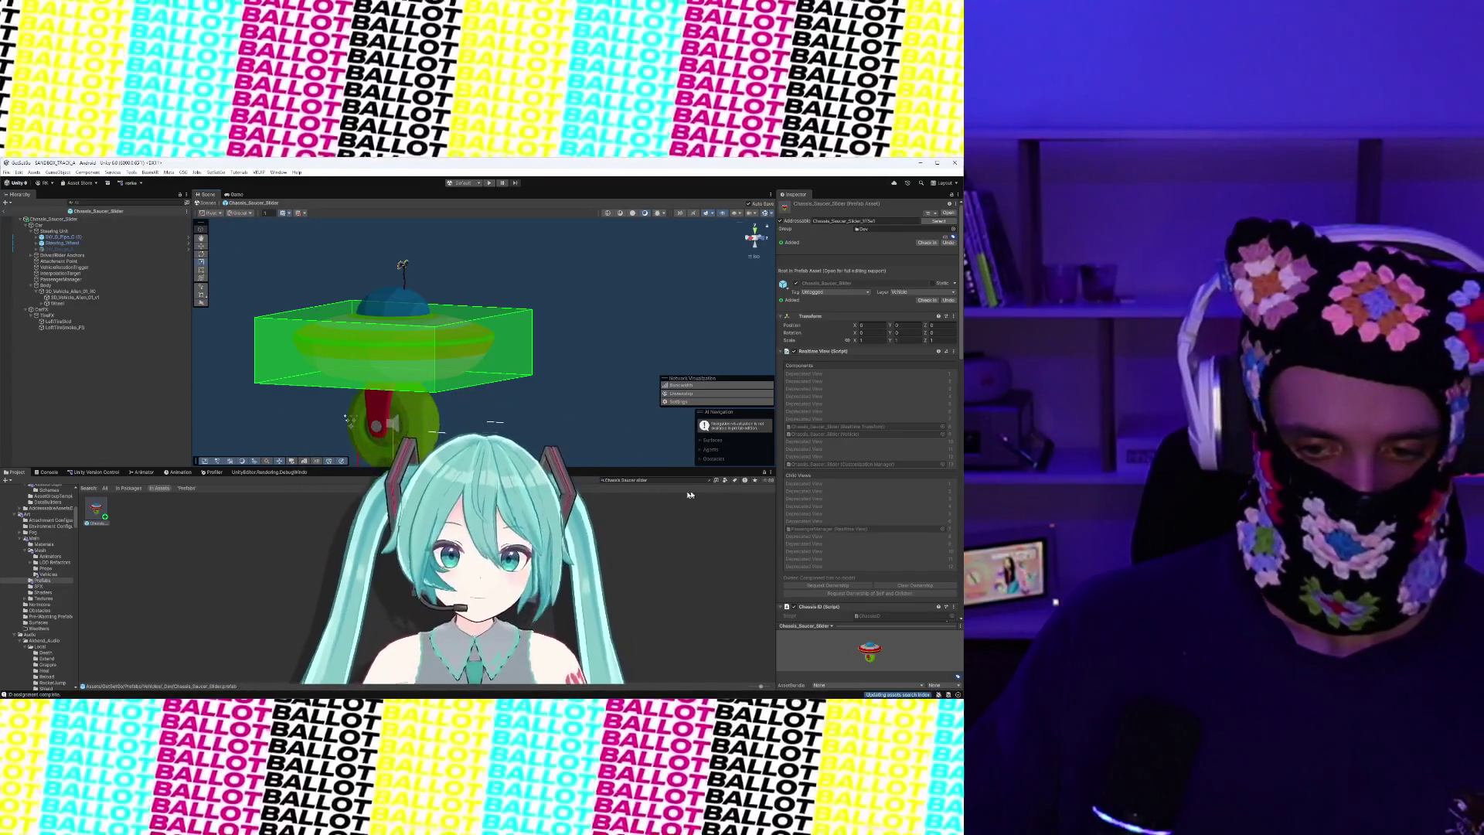
# Search the Project for 'Prod Addressables' and open the Prod Addressables Warehouse scene
pyautogui.click(666, 479)
pyautogui.press('BackSpace')
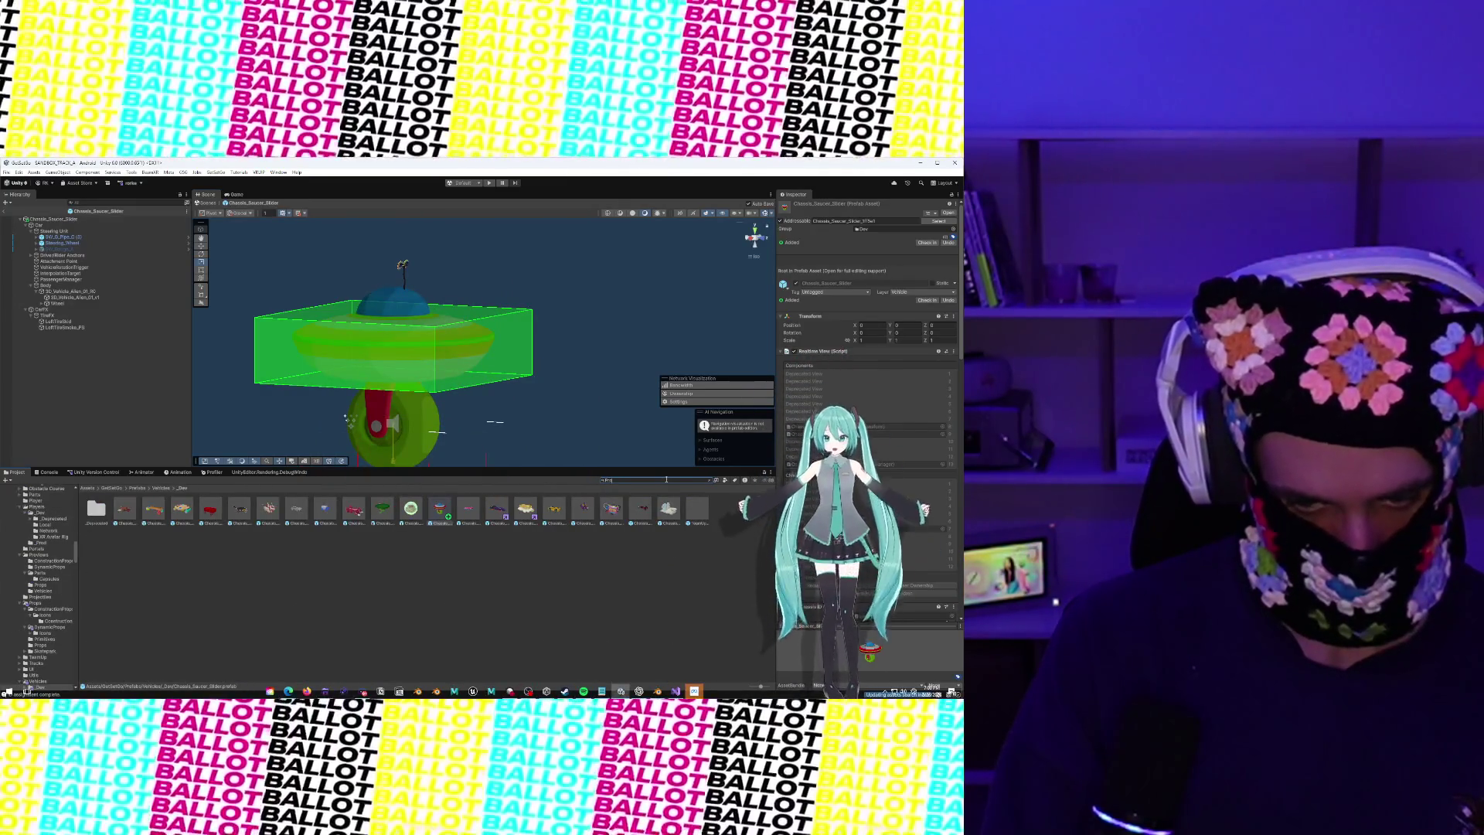
pyautogui.write('d Addressables')
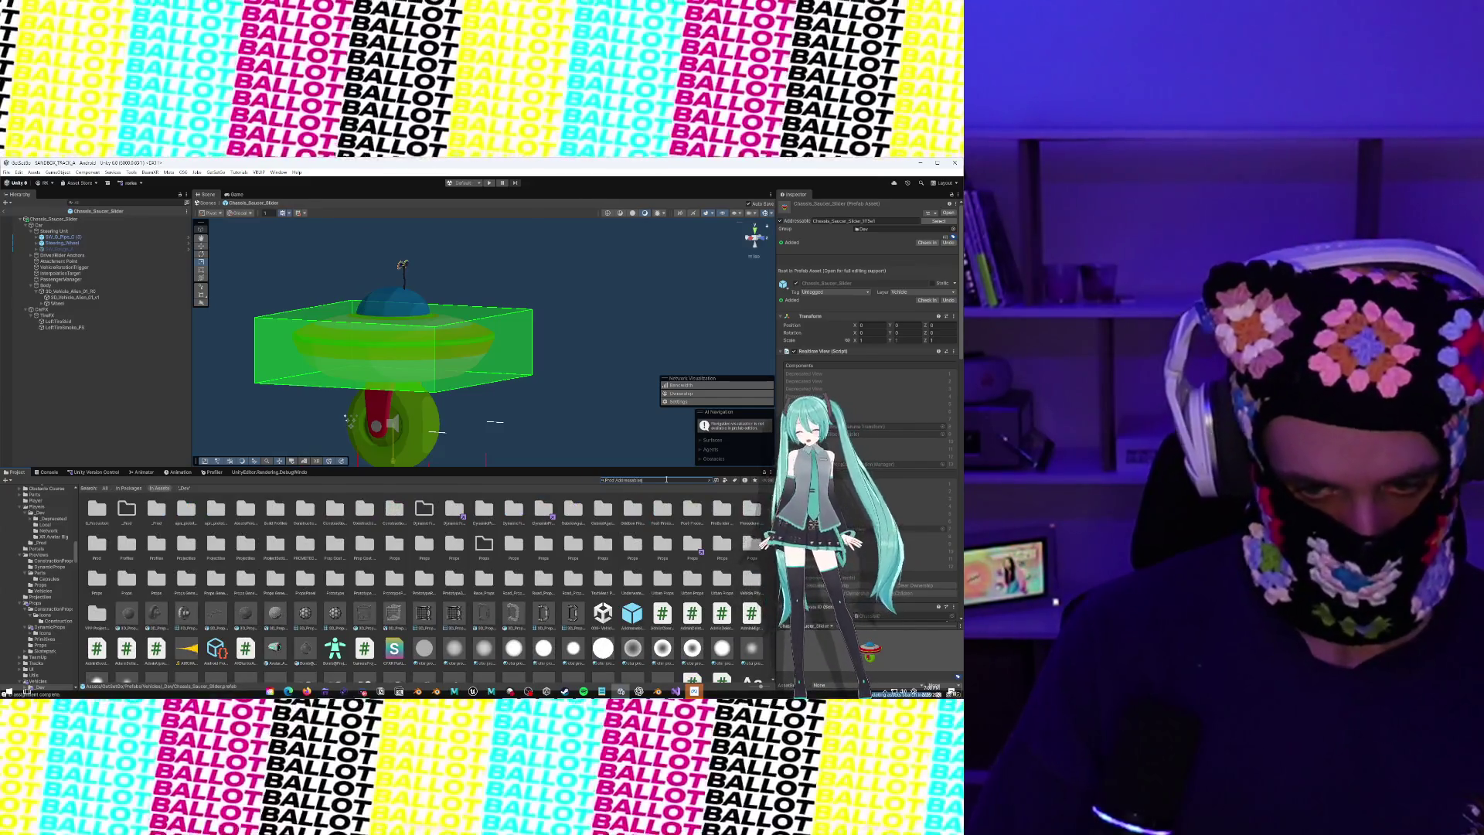
pyautogui.doubleClick(96, 509)
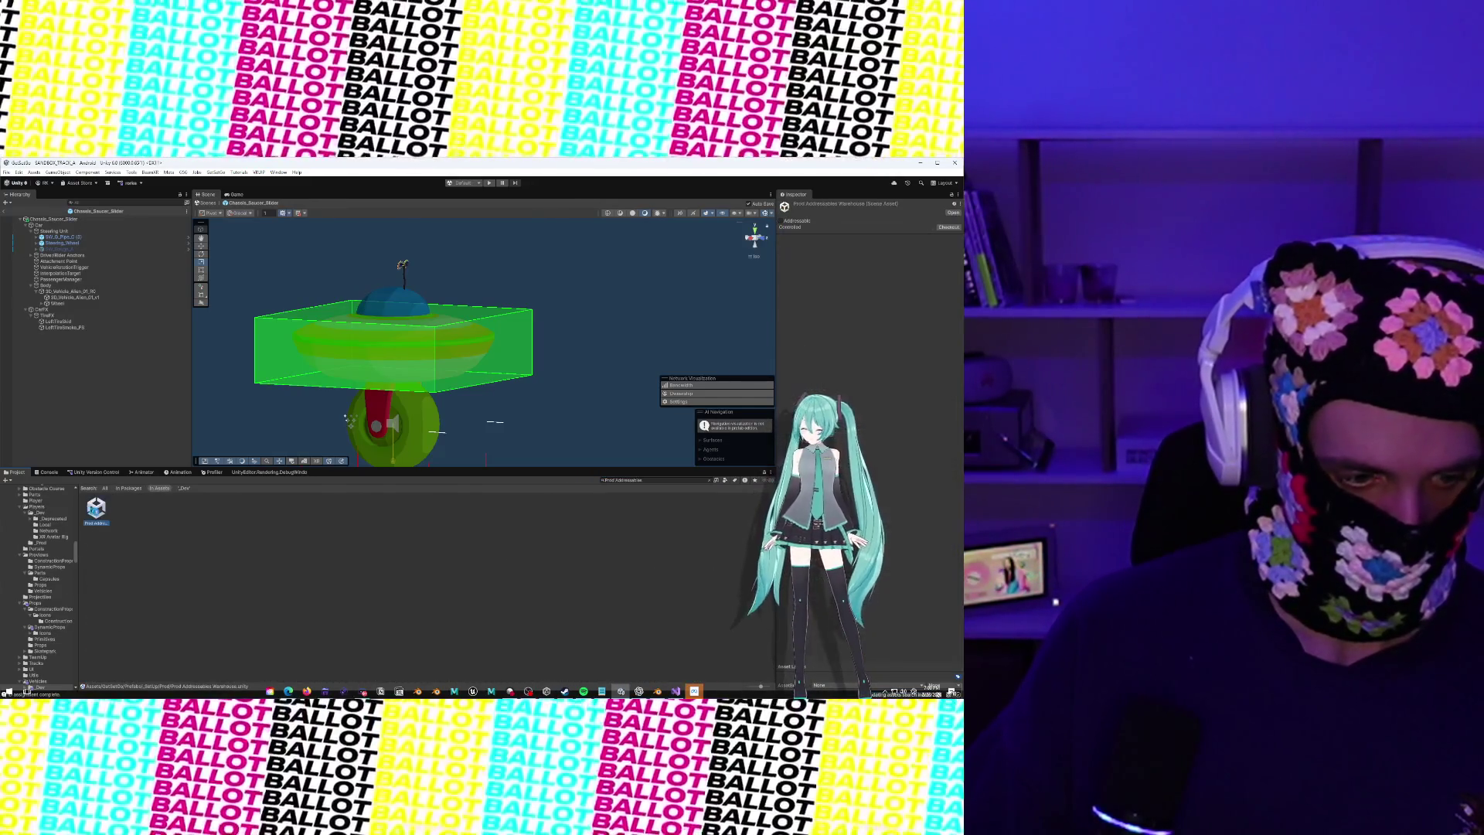
pyautogui.rightClick(23, 476)
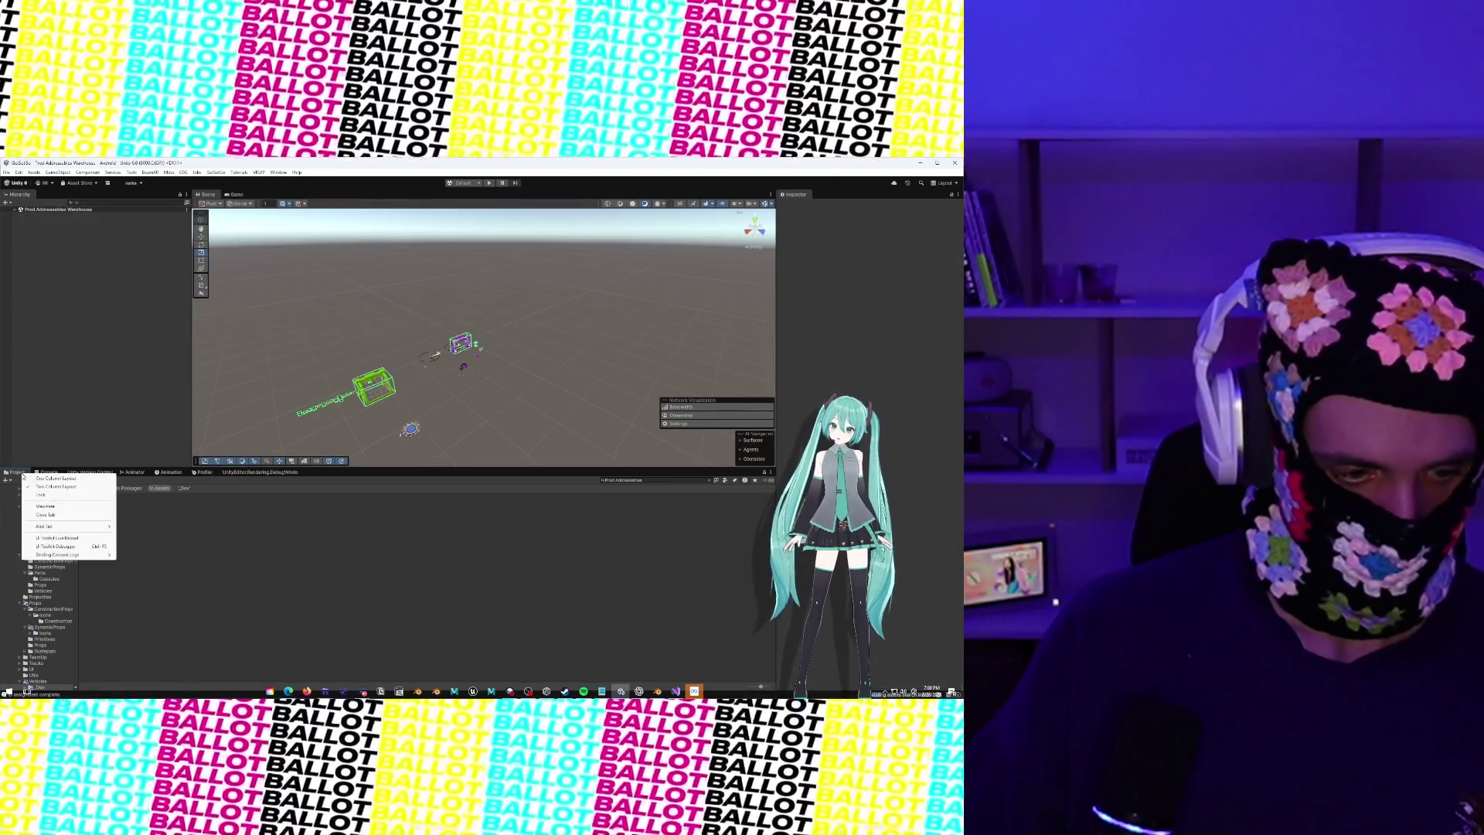
# Add two more Project browser tabs beside the first and view the Decimate folder in the second
pyautogui.moveTo(54, 526)
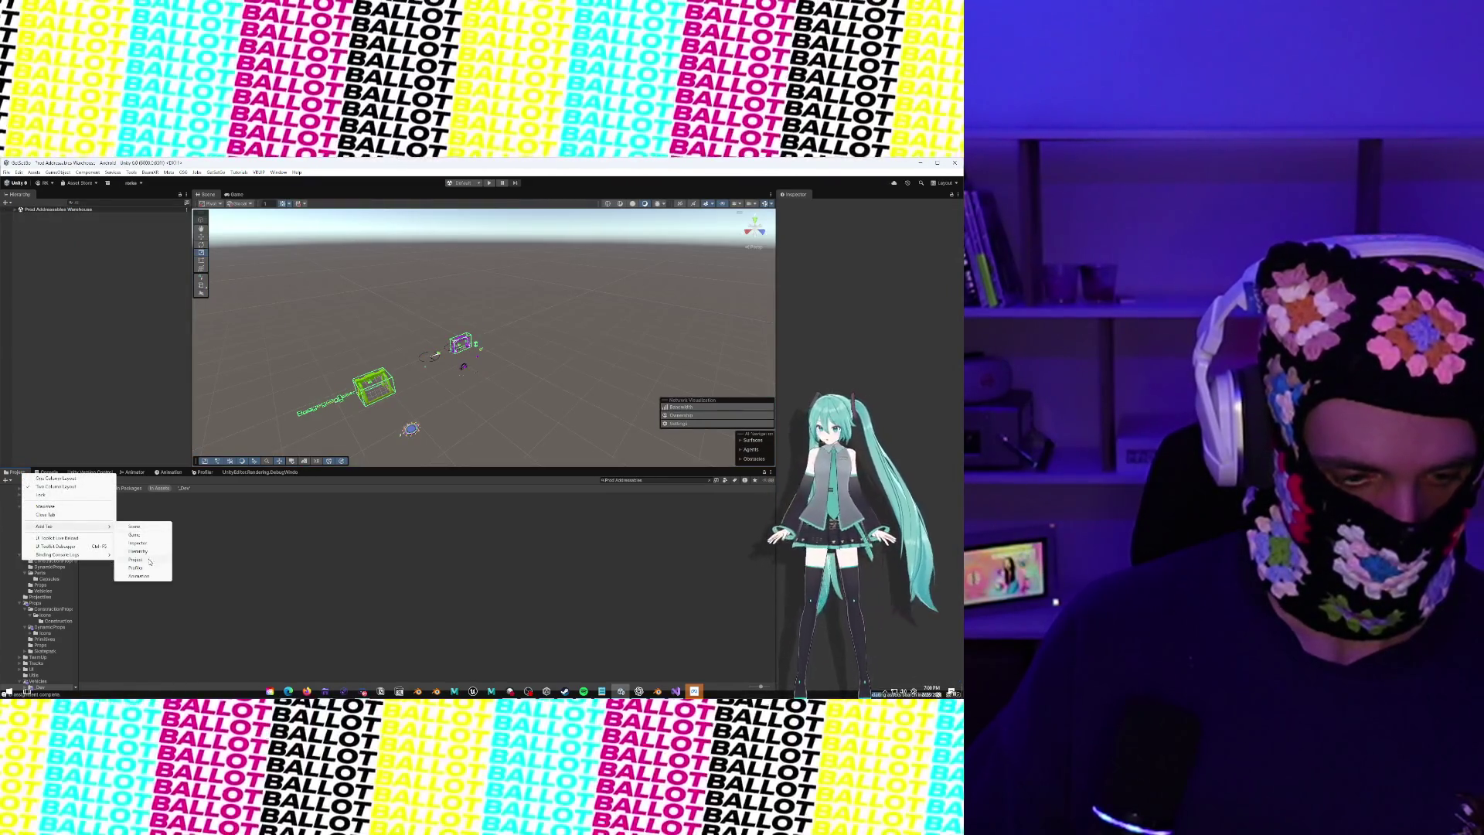
pyautogui.click(143, 560)
pyautogui.moveTo(313, 473)
pyautogui.mouseDown()
pyautogui.moveTo(93, 379)
pyautogui.moveTo(54, 473)
pyautogui.mouseUp()
pyautogui.rightClick(55, 474)
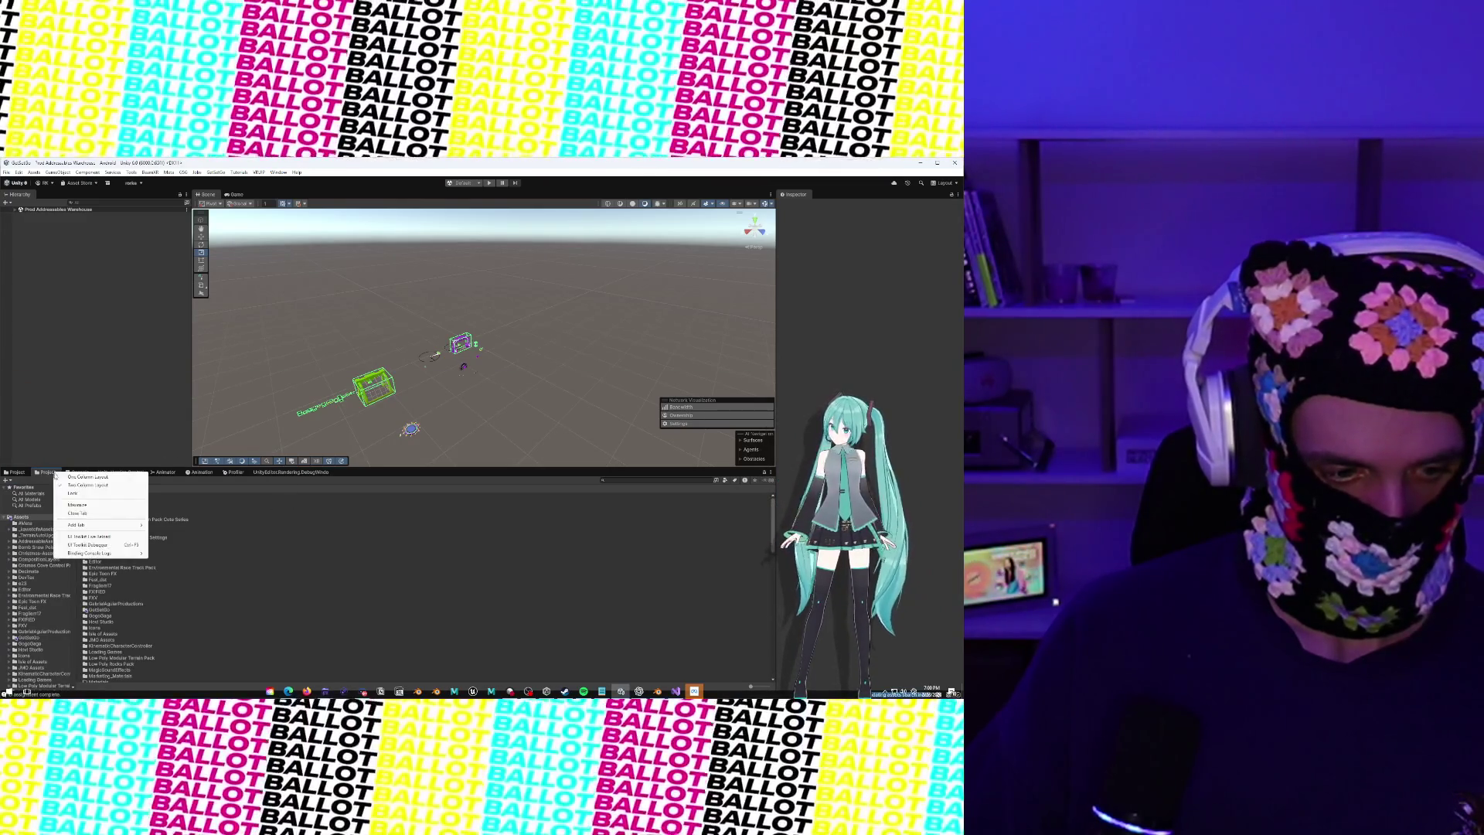
pyautogui.moveTo(120, 526)
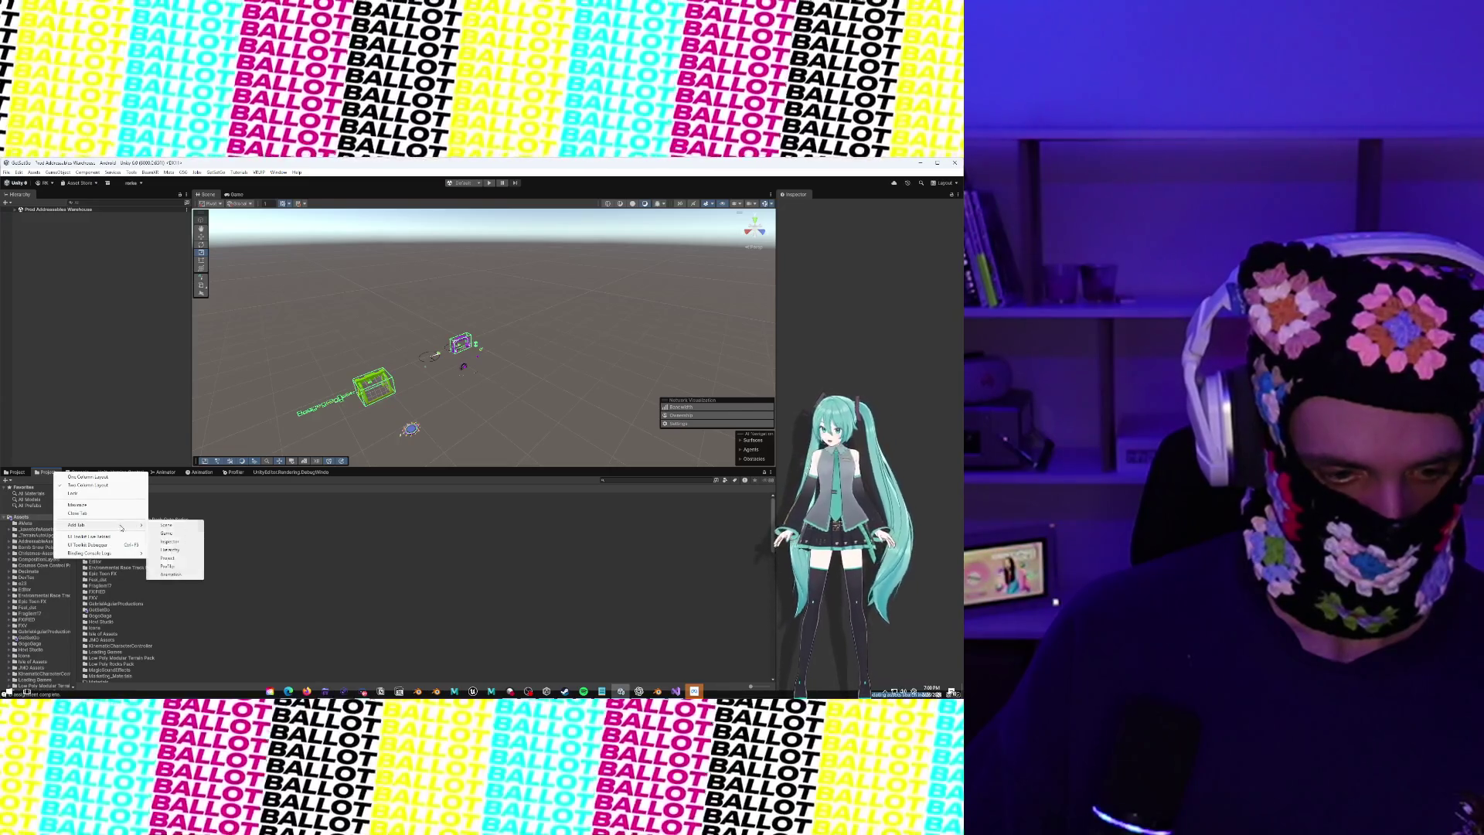
pyautogui.click(176, 558)
pyautogui.moveTo(343, 472); pyautogui.dragTo(24, 475)
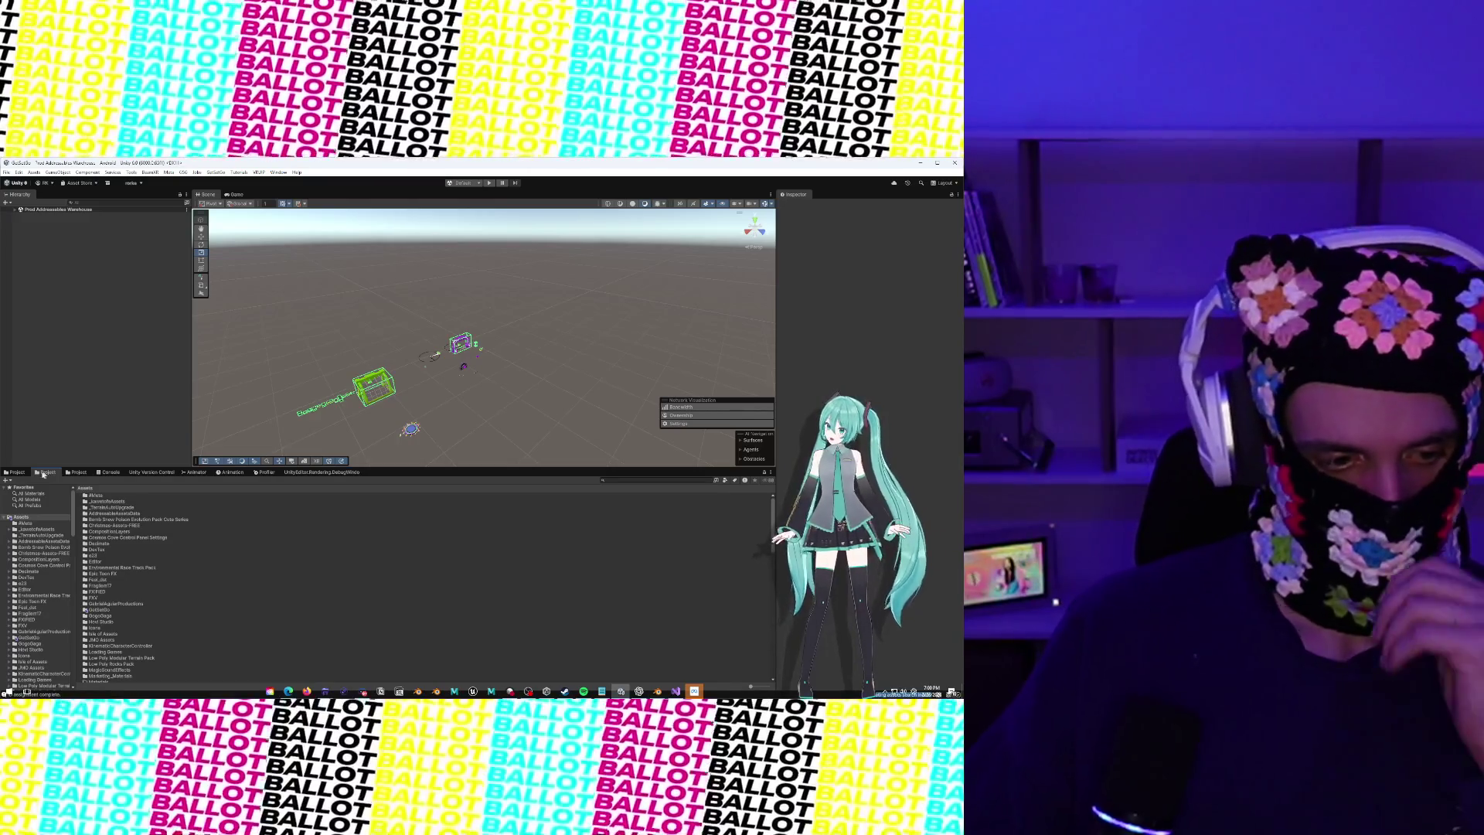
pyautogui.click(36, 475)
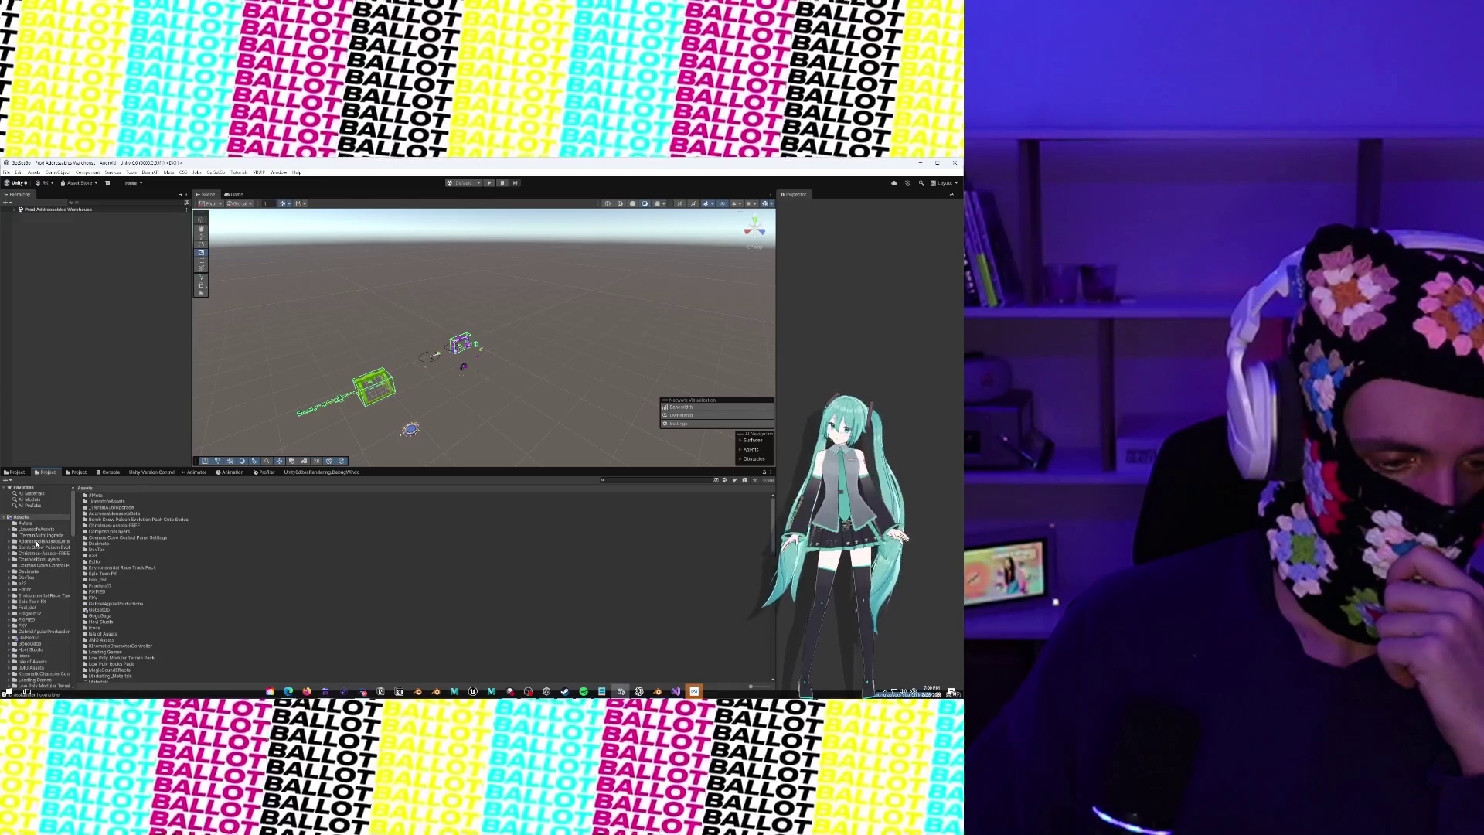
pyautogui.click(29, 571)
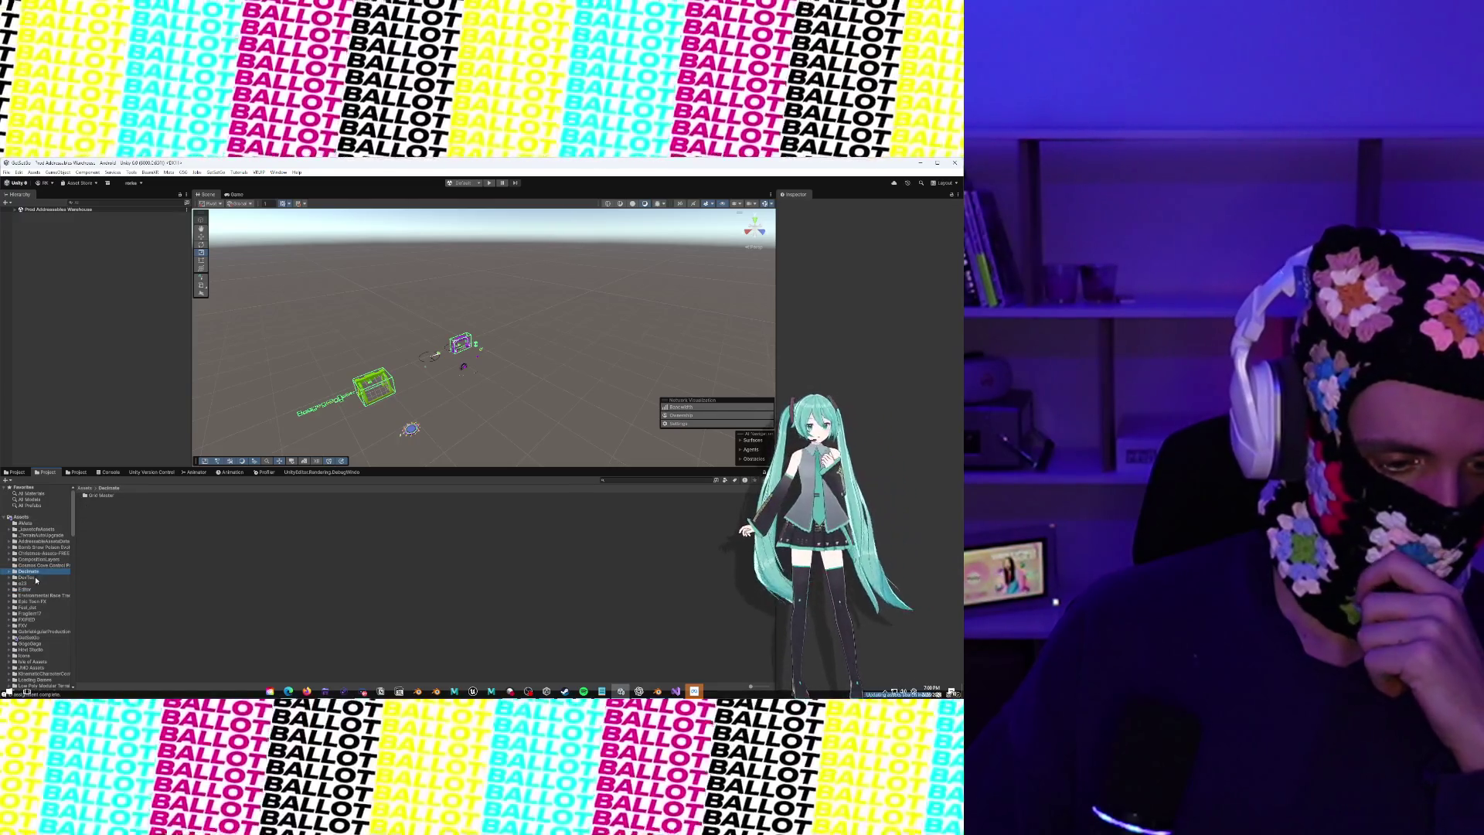
# Search 'Charac Saucer Slider', select the Chassis_Saucer_Slider prefab, and expand the warehouse scene's Hierarchy
pyautogui.click(28, 637)
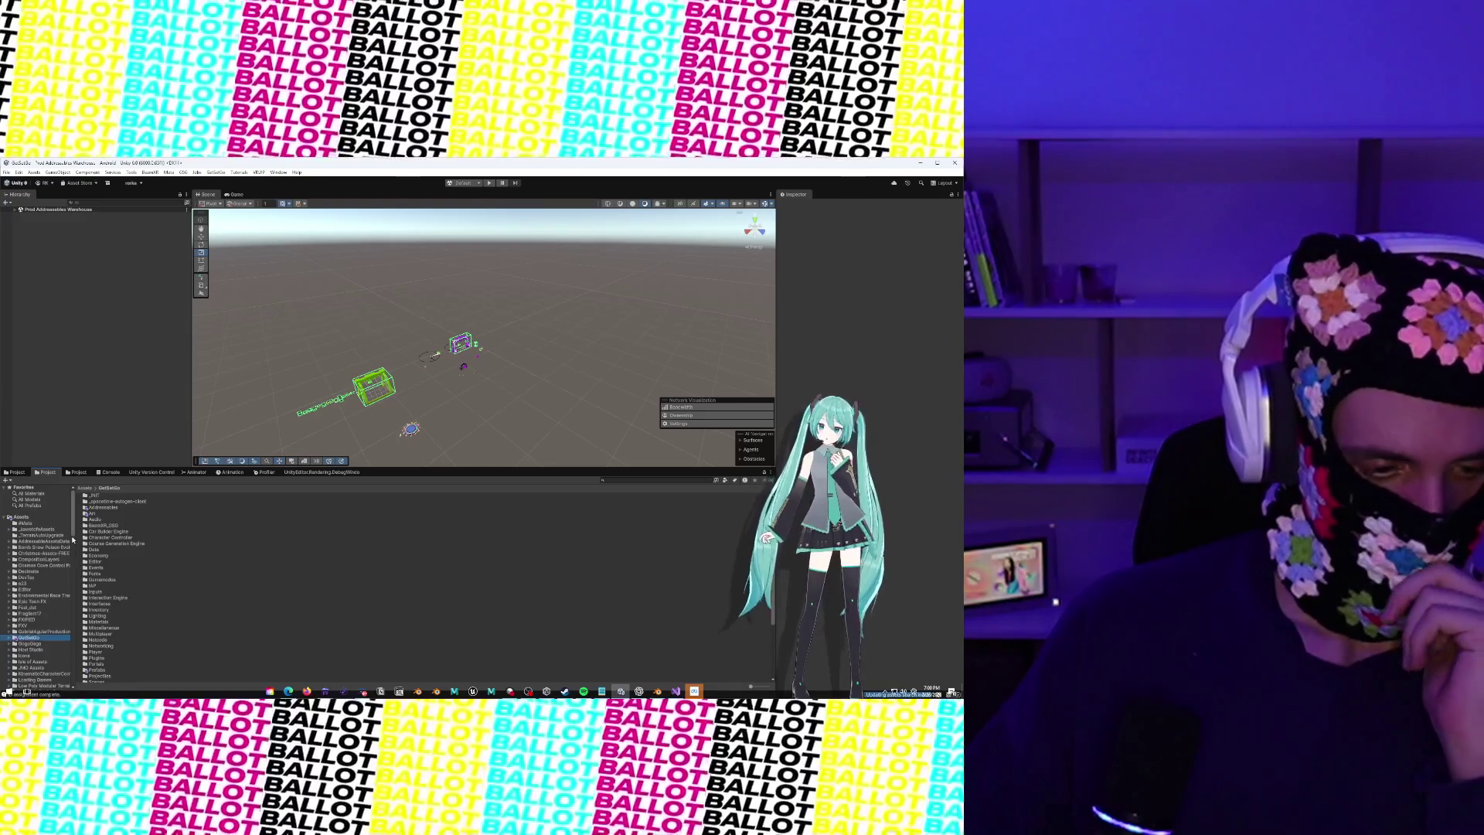
pyautogui.click(614, 479)
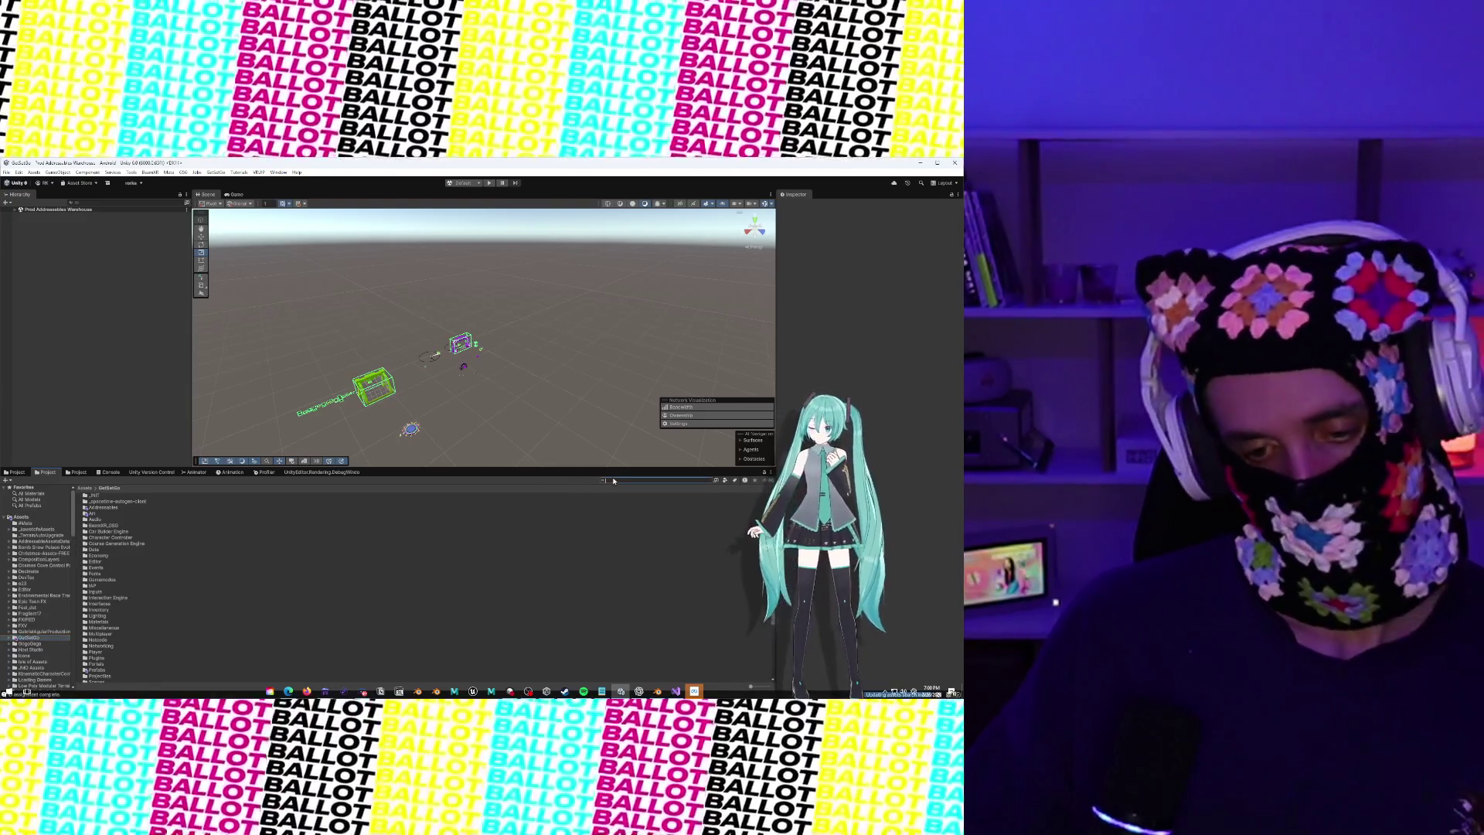
pyautogui.write('Charac')
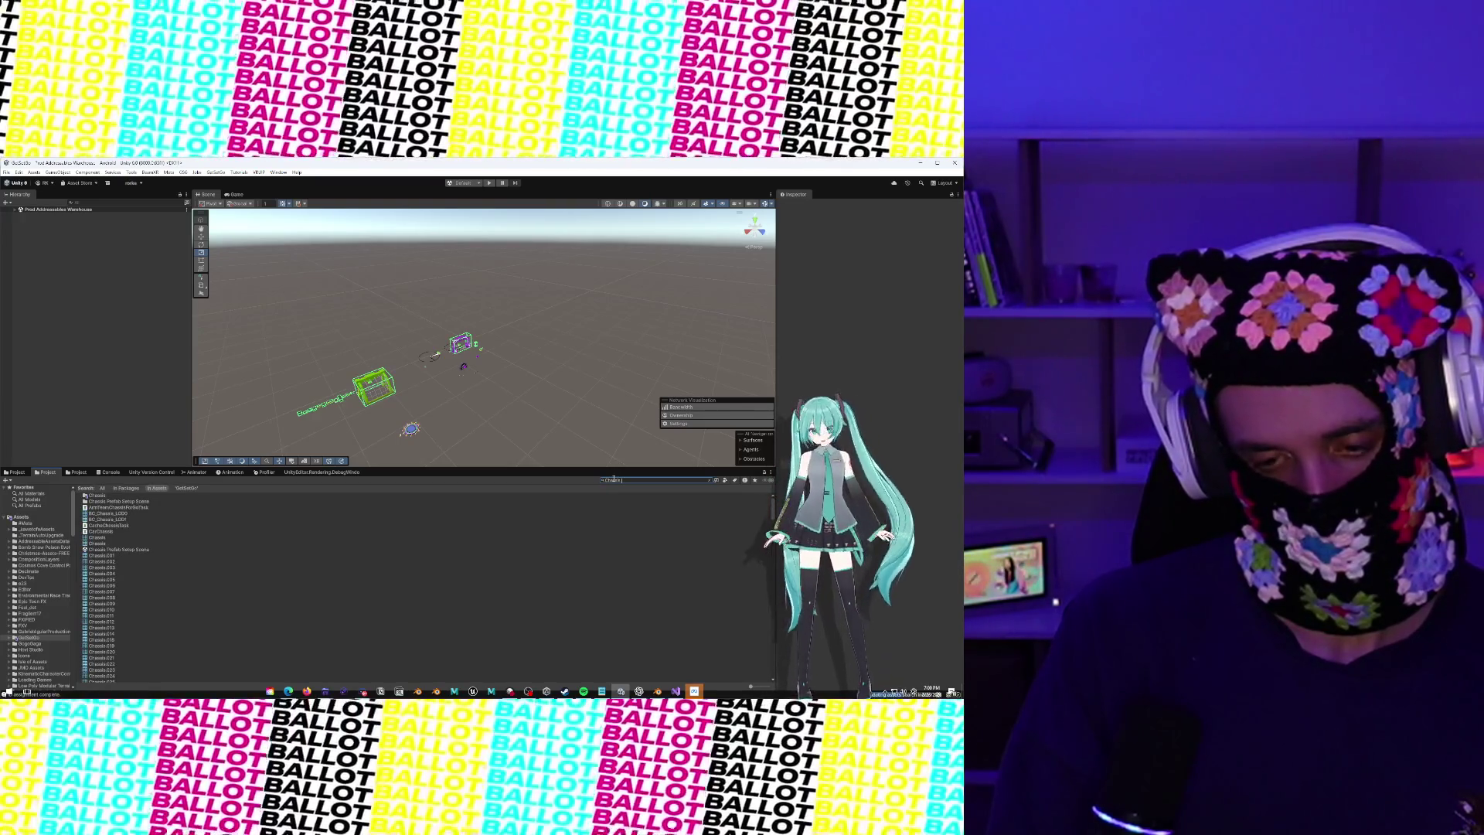
pyautogui.write(' Saucer Slider')
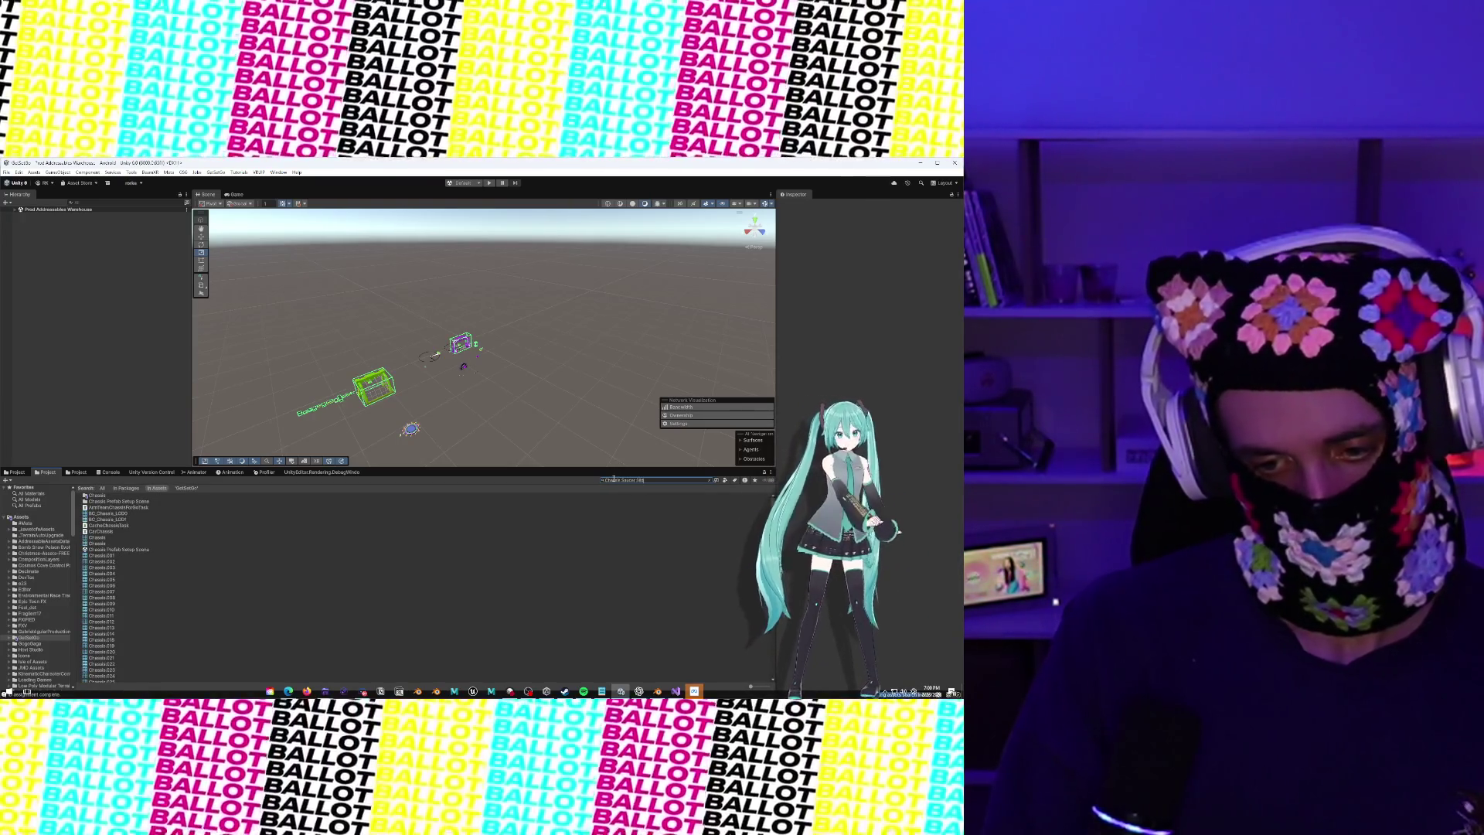
pyautogui.click(112, 494)
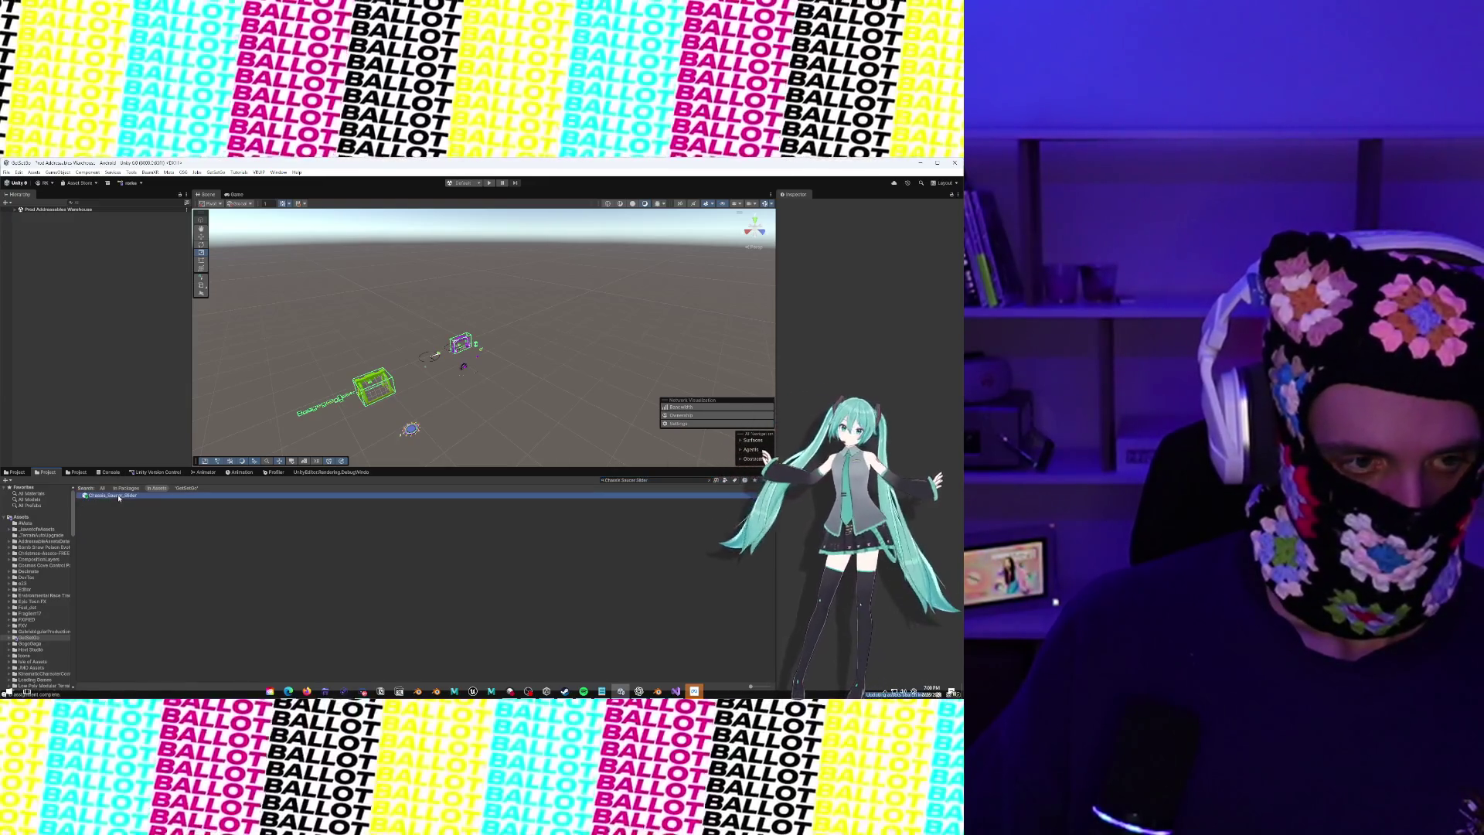
pyautogui.click(14, 210)
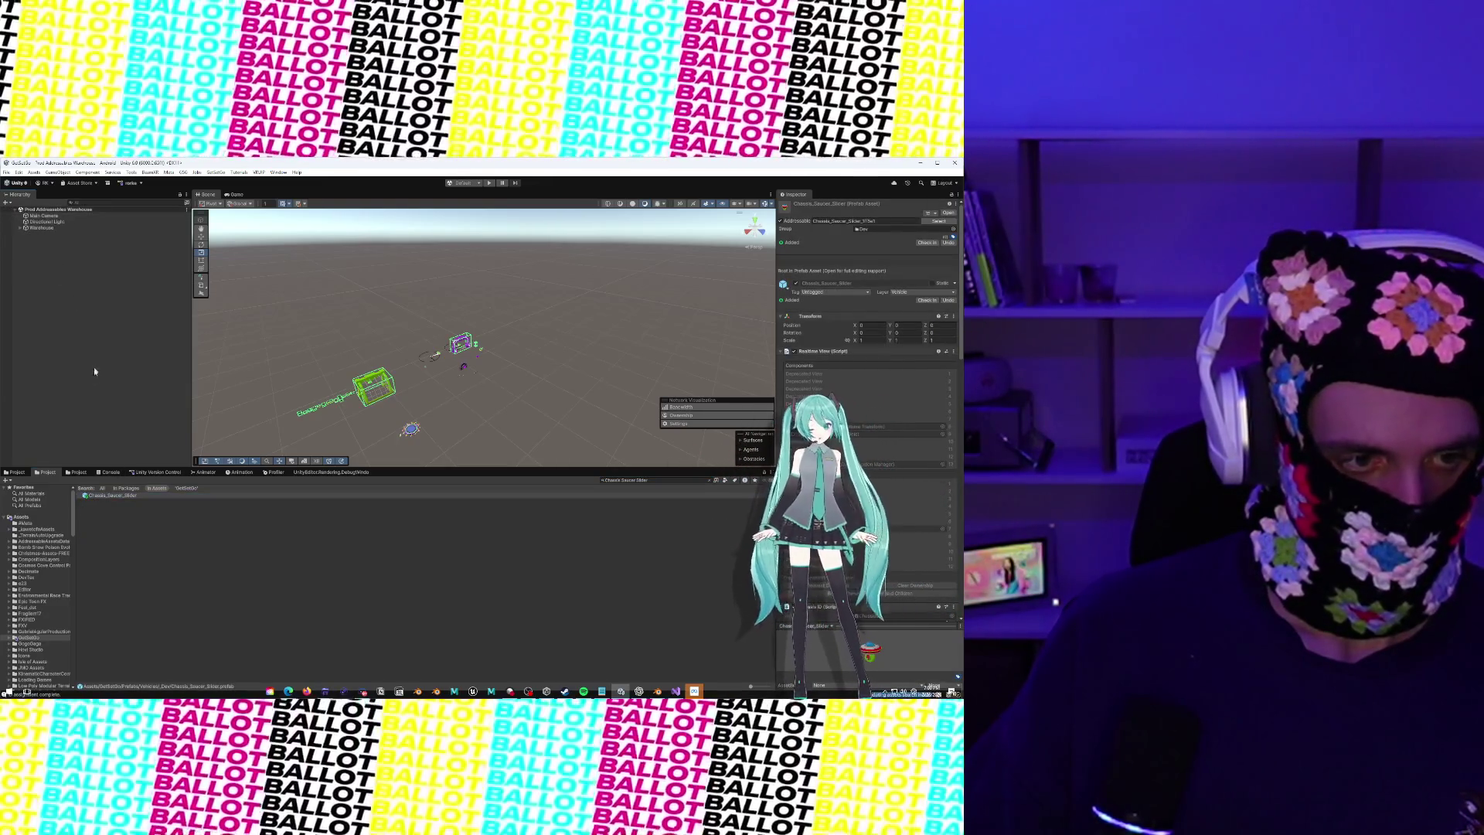
# Expand Warehouse, open Tools > GetSetGo > Addressables > Scene Audit, and tick Arrange Scene Layout (roots only)
pyautogui.click(20, 228)
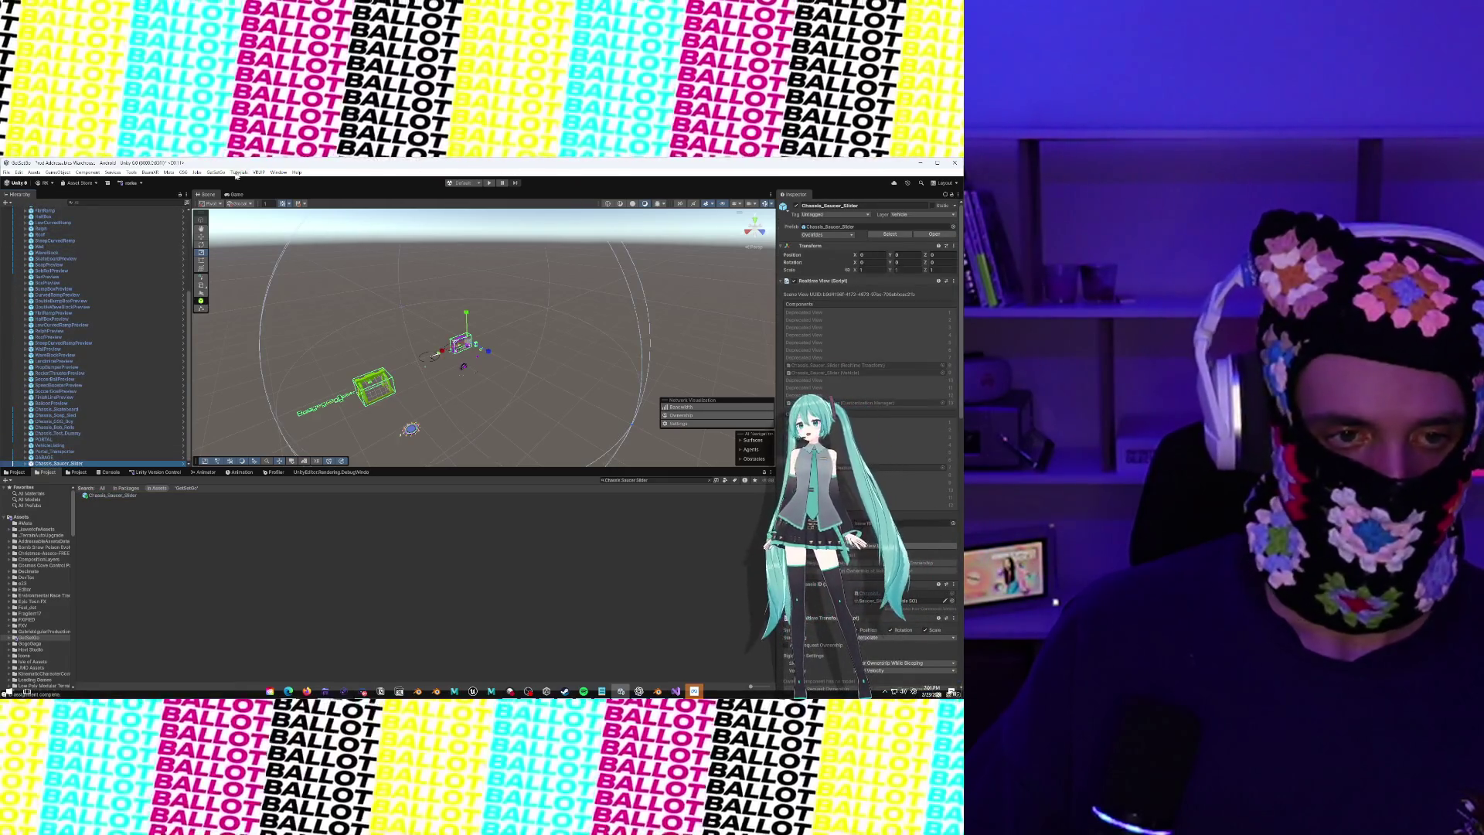
pyautogui.click(132, 173)
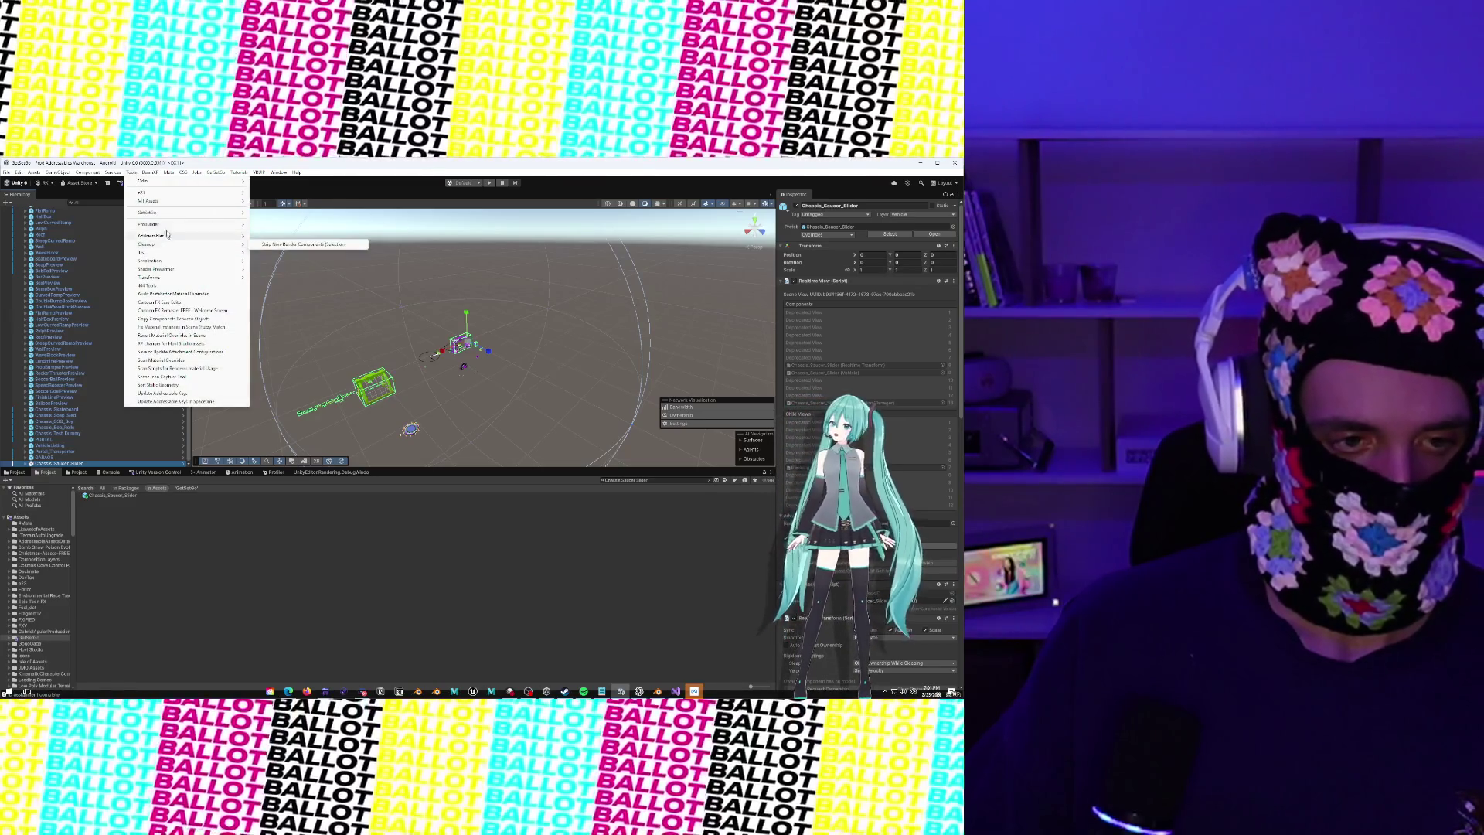
pyautogui.moveTo(195, 249)
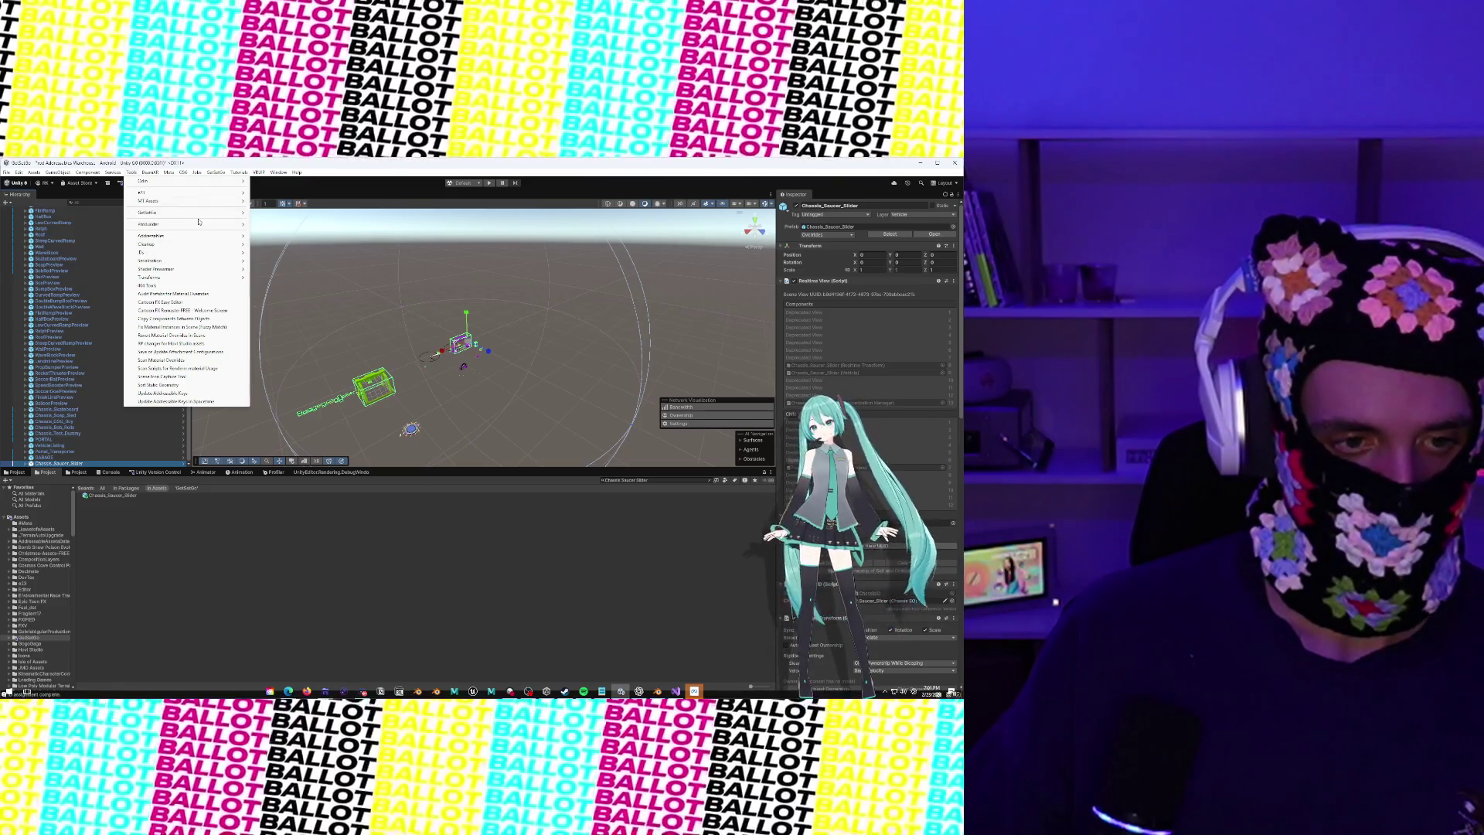
pyautogui.moveTo(196, 217)
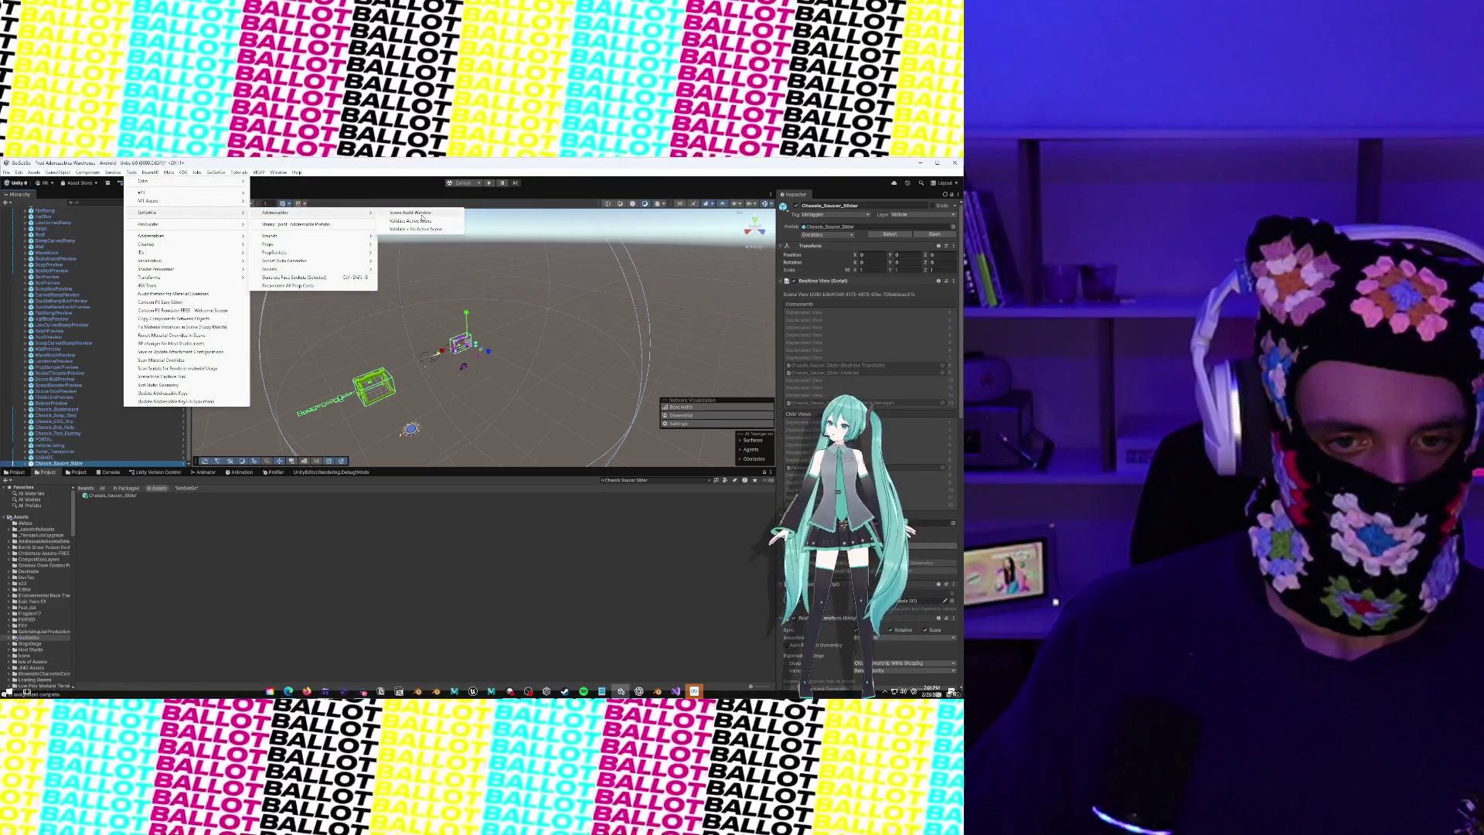
pyautogui.click(325, 226)
pyautogui.click(234, 373)
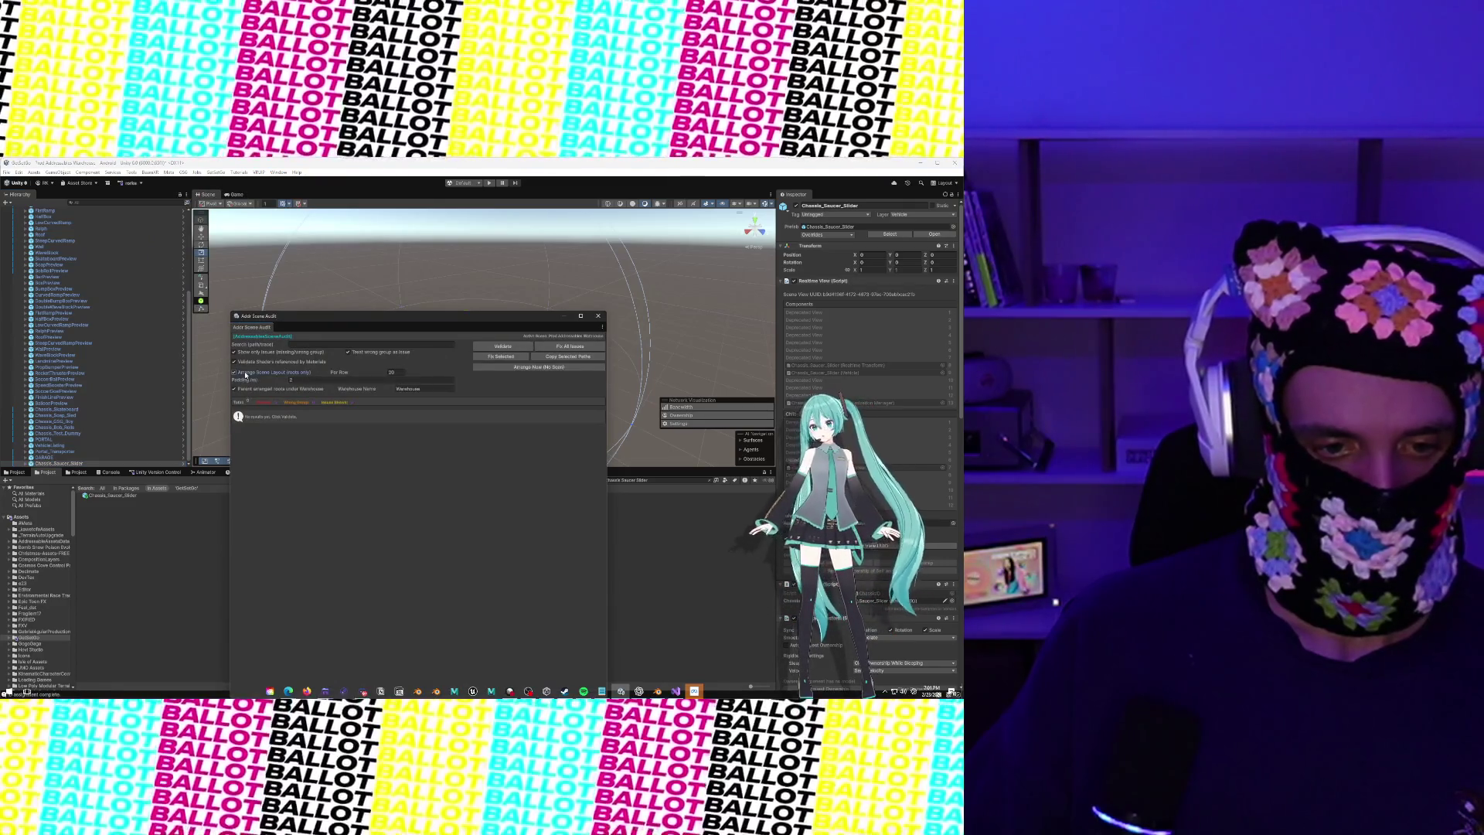
# Run Validate in the Addr Scene Audit window, then move the window aside and close it
pyautogui.click(503, 347)
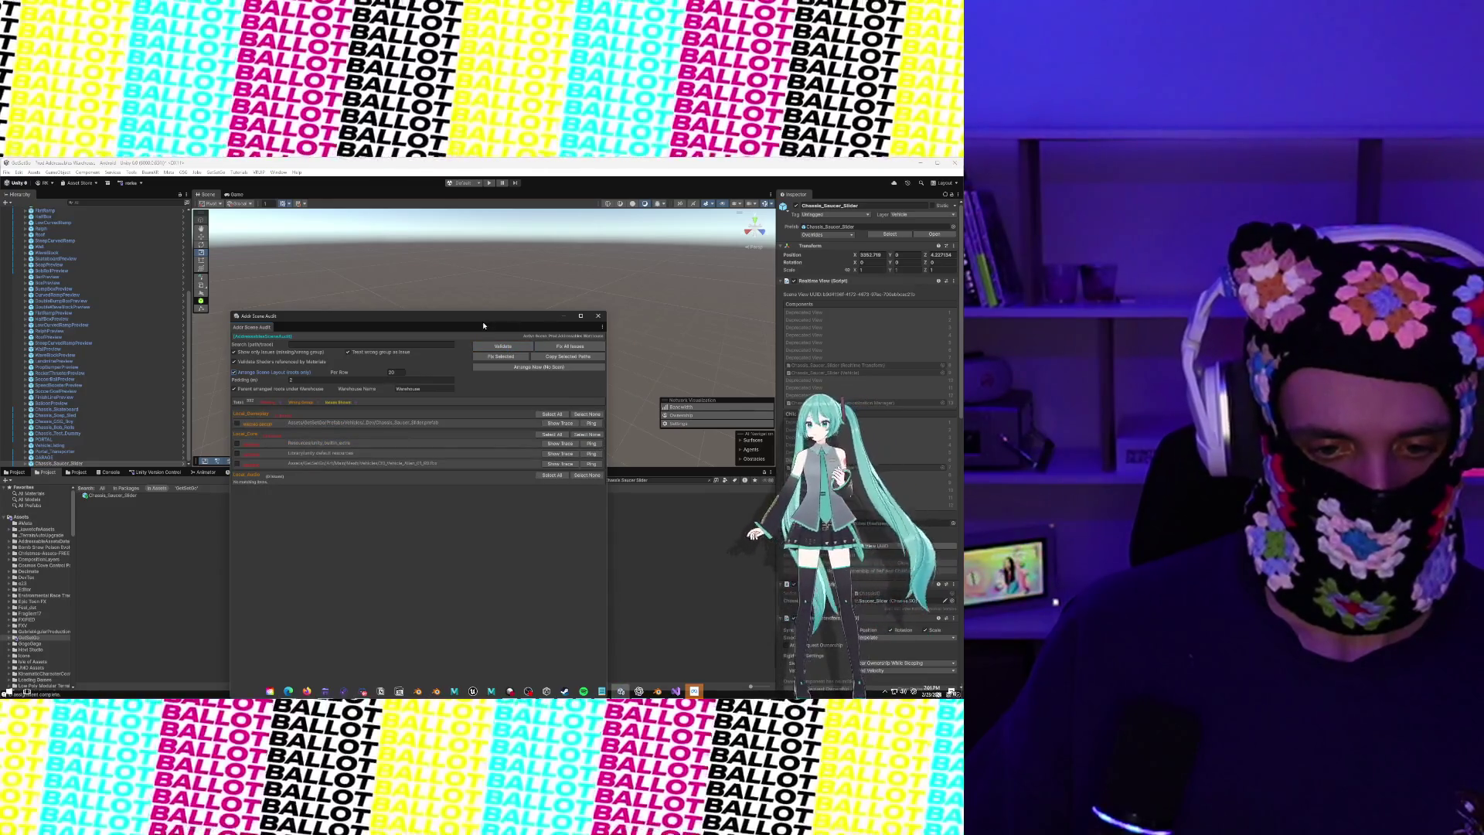
pyautogui.moveTo(481, 317); pyautogui.dragTo(554, 276)
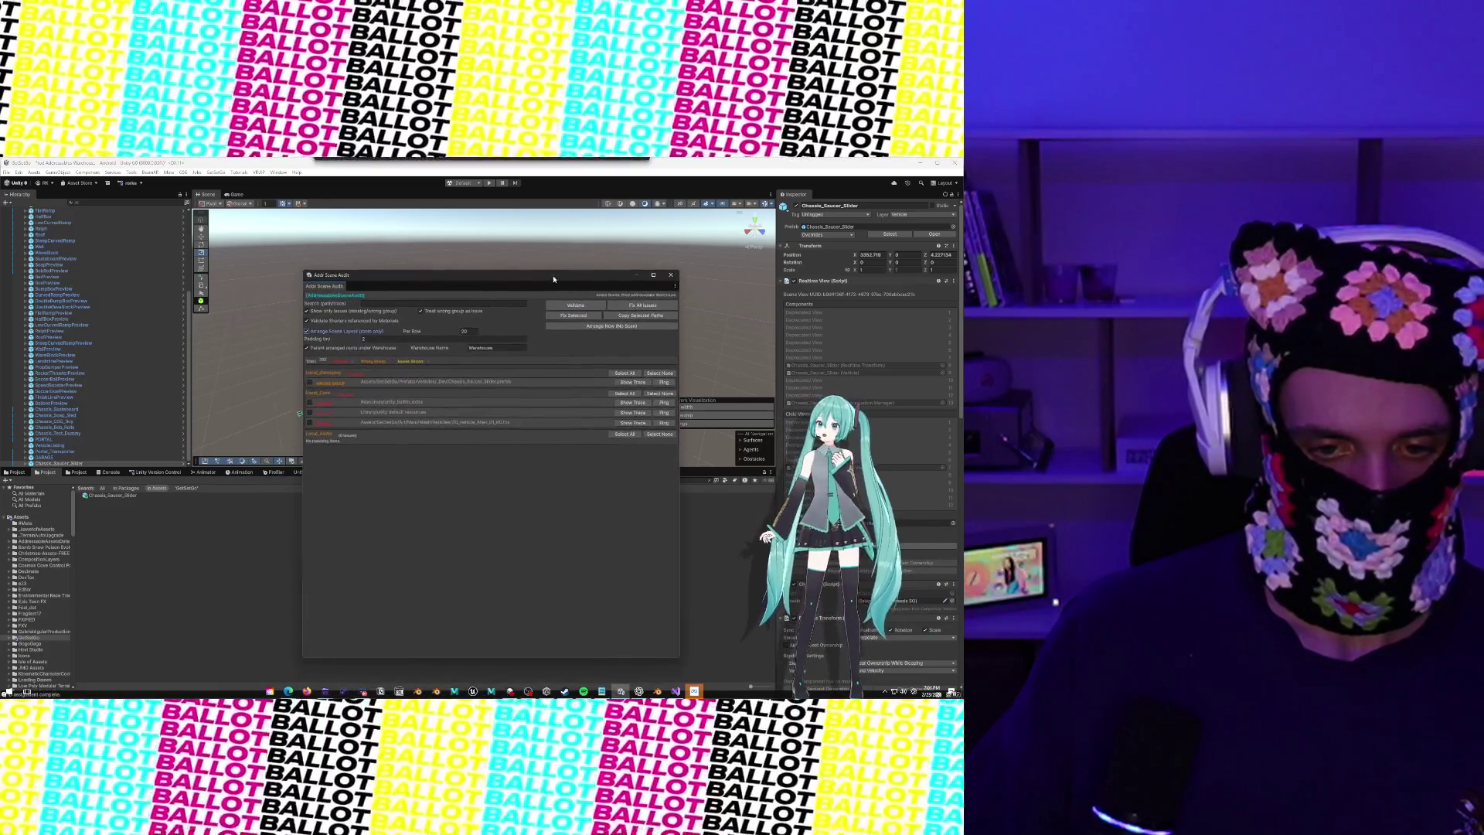
pyautogui.click(671, 277)
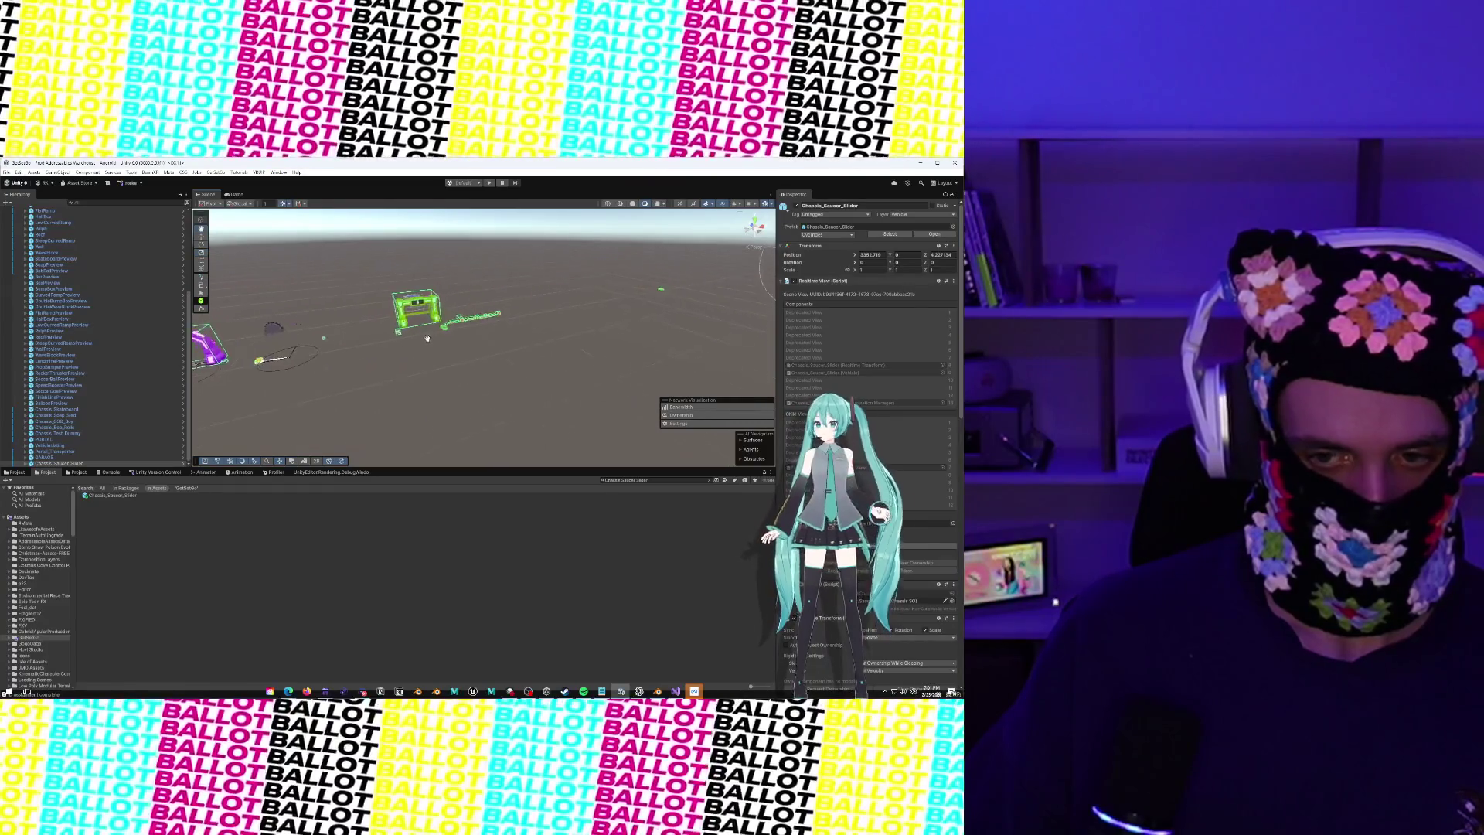
# Frame Chassis_Saucer_Slider in the Scene view, restoring the selection after an accidental deselect
pyautogui.press('f')
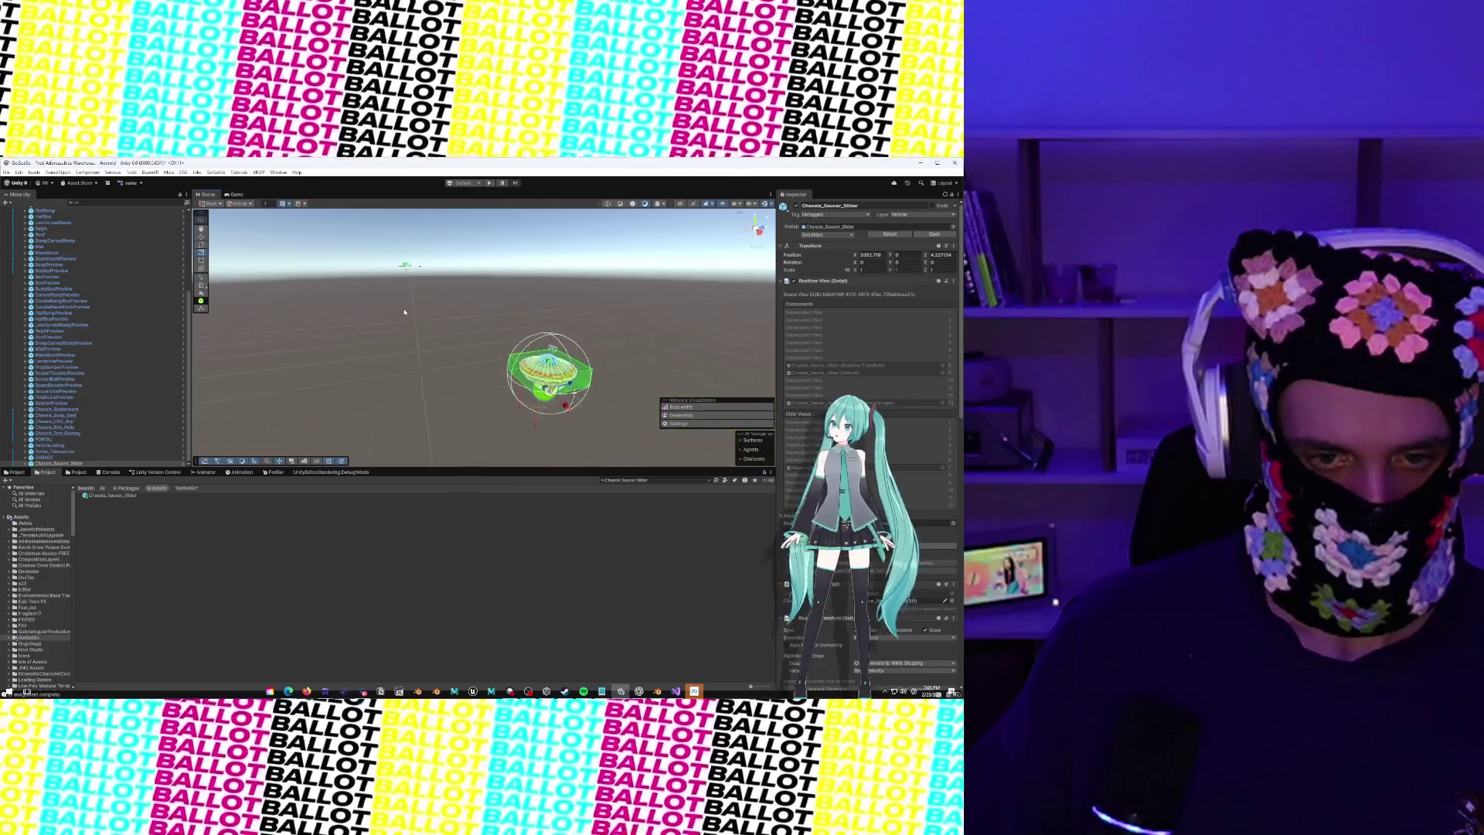
pyautogui.press('f')
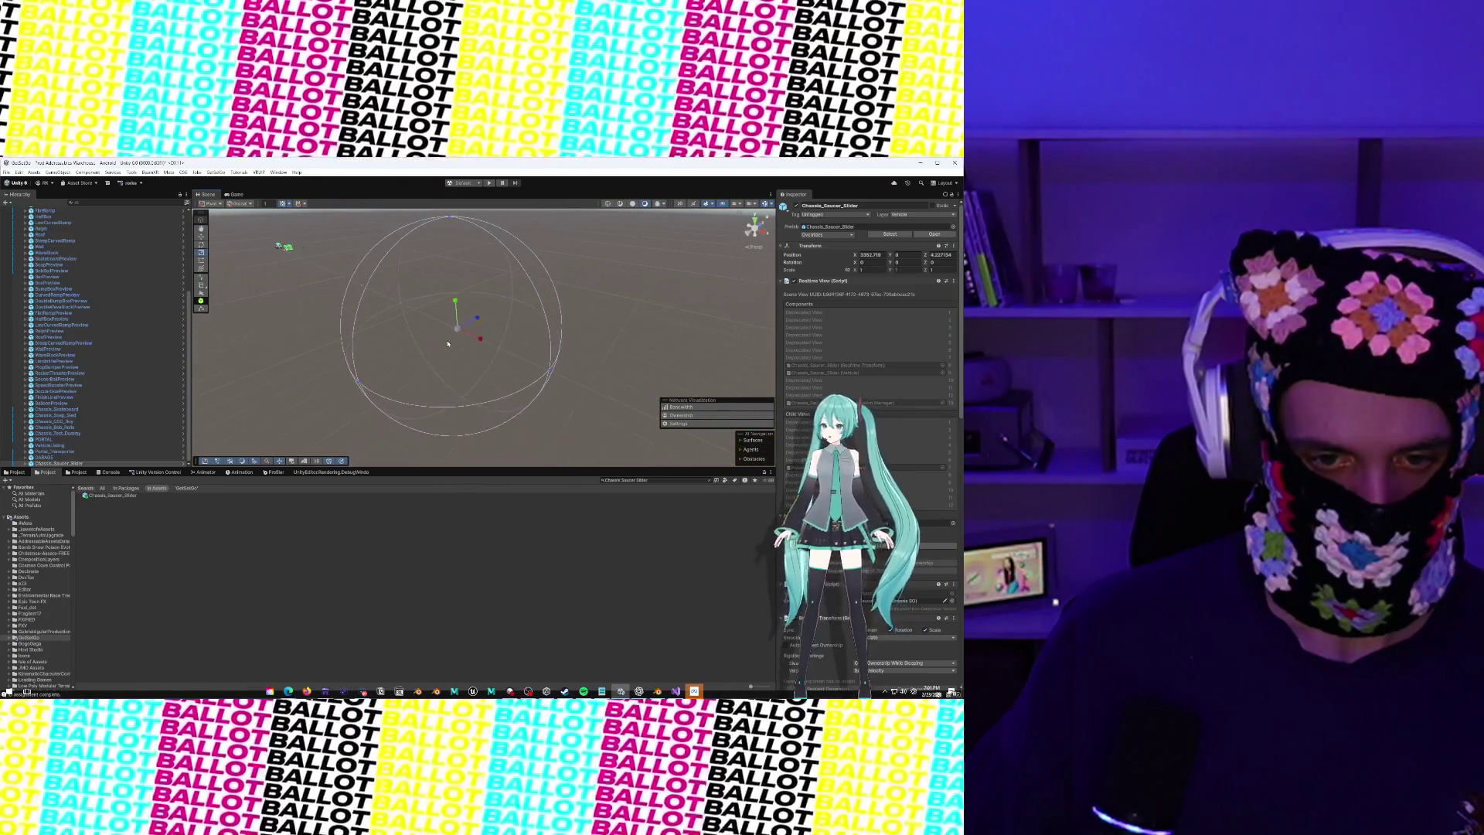
pyautogui.click(548, 373)
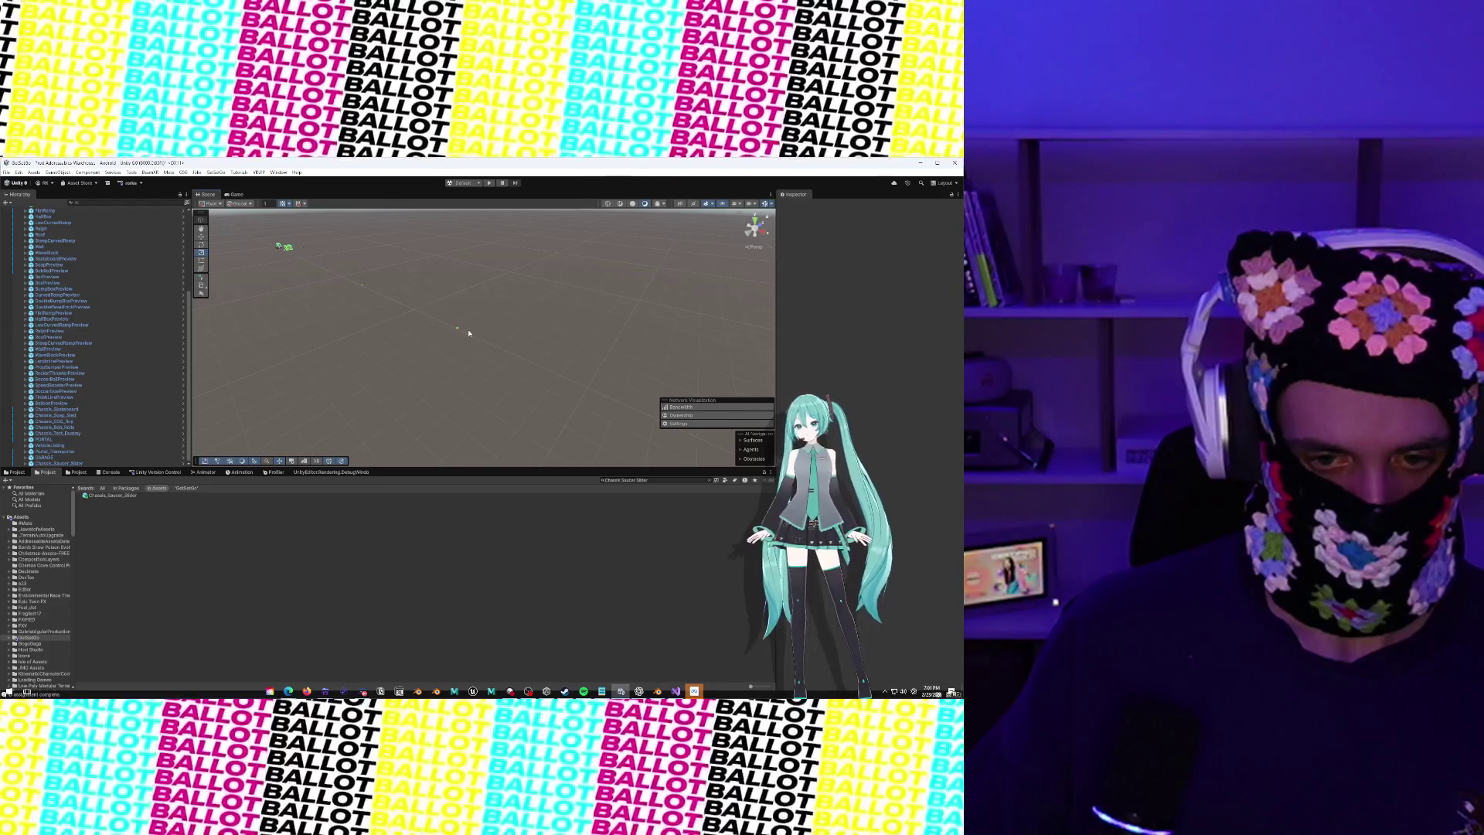
pyautogui.hotkey('ctrl', 'z')
pyautogui.press('f')
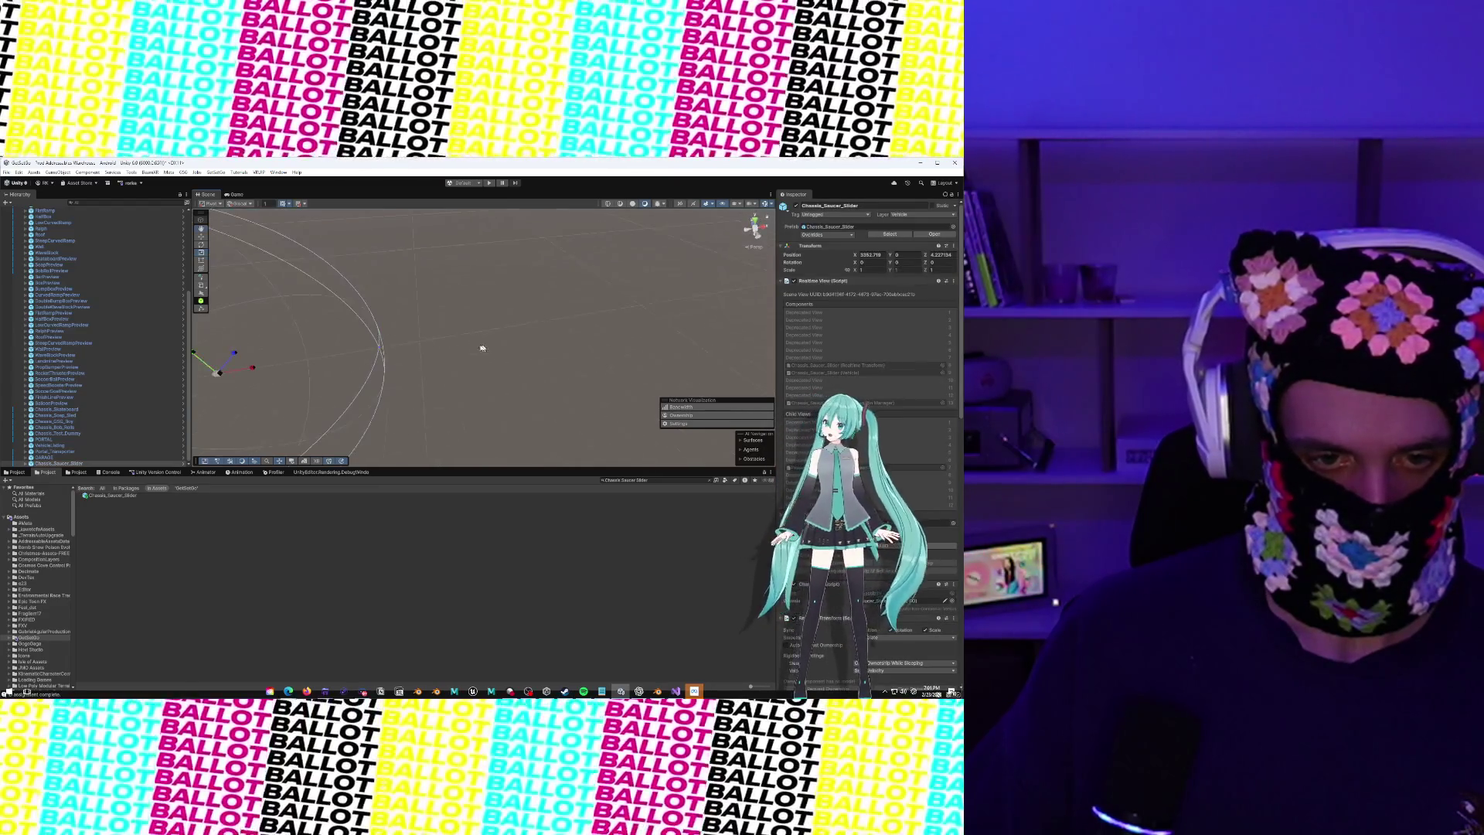
# Review the saucer's Box Collider, Audio Source, Vehicle Audio and Wheels Visual Controller components while orbiting it
pyautogui.scroll(3, 630, 337)
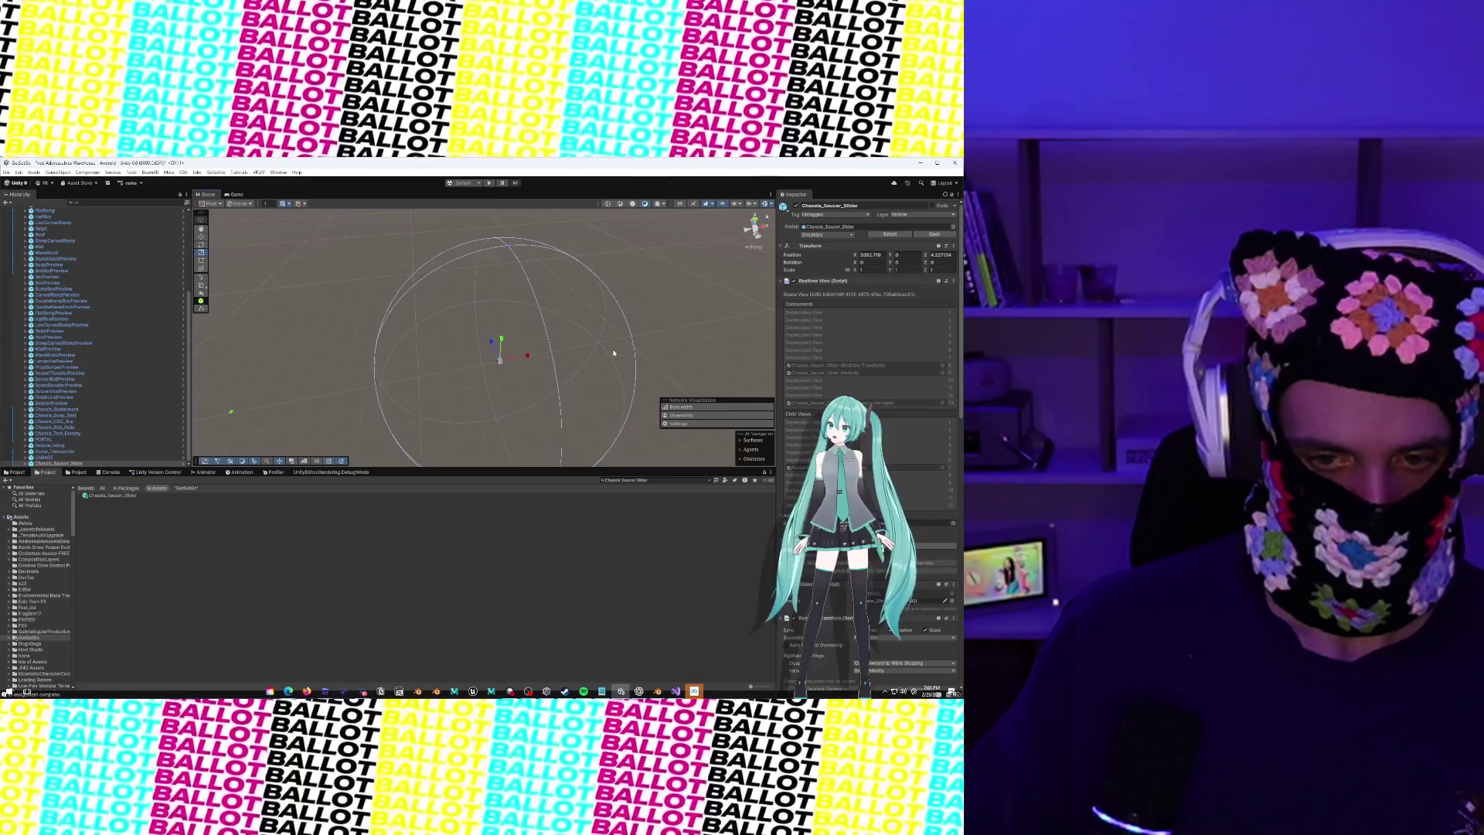
pyautogui.scroll(-5, 613, 353)
pyautogui.scroll(-3, 887, 355)
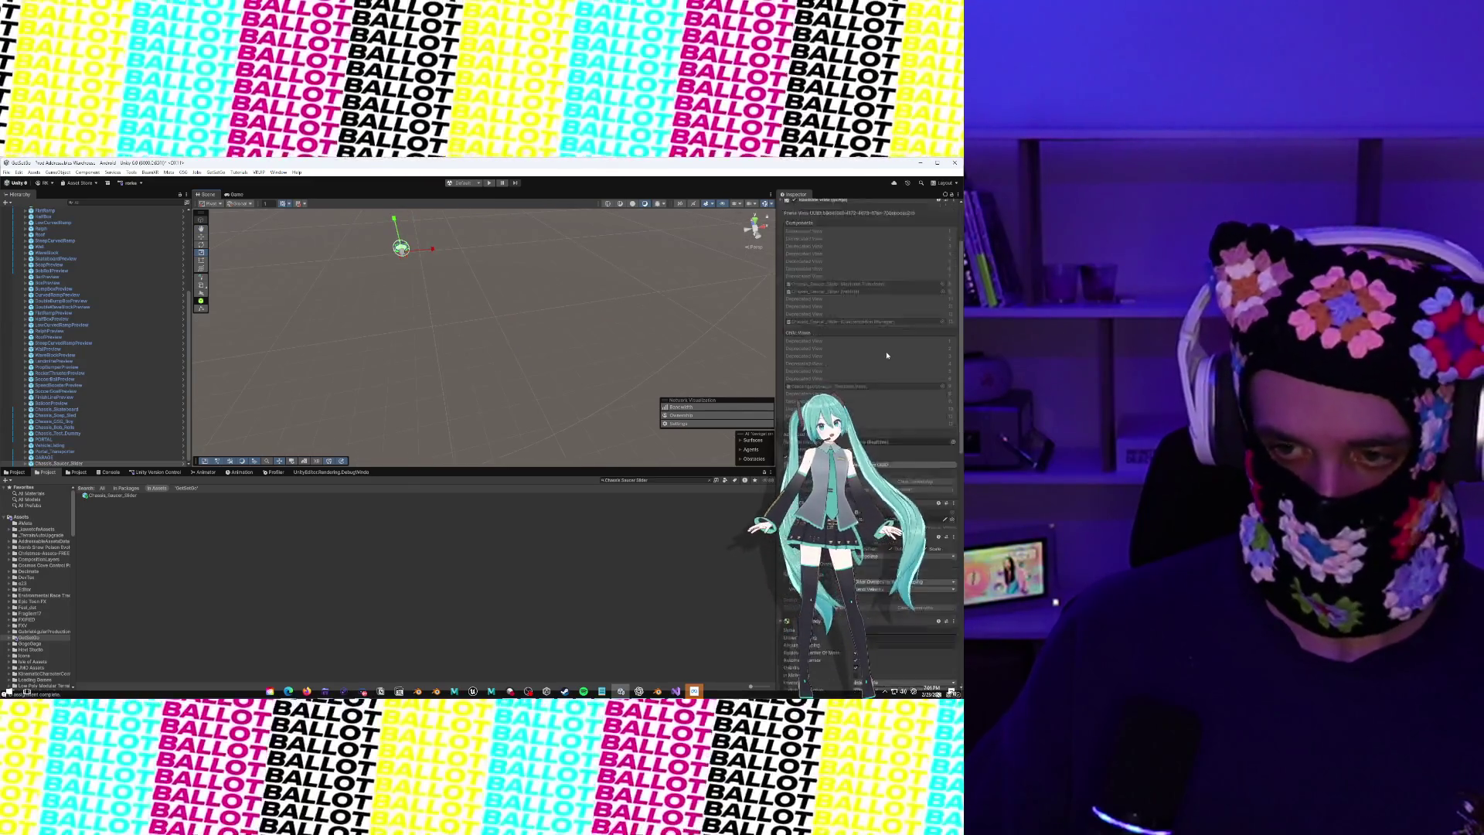
pyautogui.scroll(-5, 887, 356)
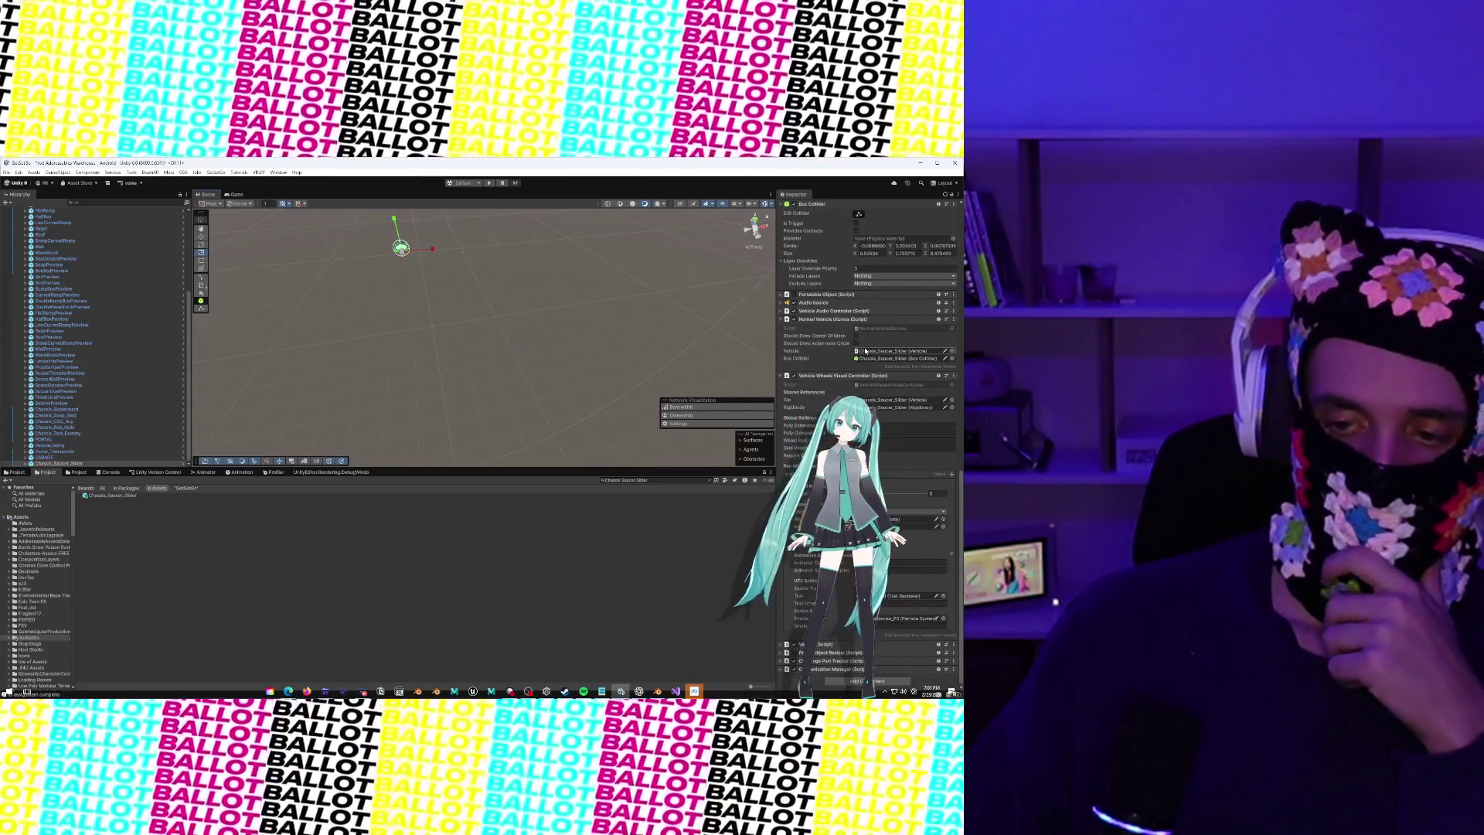
pyautogui.scroll(1, 379, 330)
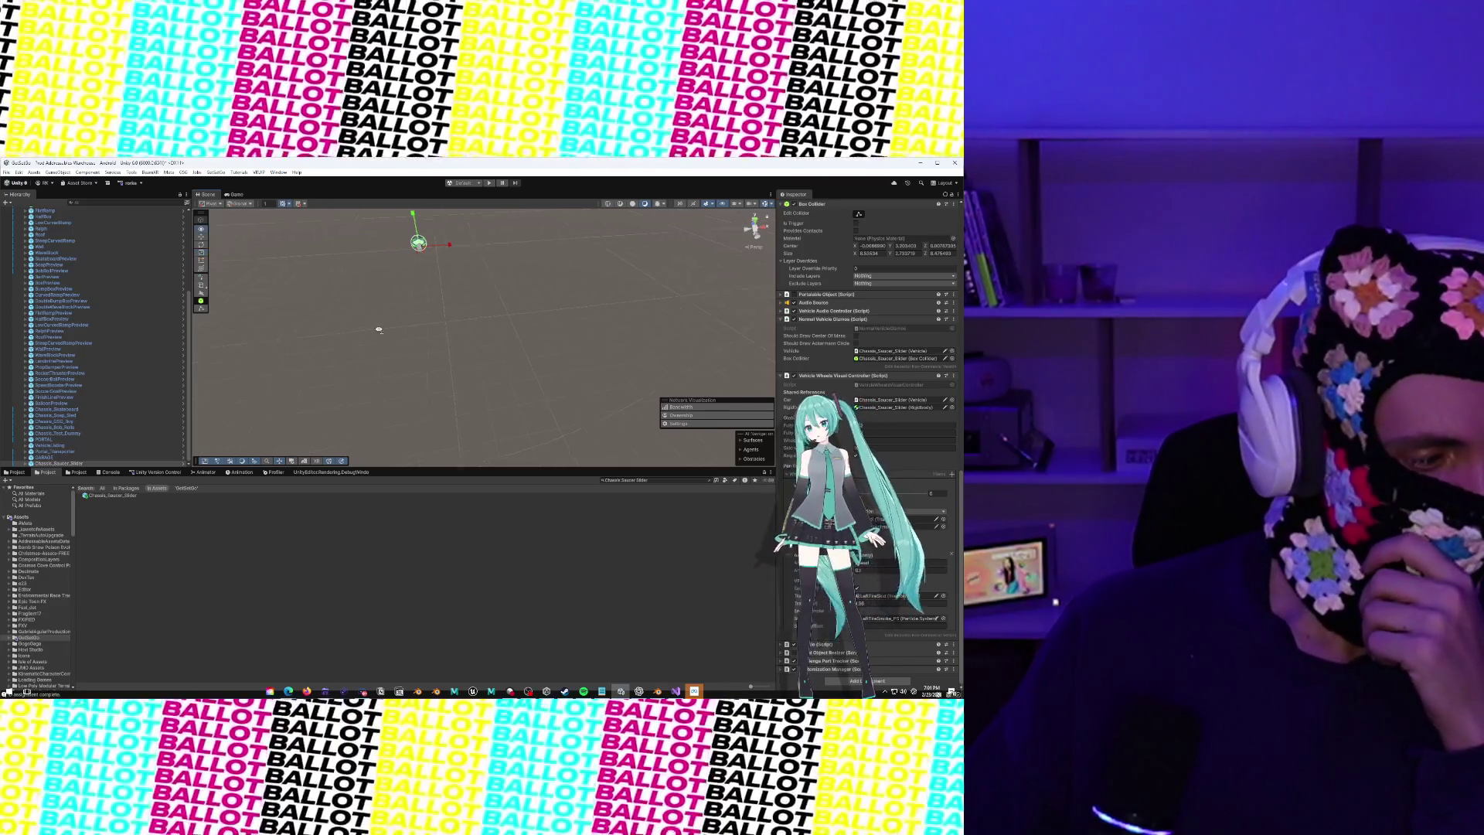
pyautogui.moveTo(379, 330); pyautogui.dragTo(312, 331)
pyautogui.press('f')
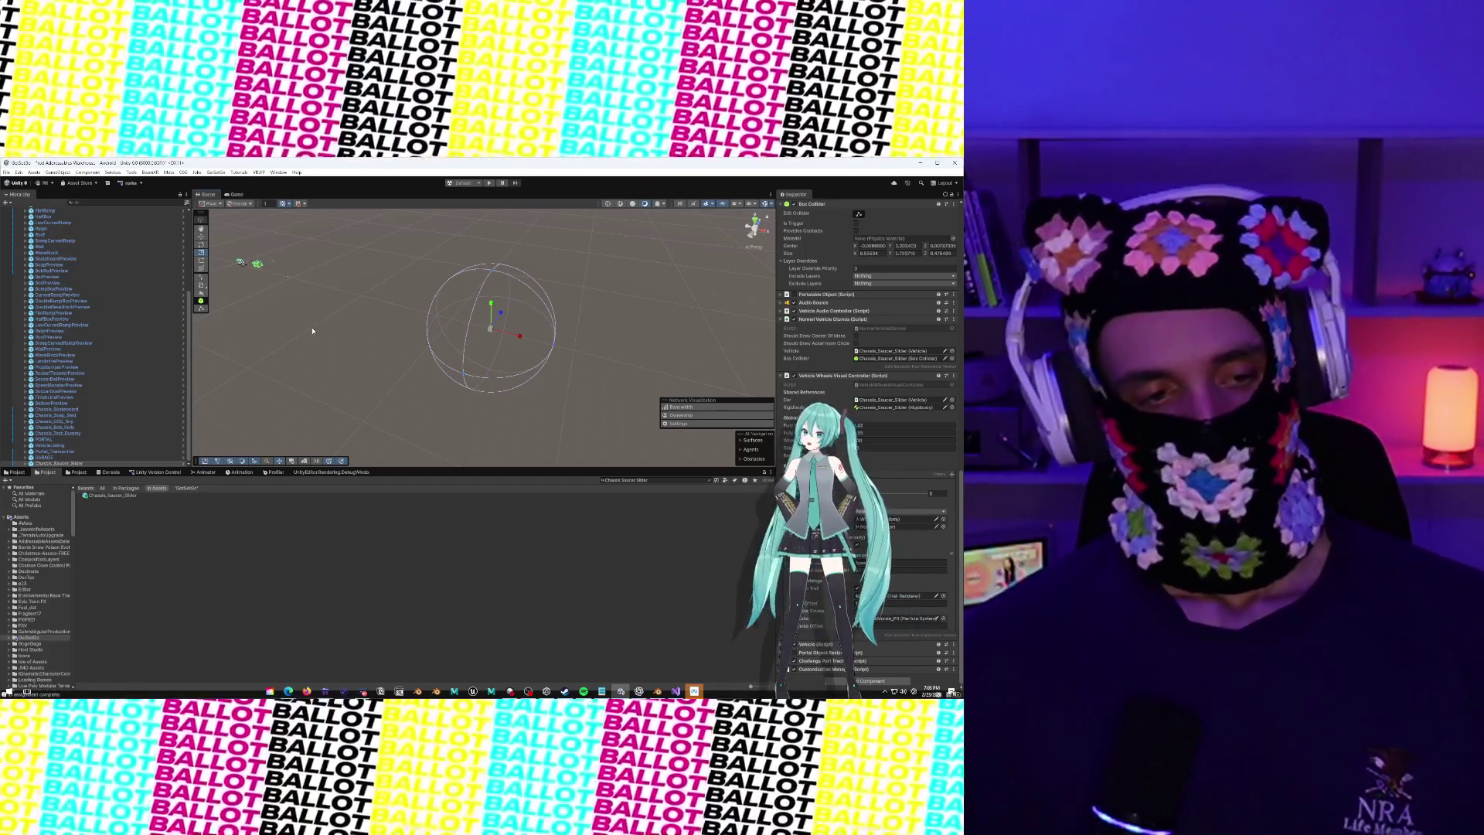
# Orbit across the warehouse, then select and frame the Chassis_Bob_Rolls car to show its physics settings
pyautogui.scroll(6, 344, 303)
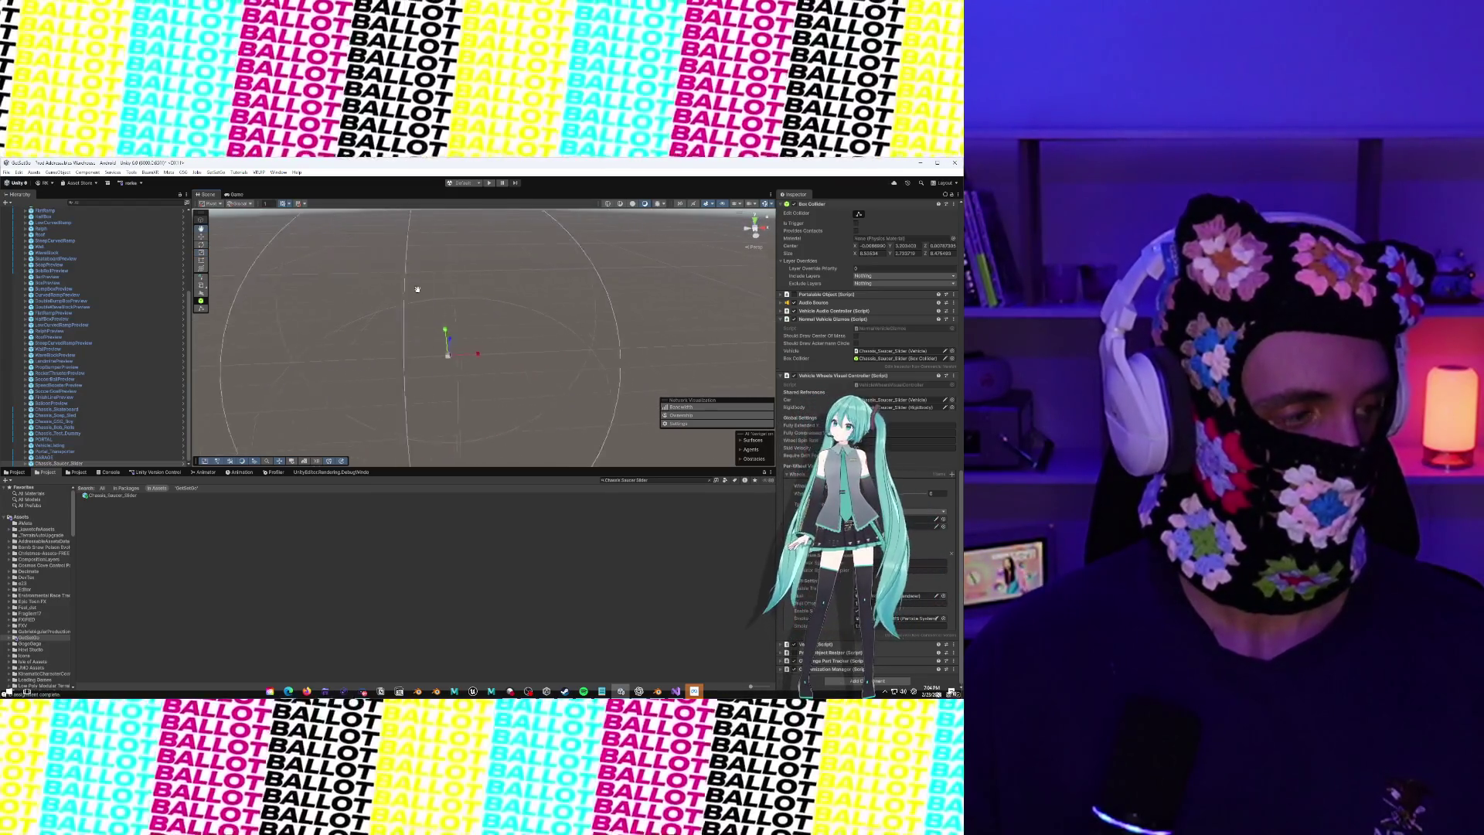
pyautogui.press('f')
pyautogui.moveTo(436, 289)
pyautogui.mouseDown()
pyautogui.moveTo(431, 308)
pyautogui.moveTo(412, 301)
pyautogui.mouseUp()
pyautogui.scroll(-2, 412, 302)
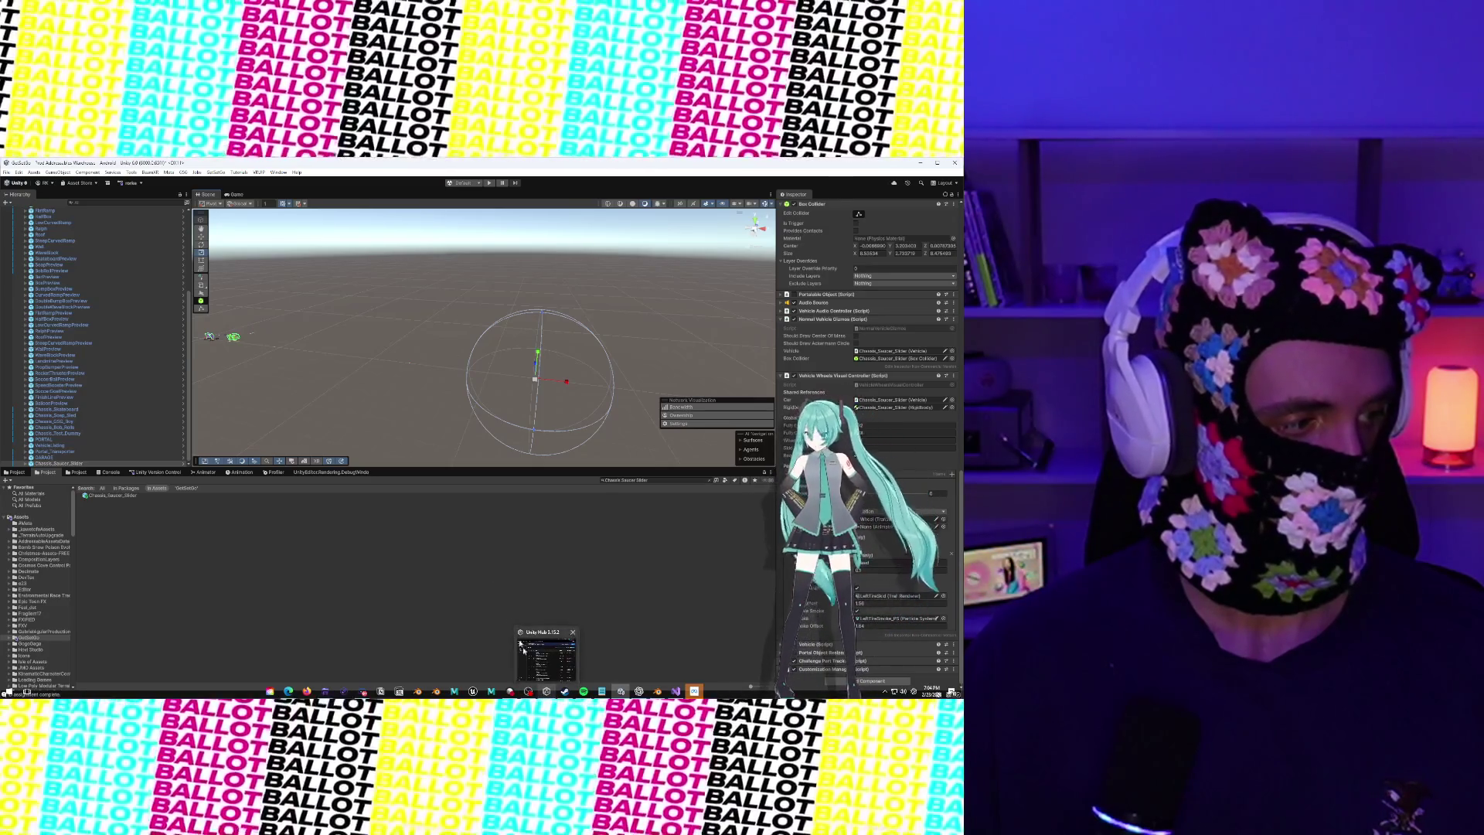
pyautogui.moveTo(408, 361)
pyautogui.mouseDown()
pyautogui.moveTo(665, 340)
pyautogui.moveTo(409, 341)
pyautogui.moveTo(581, 323)
pyautogui.moveTo(566, 354)
pyautogui.moveTo(499, 329)
pyautogui.moveTo(495, 381)
pyautogui.moveTo(460, 378)
pyautogui.mouseUp()
pyautogui.click(392, 340)
pyautogui.press('f')
pyautogui.moveTo(562, 350)
pyautogui.mouseDown()
pyautogui.moveTo(446, 370)
pyautogui.moveTo(337, 355)
pyautogui.moveTo(569, 359)
pyautogui.moveTo(493, 359)
pyautogui.moveTo(553, 335)
pyautogui.moveTo(545, 358)
pyautogui.mouseUp()
pyautogui.scroll(5, 362, 354)
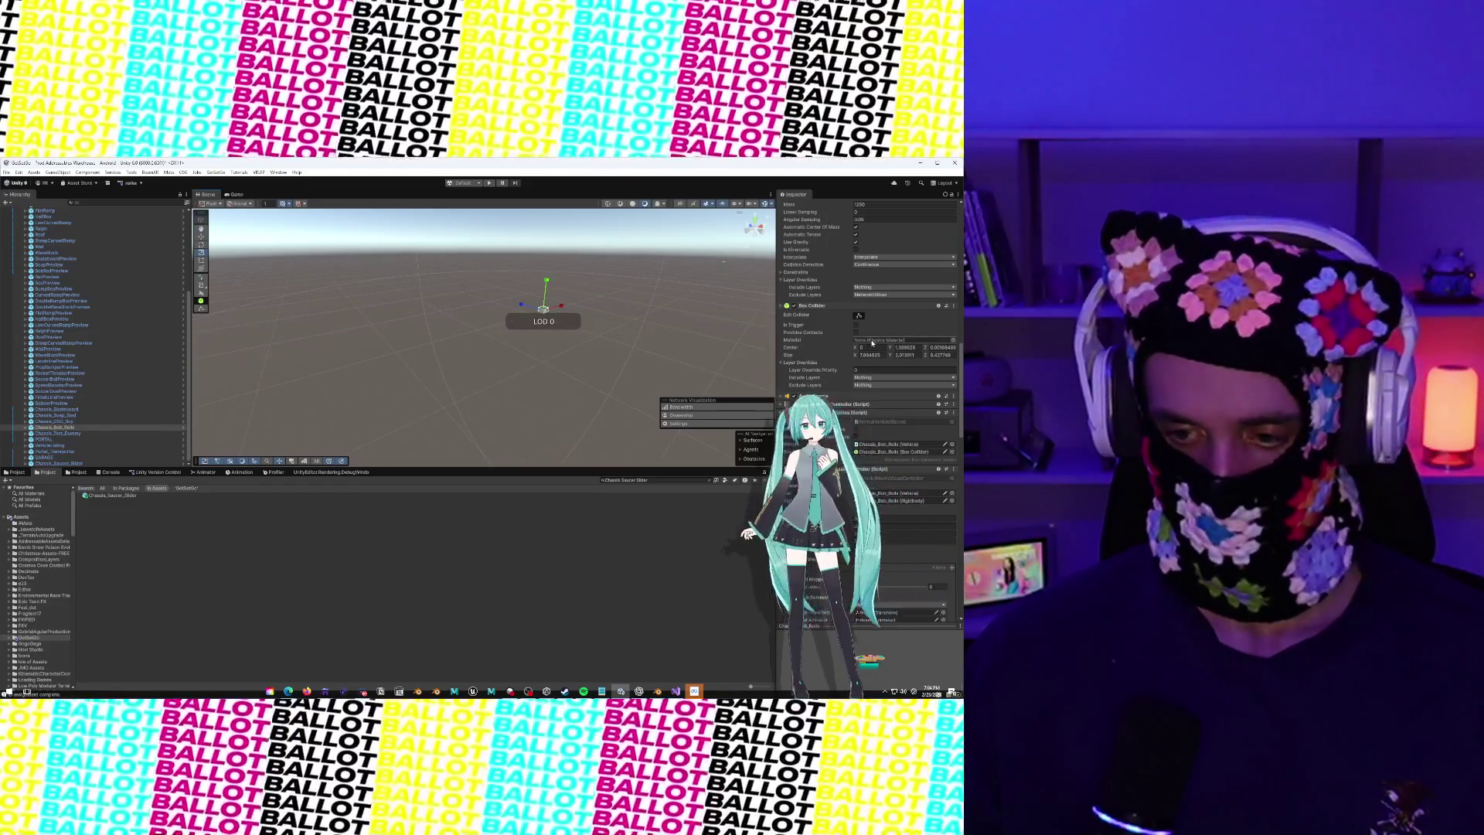
# Scroll Chassis_Bob_Rolls's Inspector through the per-wheel animation, VFX trail and smoke settings to the last component
pyautogui.scroll(-2, 865, 410)
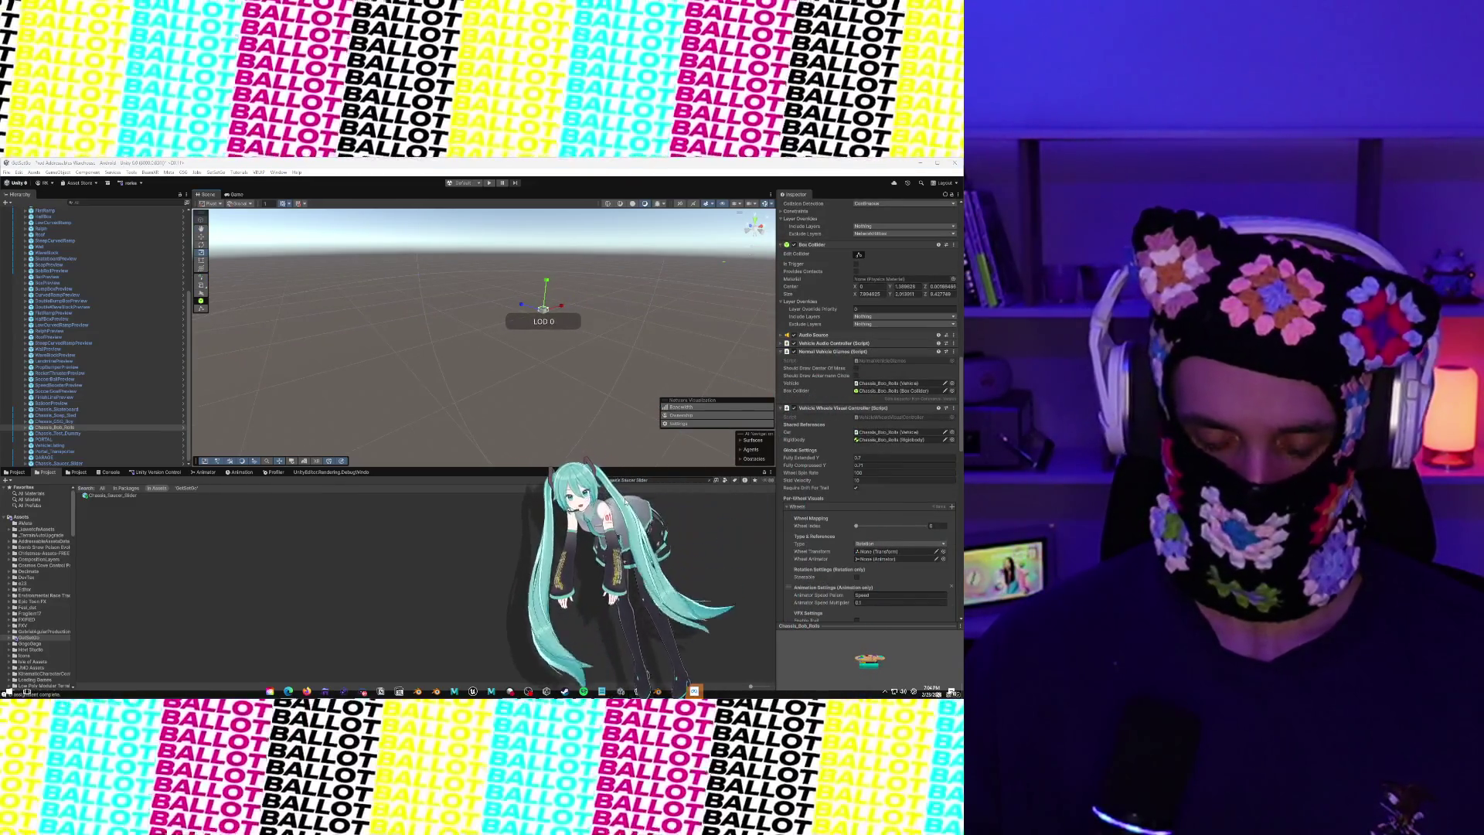
pyautogui.scroll(-8, 818, 446)
pyautogui.scroll(-10, 818, 446)
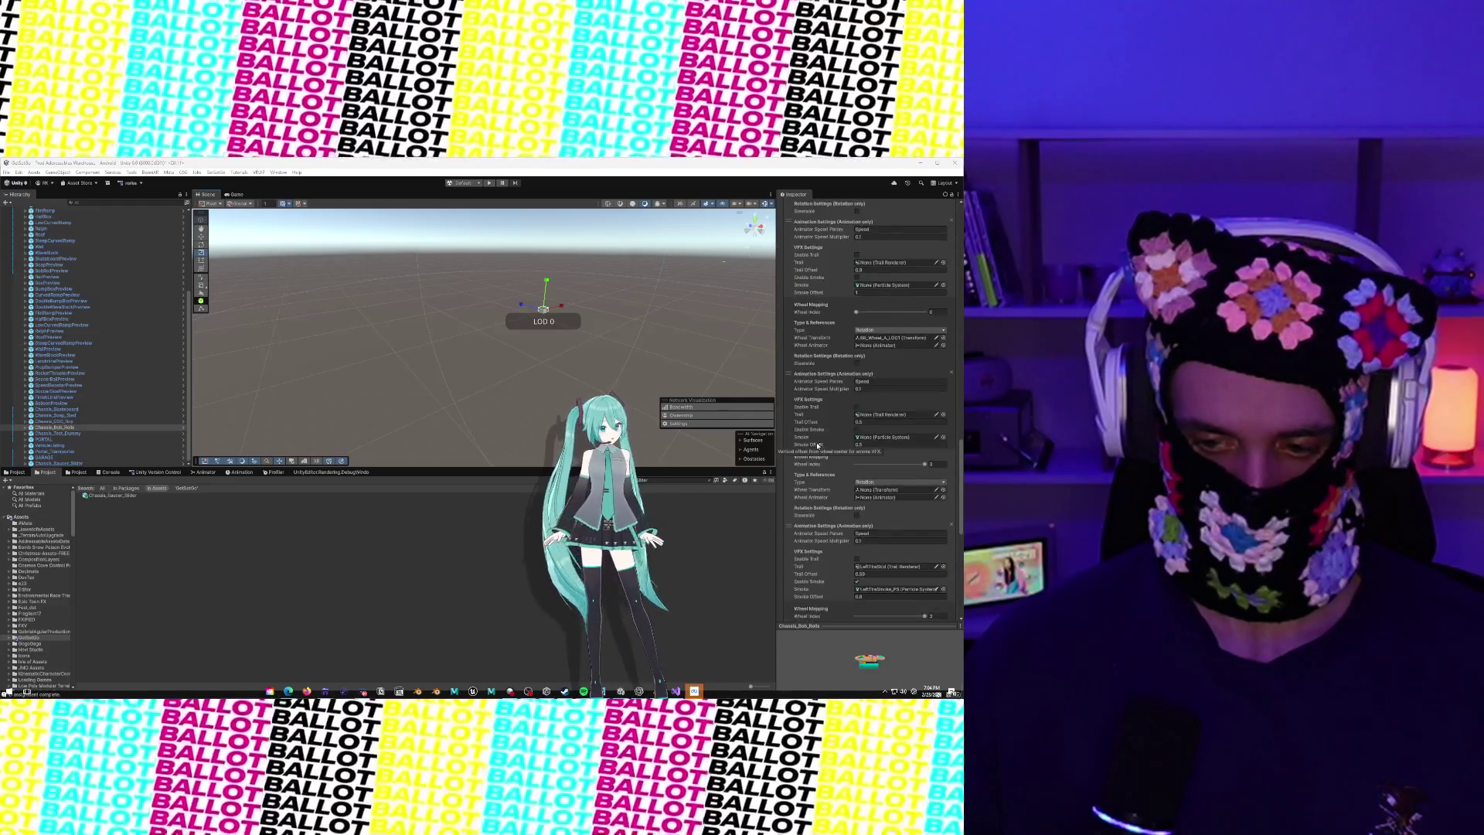